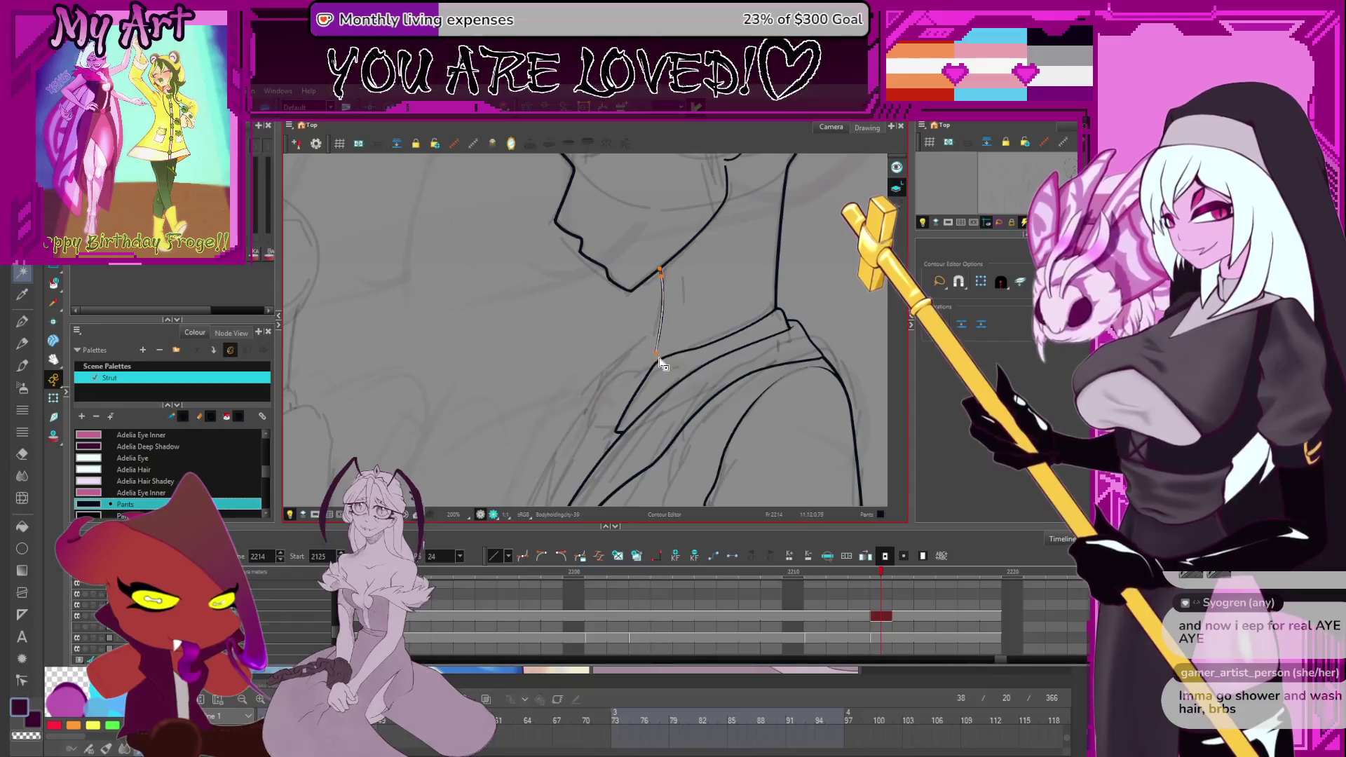
Undo the neck-line change and delete the short horizontal lapel stroke at 400% zoom.
click(647, 377)
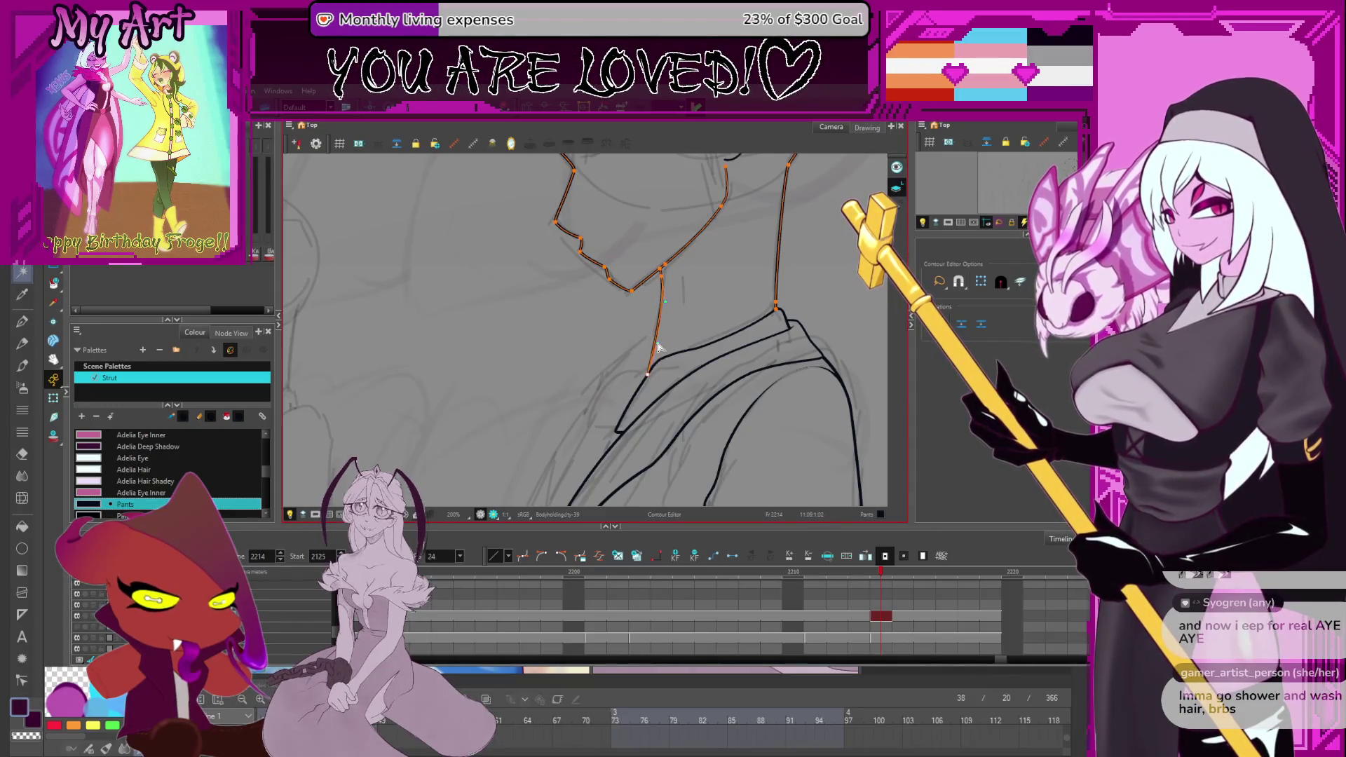
key(ctrl+z)
key(alt+/)
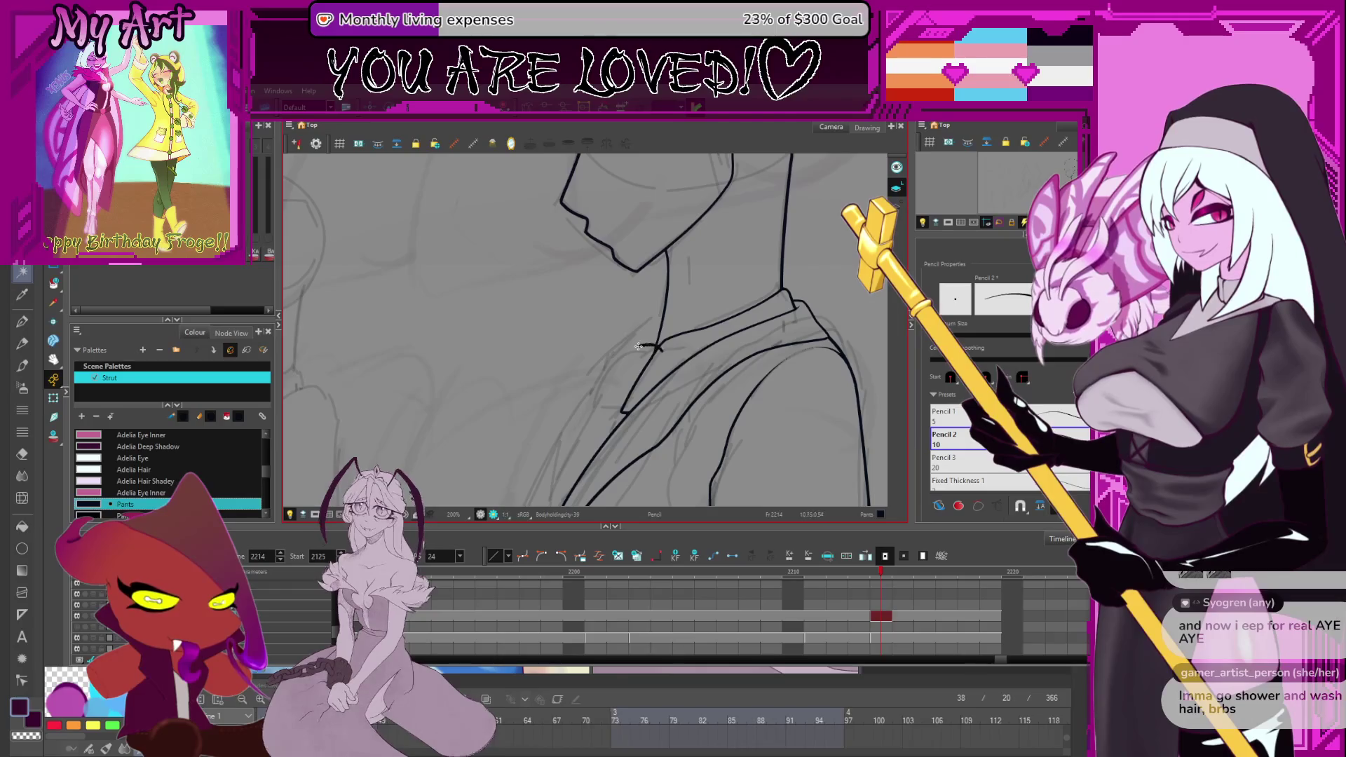
scroll(622, 372, up, 3)
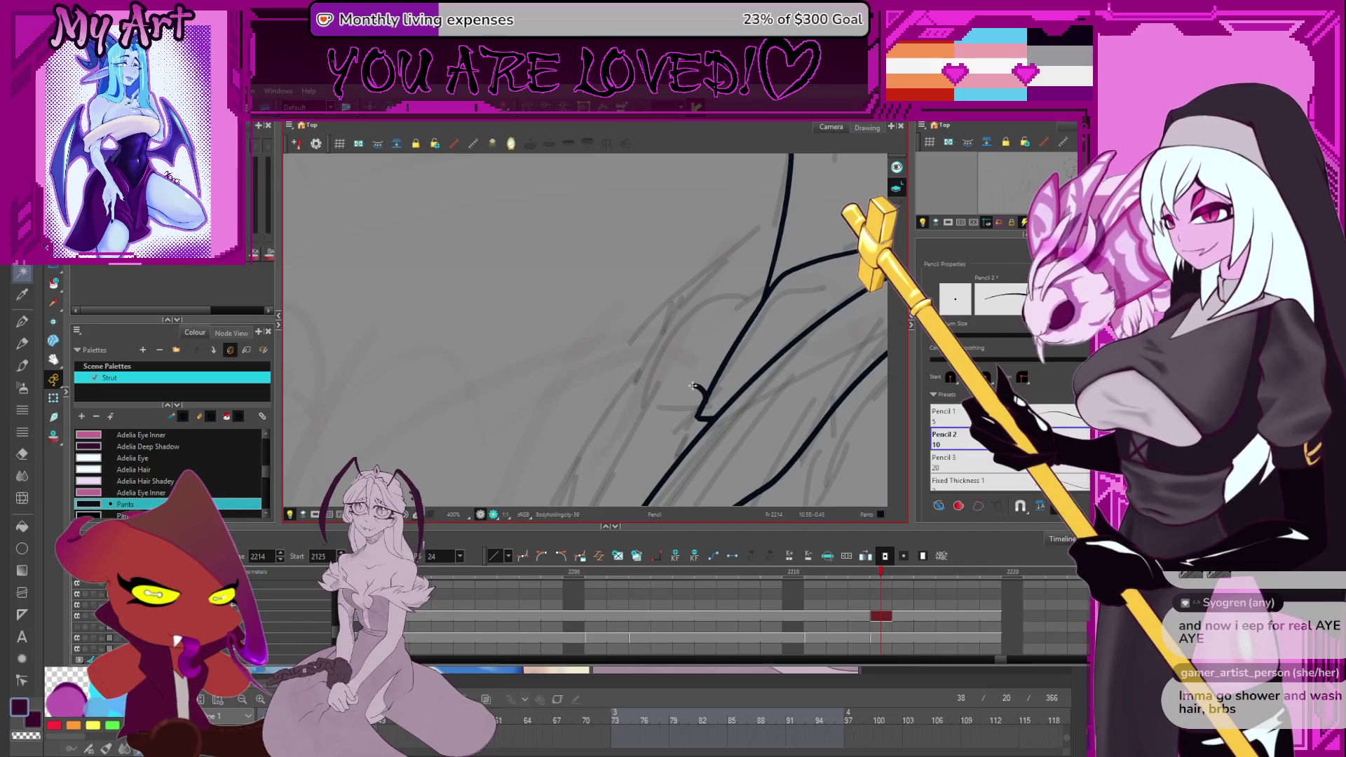
key(ctrl+z)
key(alt+s)
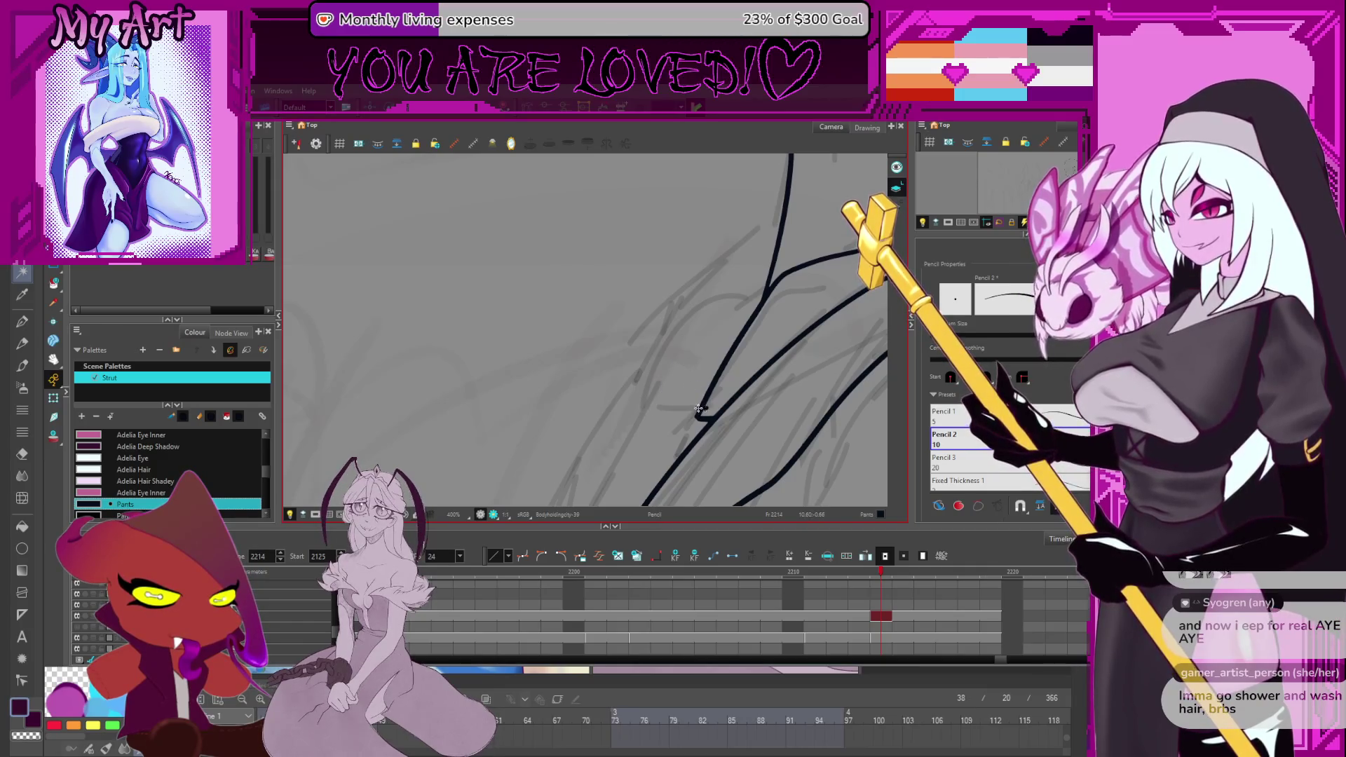
Draw a new curved ink line rising from the lapel corner and trim its overlaps.
drag(644, 407, 717, 306)
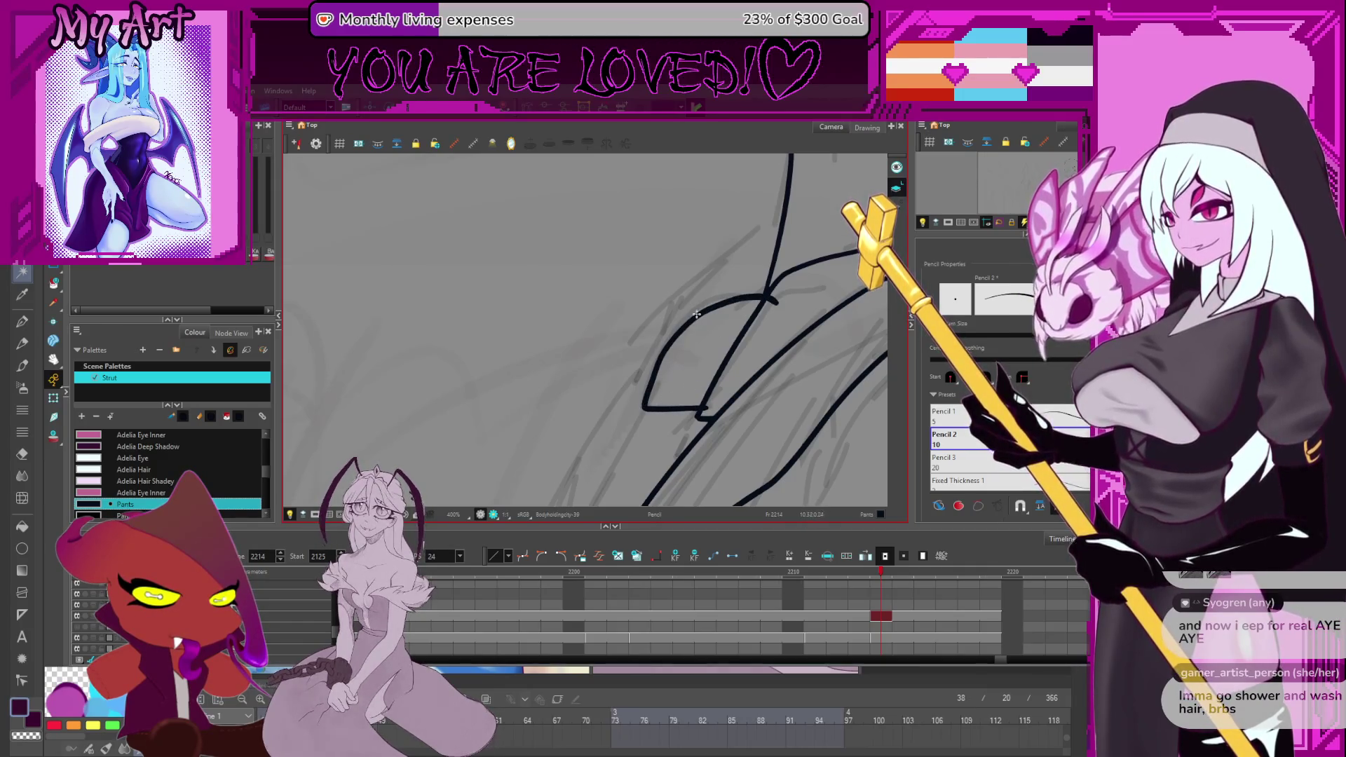
key(alt+q)
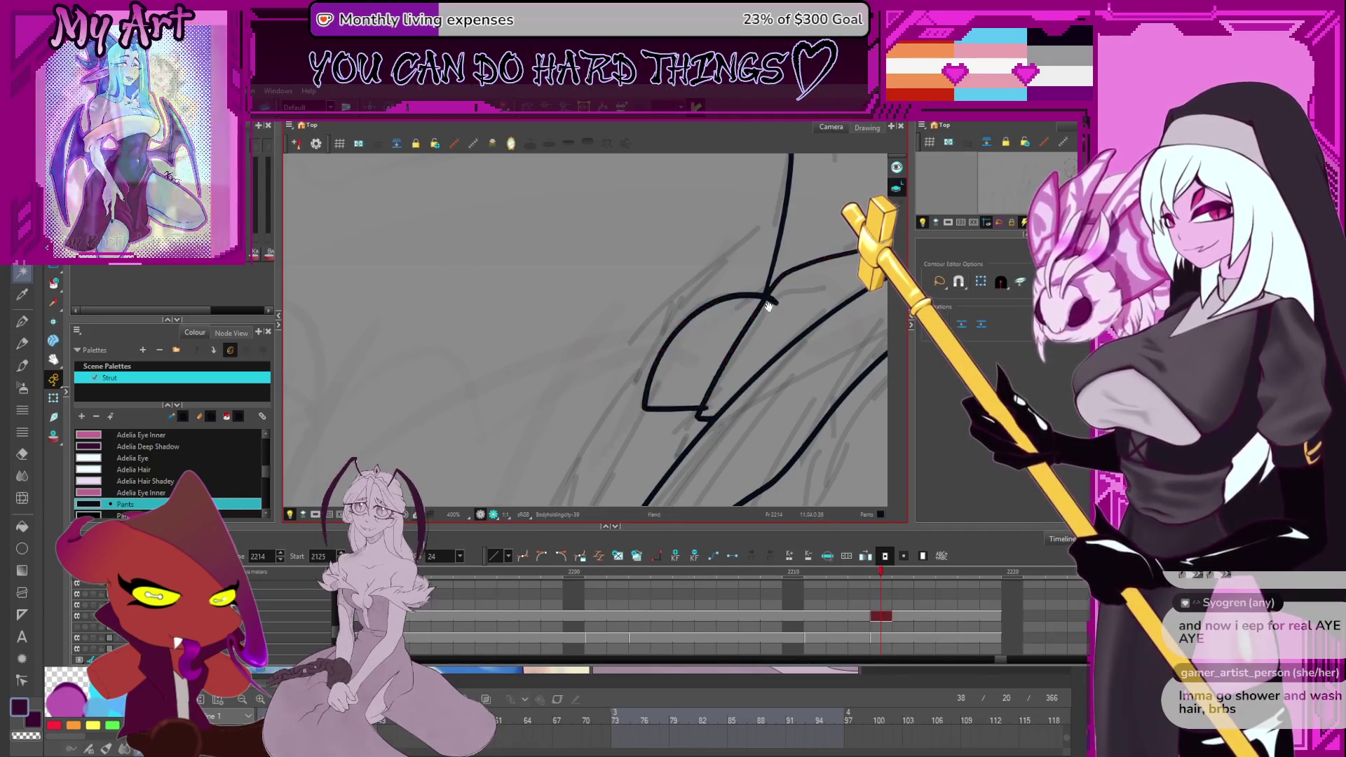
key(alt+t)
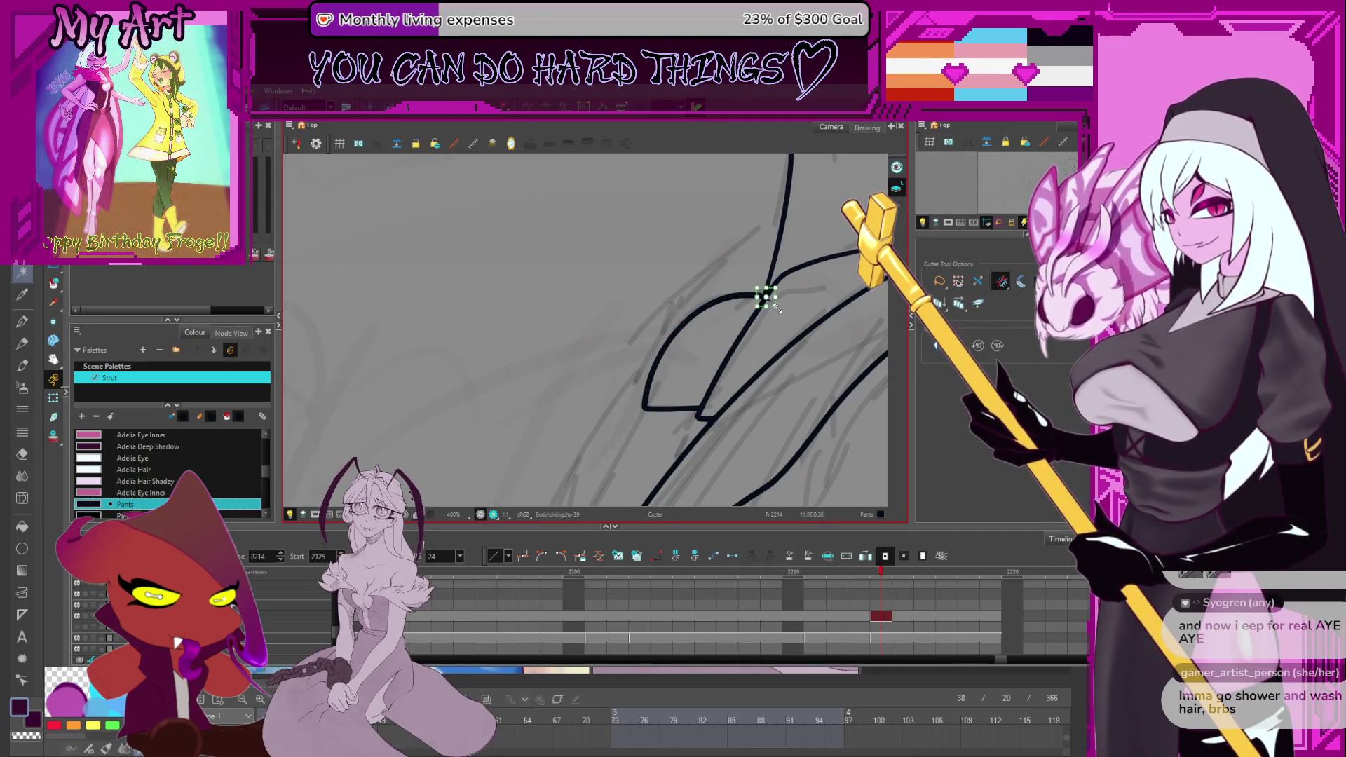
Review the whole figure, then zoom back in and pick the jacket-edge stroke for point editing.
key(2)
key(2)
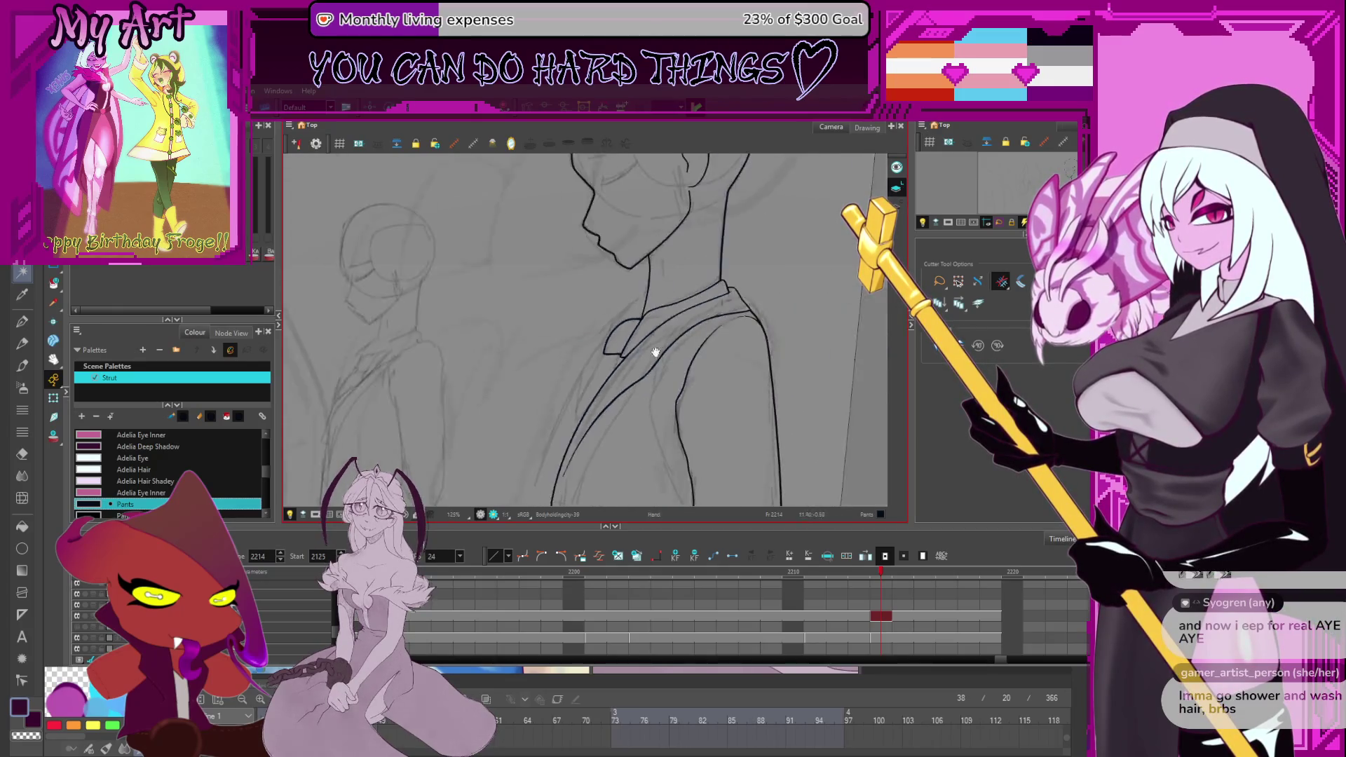
key(2)
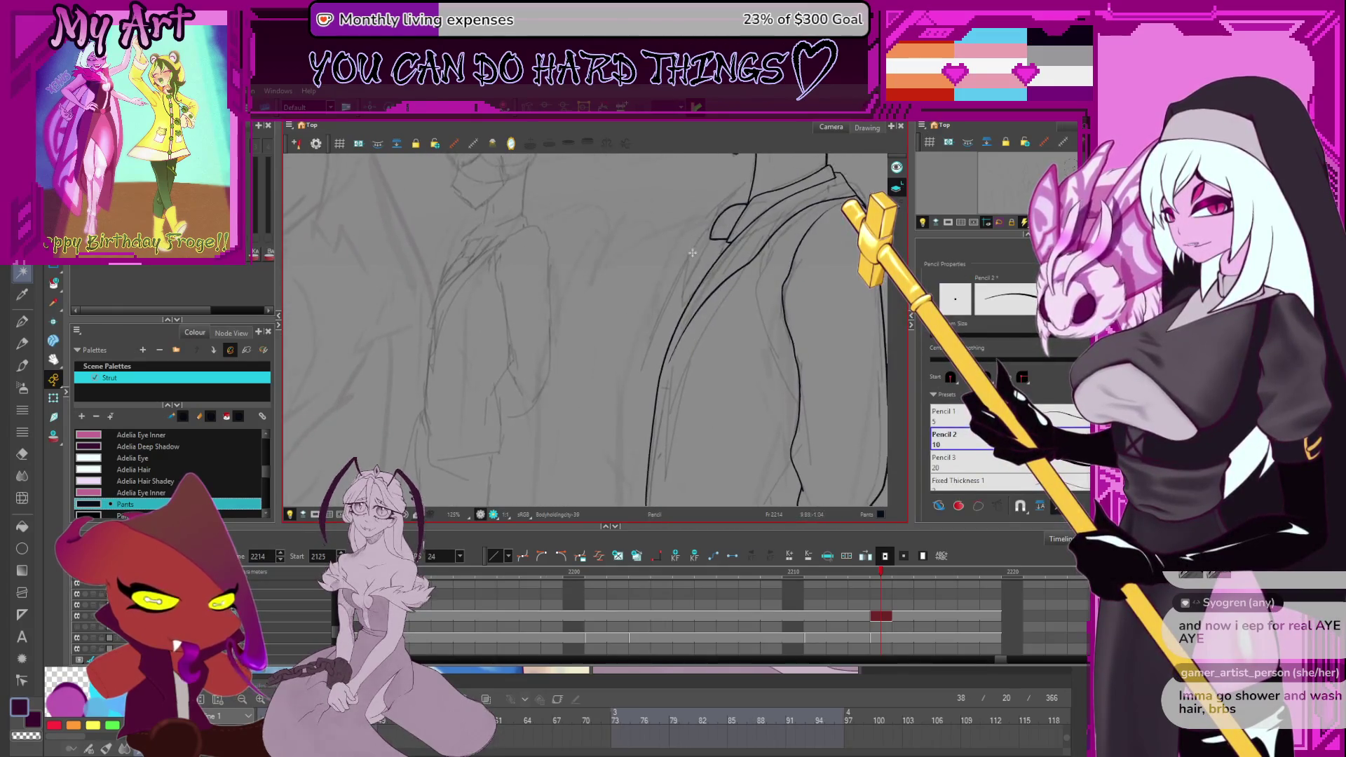
key(2)
key(2)
key(2)
mouse_move(645, 295)
mouse_down()
mouse_move(659, 297)
mouse_move(675, 359)
mouse_up()
key(1)
key(1)
key(1)
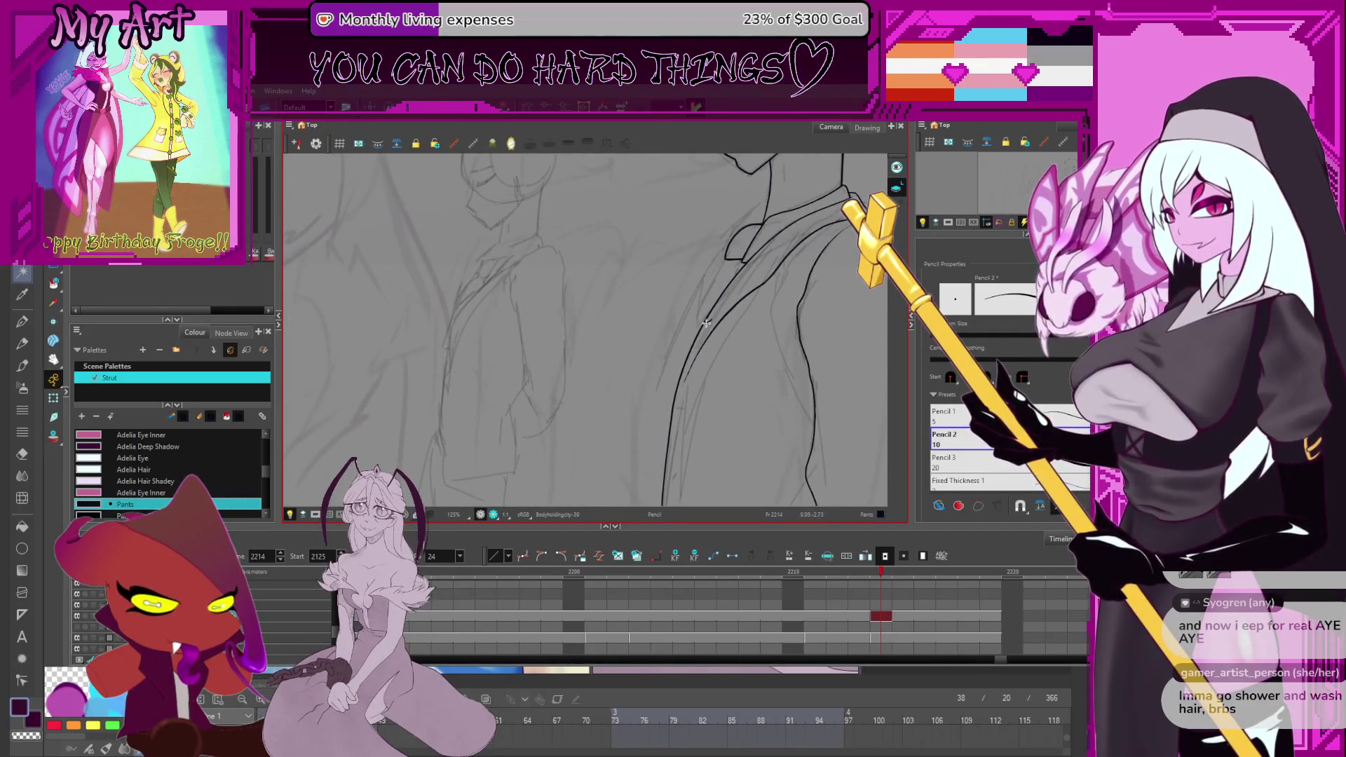
scroll(661, 277, down, 3)
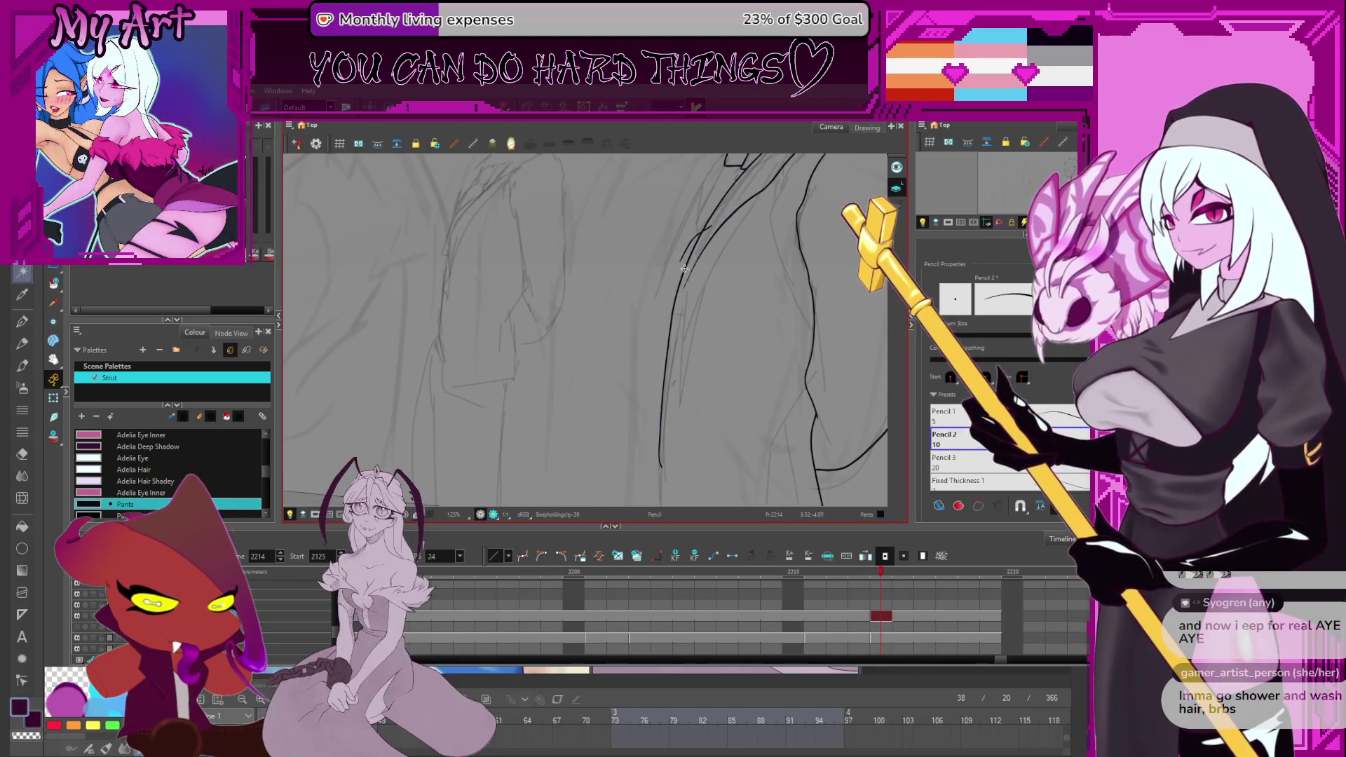
drag(679, 274, 675, 287)
click(674, 288)
Drag the bottom tangent handle to adjust the lower bend of the long jacket-front stroke.
click(633, 461)
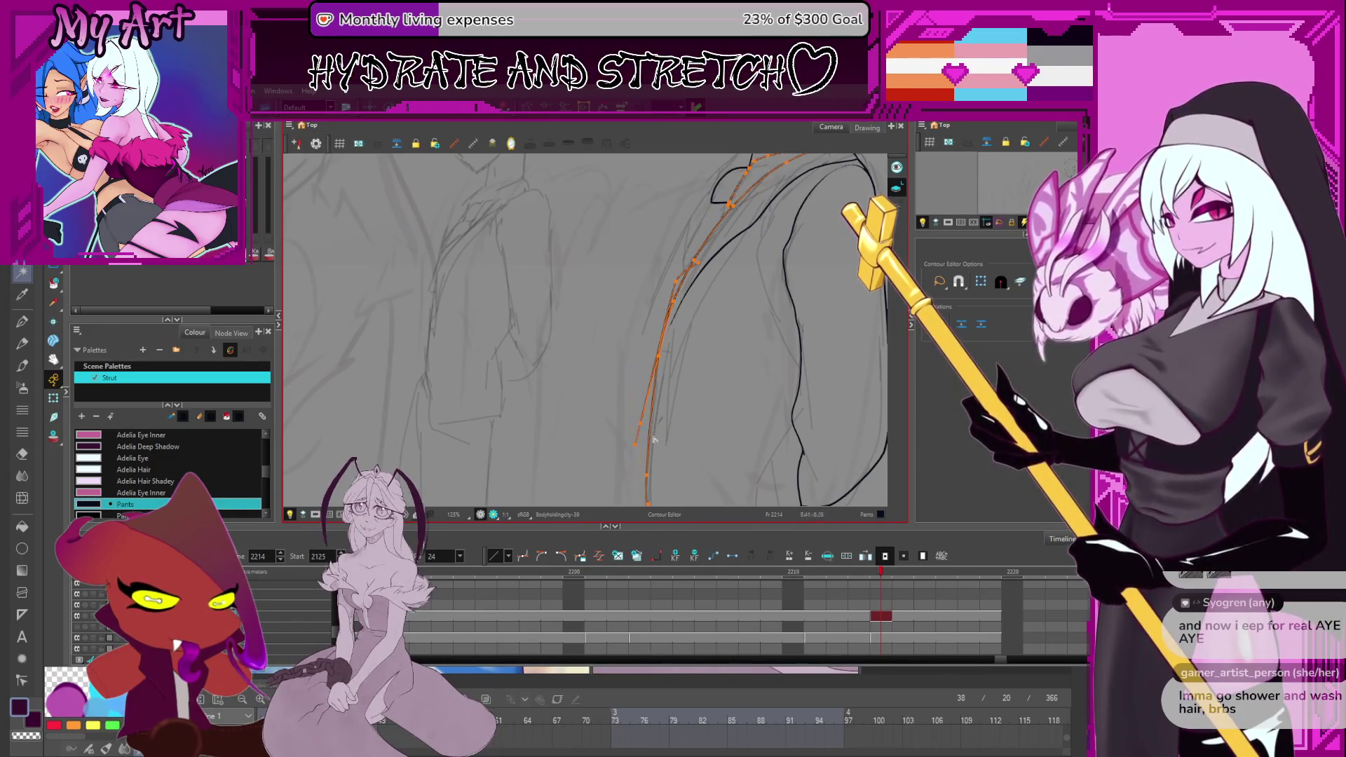
scroll(653, 439, up, 2)
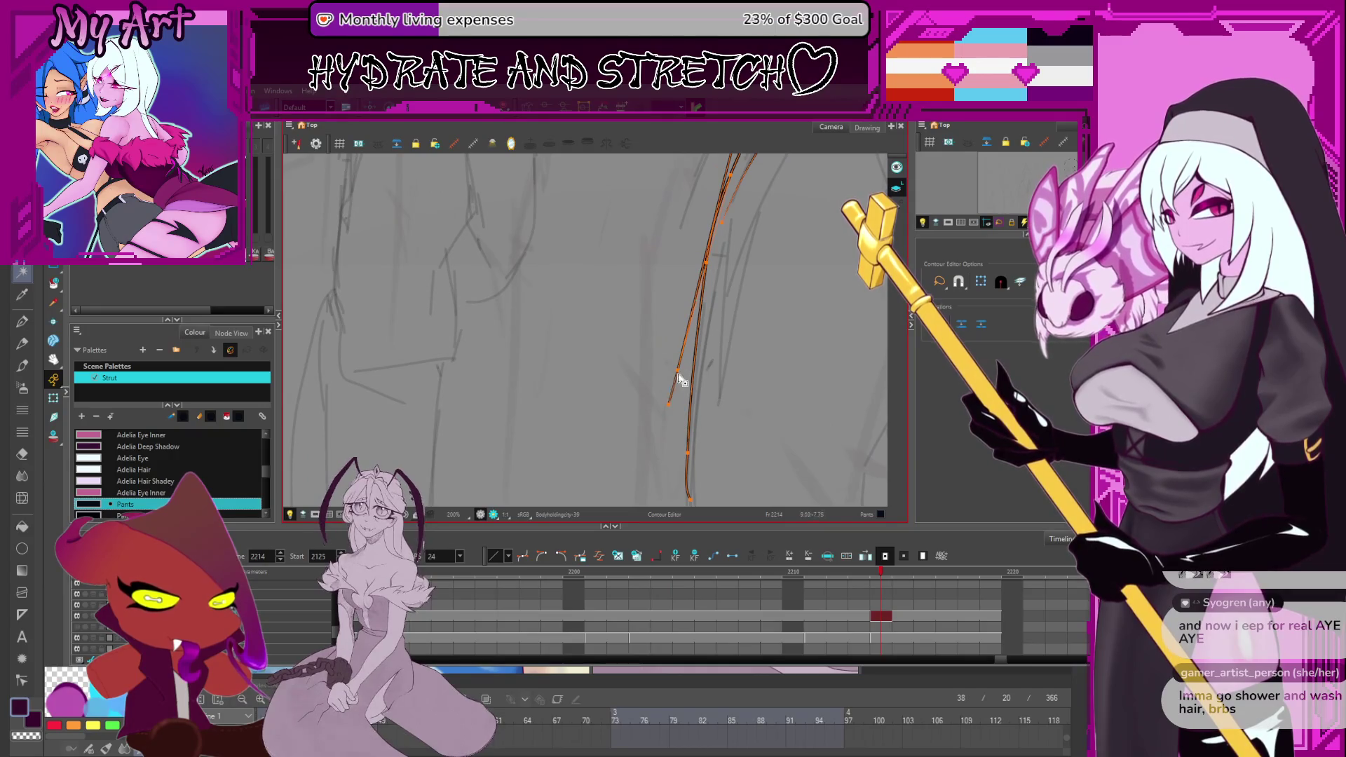
mouse_move(675, 378)
mouse_down()
mouse_move(626, 448)
mouse_move(605, 423)
mouse_up()
click(640, 341)
drag(603, 354, 596, 339)
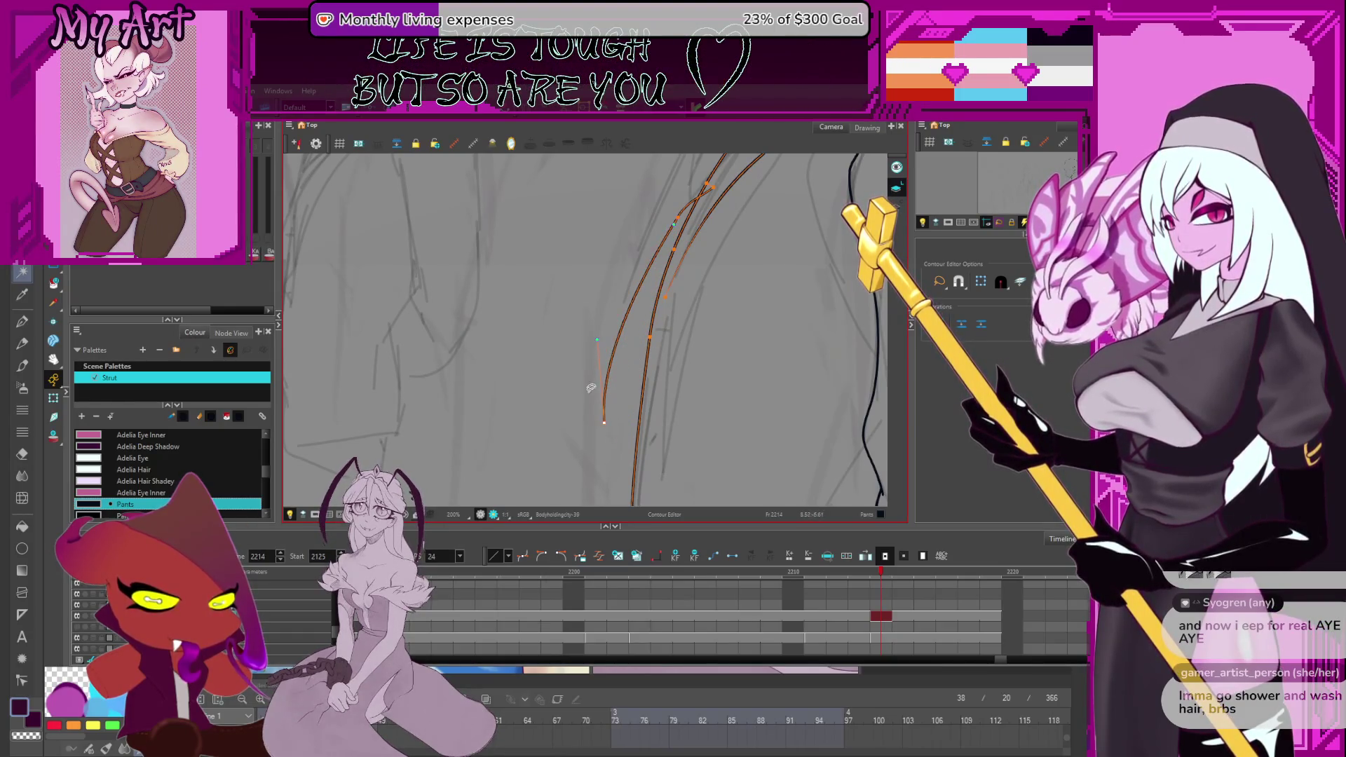
click(650, 473)
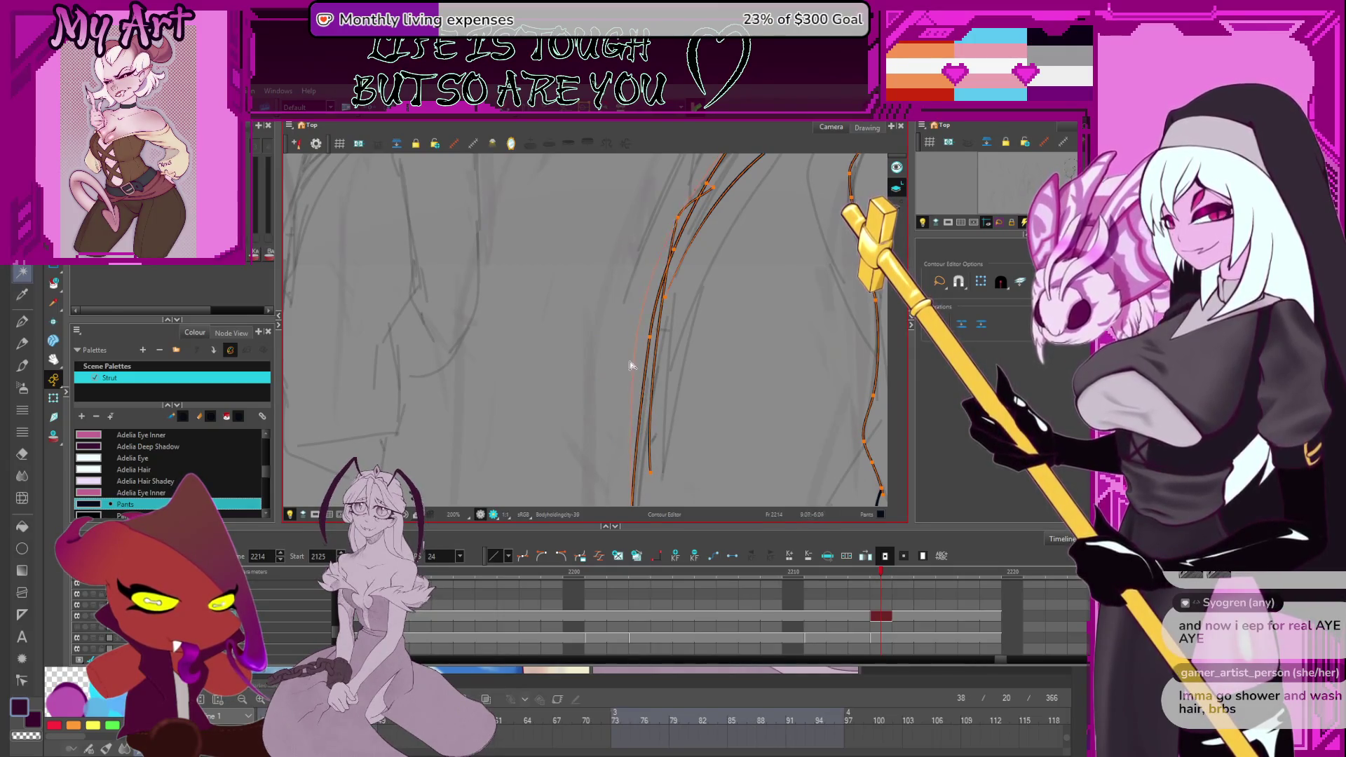
mouse_move(626, 362)
mouse_down()
mouse_move(673, 288)
mouse_move(637, 393)
mouse_move(645, 337)
mouse_move(670, 330)
mouse_up()
key(alt+slash)
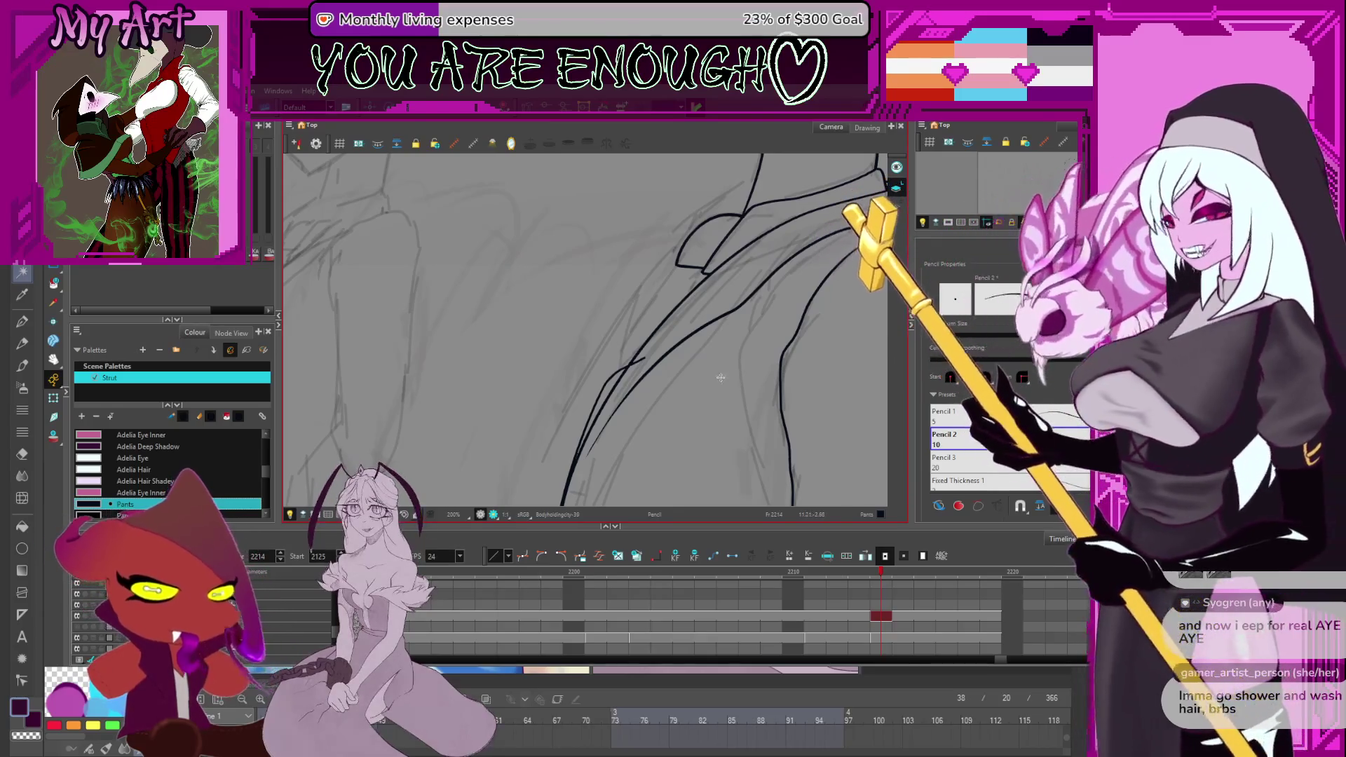
Draw the lapel ink line from the jacket front up toward the collar.
drag(613, 359, 625, 335)
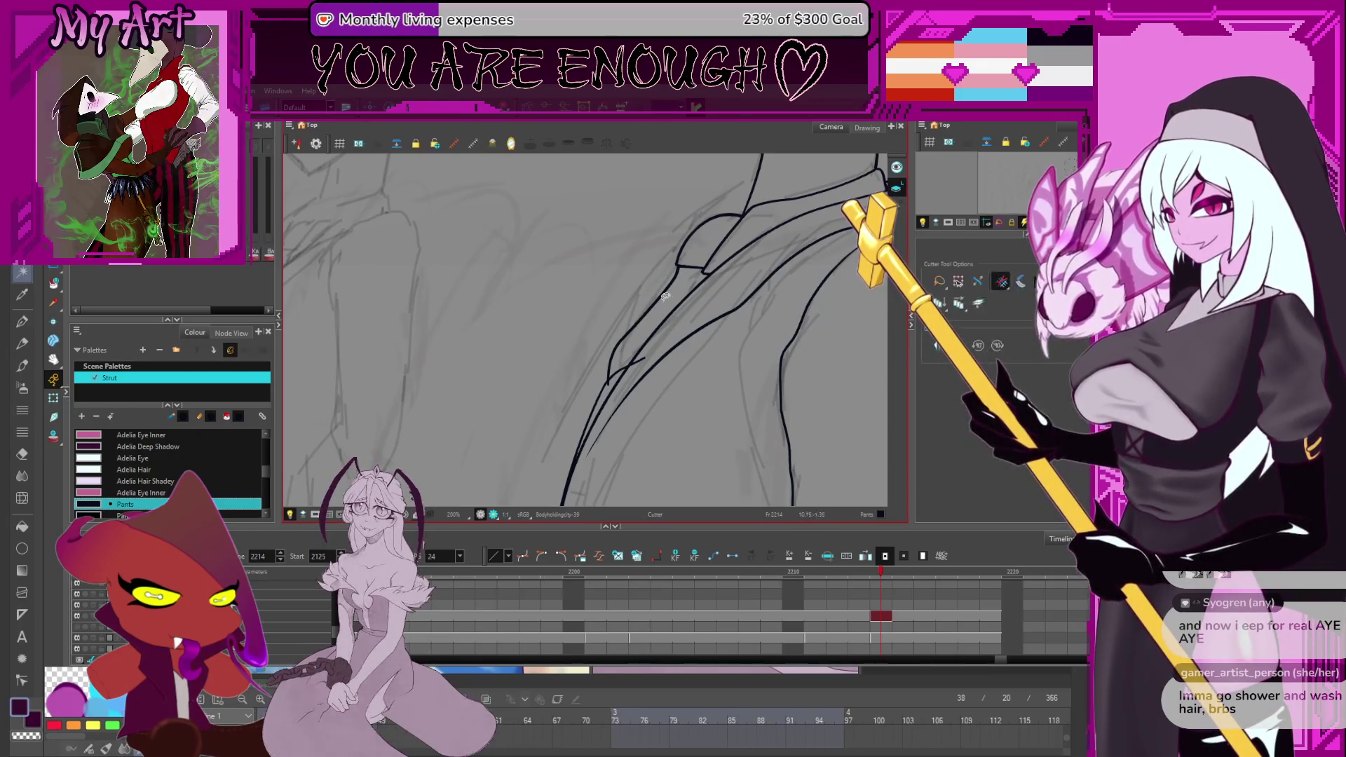
key(alt+t)
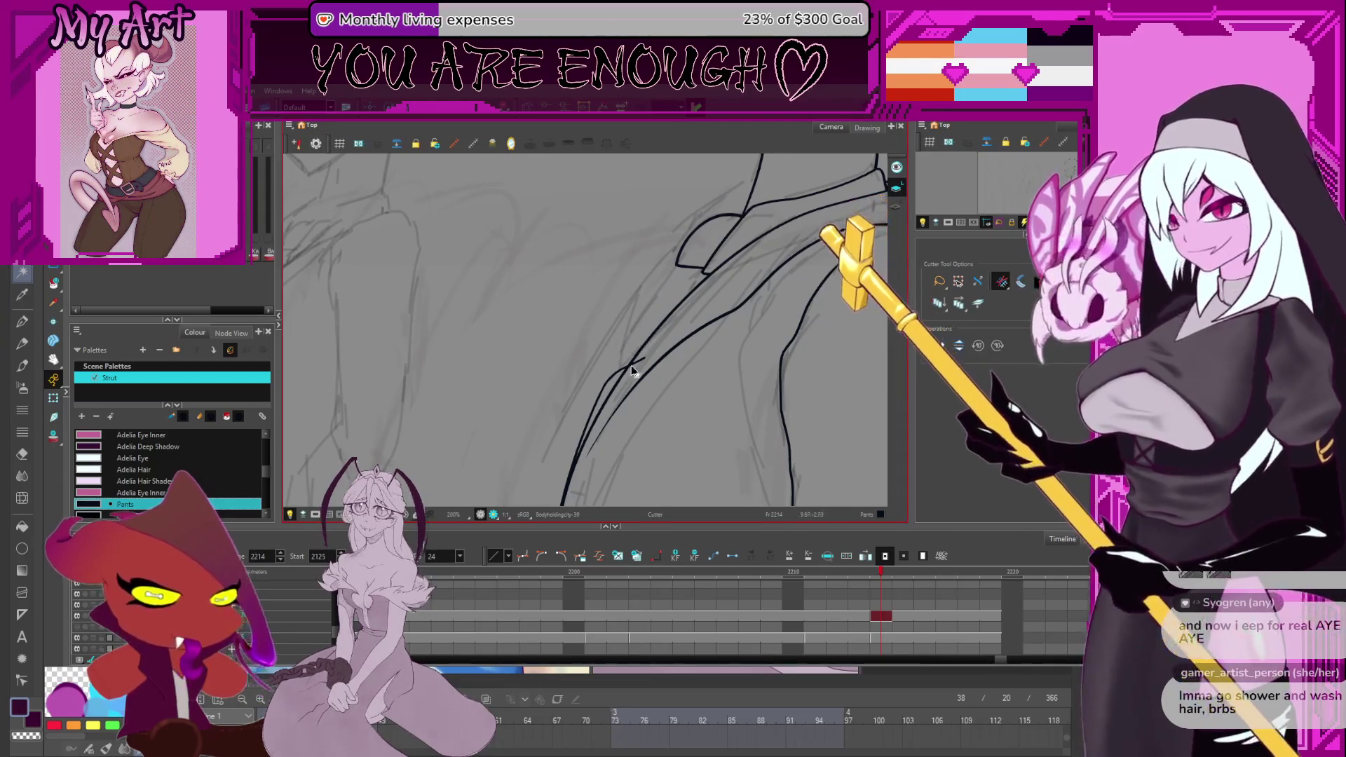
key(alt+b)
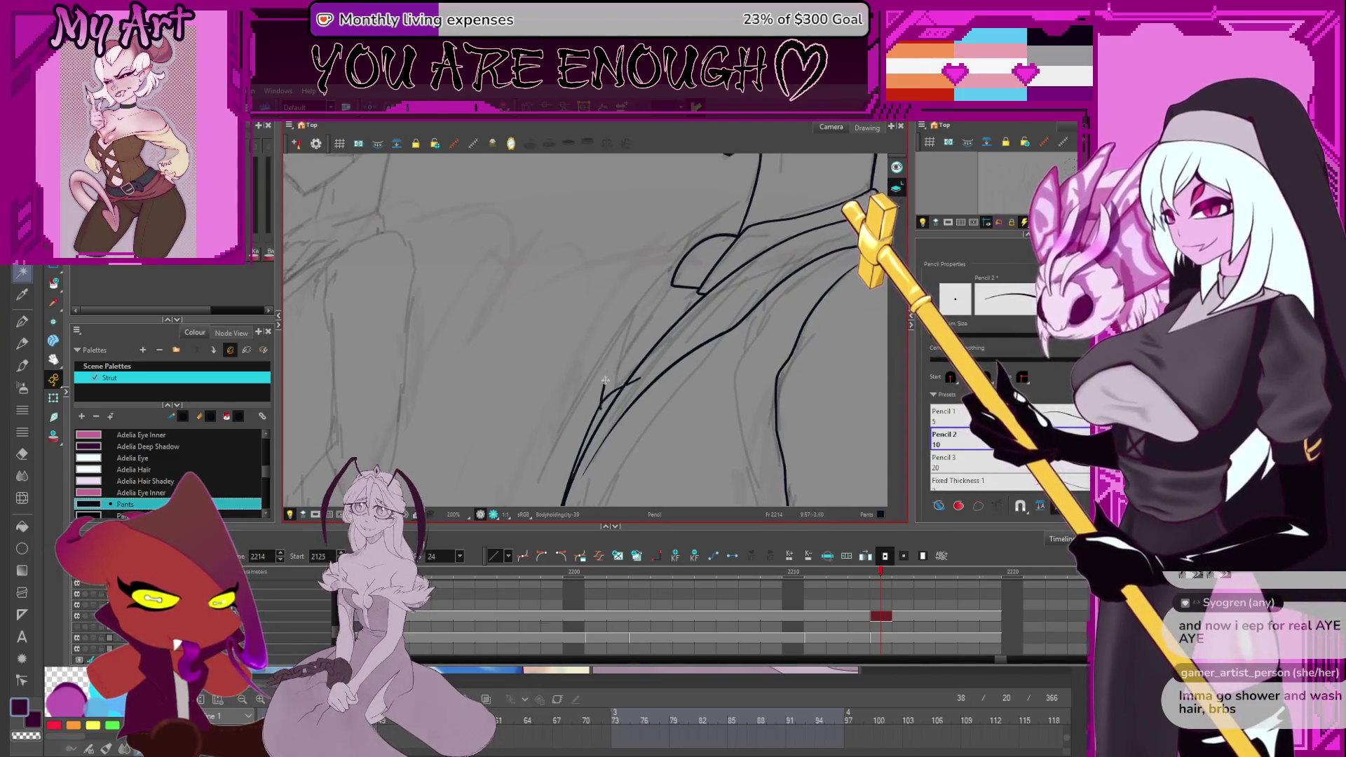
mouse_move(601, 412)
mouse_down()
mouse_move(615, 360)
mouse_move(664, 302)
mouse_up()
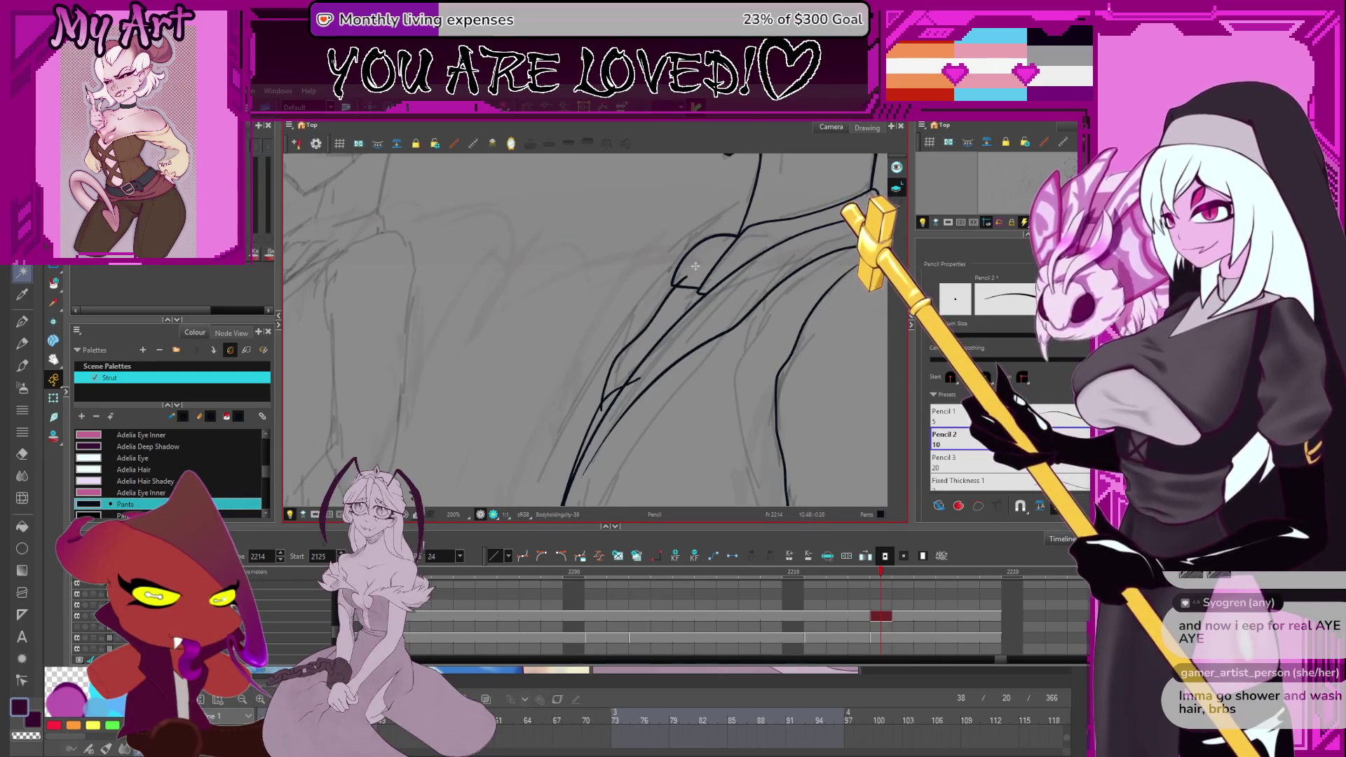
key(alt+t)
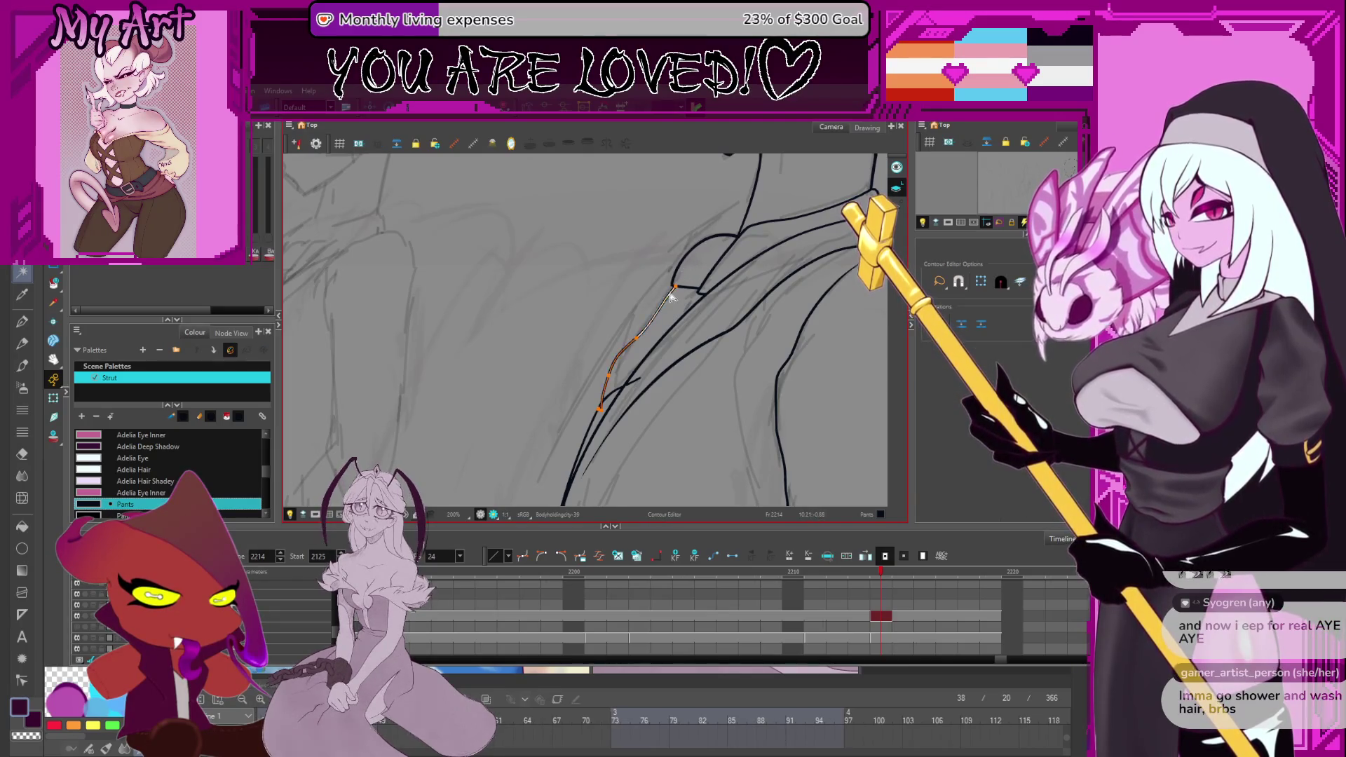
Trim the new lapel line's overlapping ends and select the collar stroke.
click(670, 290)
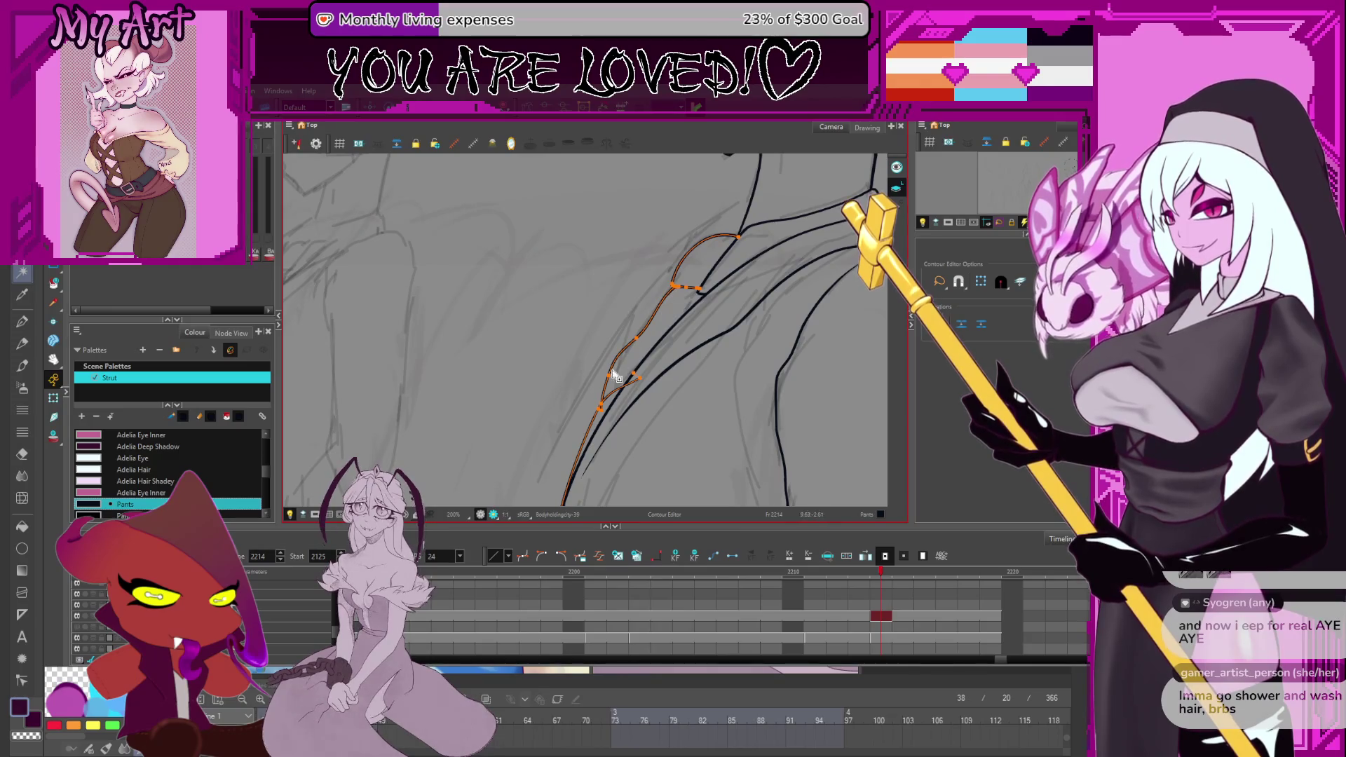
key(alt+t)
scroll(630, 336, down, 2)
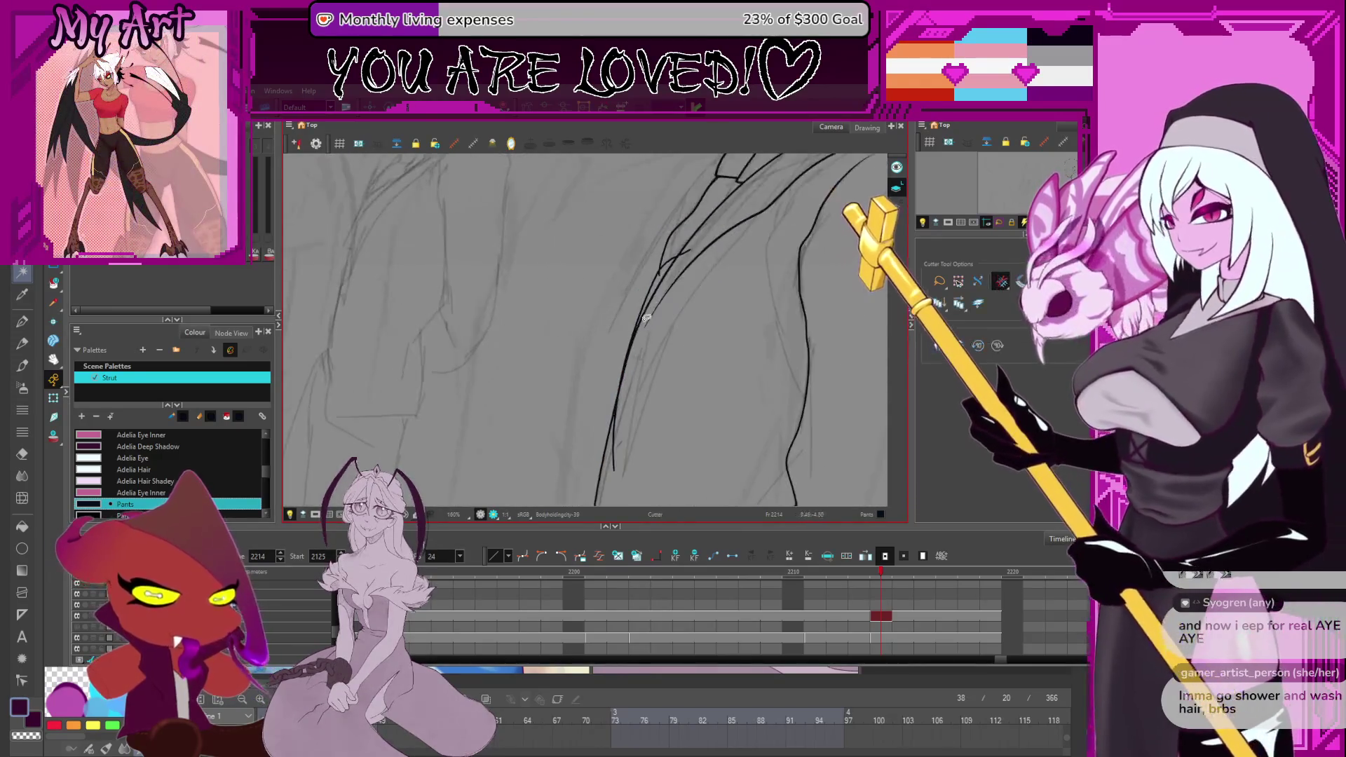
scroll(656, 302, up, 3)
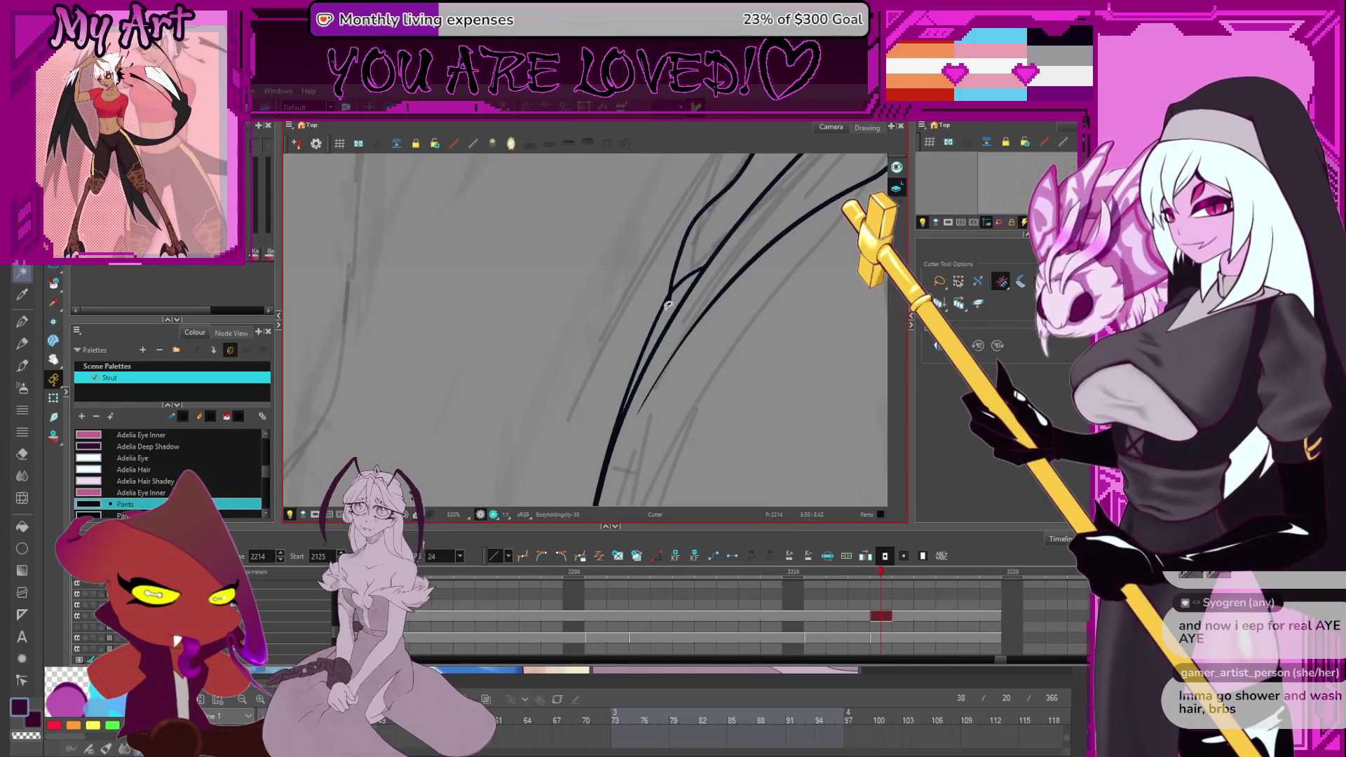
scroll(670, 300, down, 4)
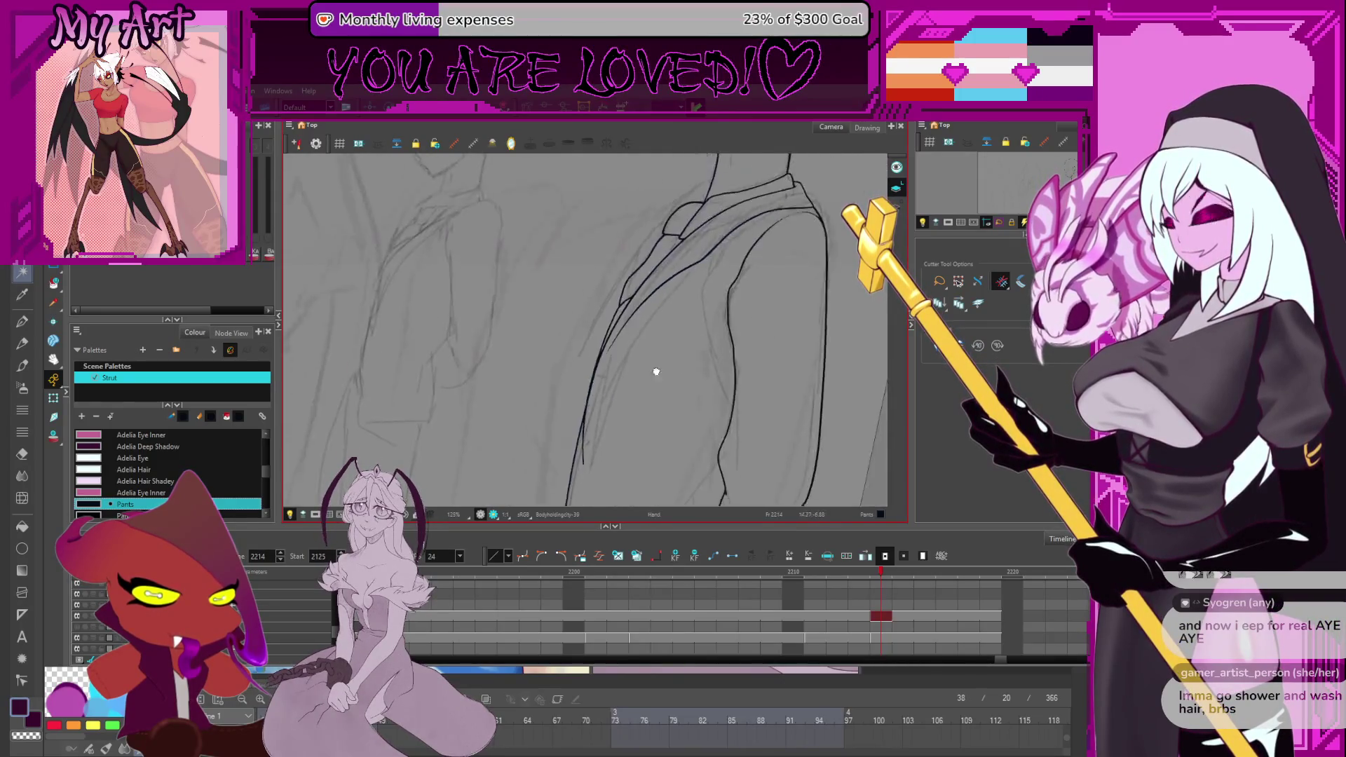
mouse_move(638, 331)
mouse_down()
mouse_move(631, 424)
mouse_move(650, 386)
mouse_up()
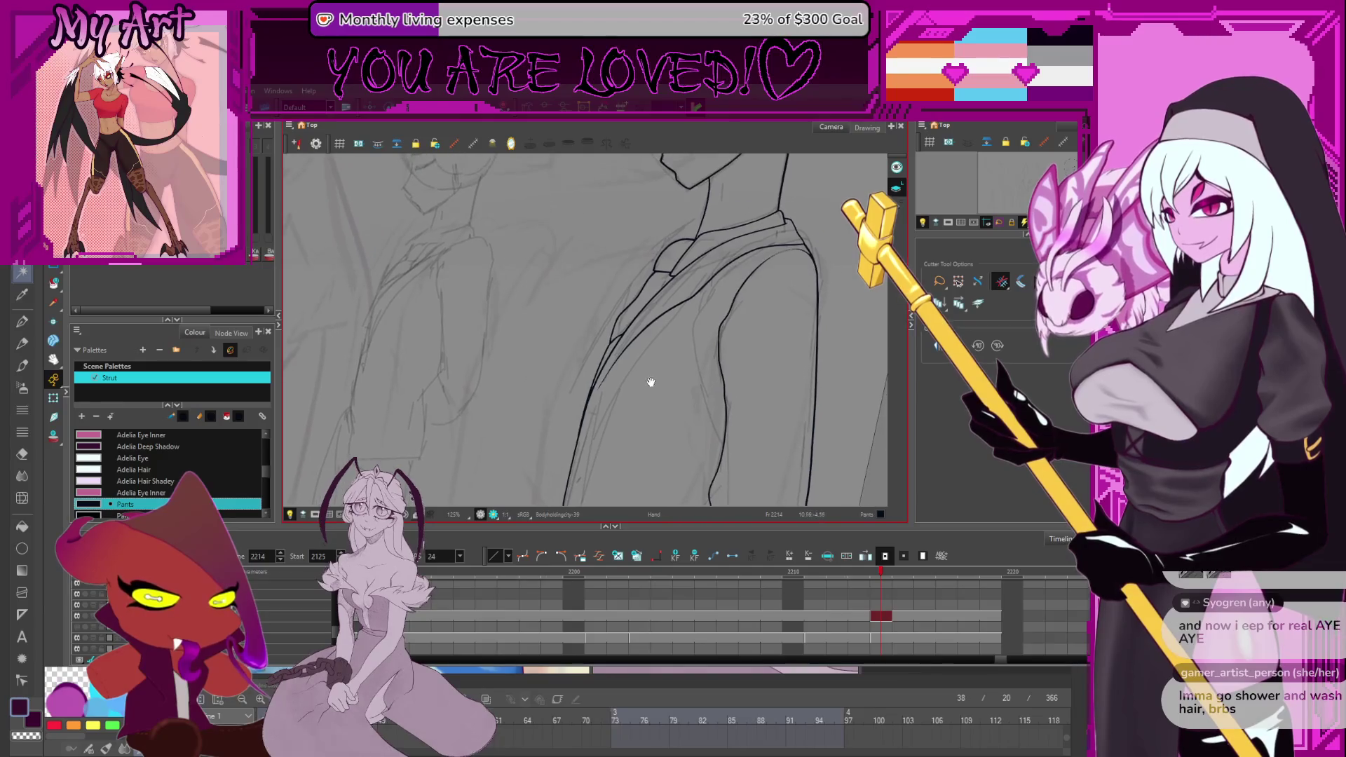
drag(688, 285, 664, 329)
scroll(627, 286, up, 2)
mouse_move(602, 428)
mouse_down()
mouse_move(625, 248)
mouse_move(600, 244)
mouse_up()
click(594, 243)
Stretch the collar stroke slightly left and pull its top-left corner inward.
drag(646, 321, 595, 245)
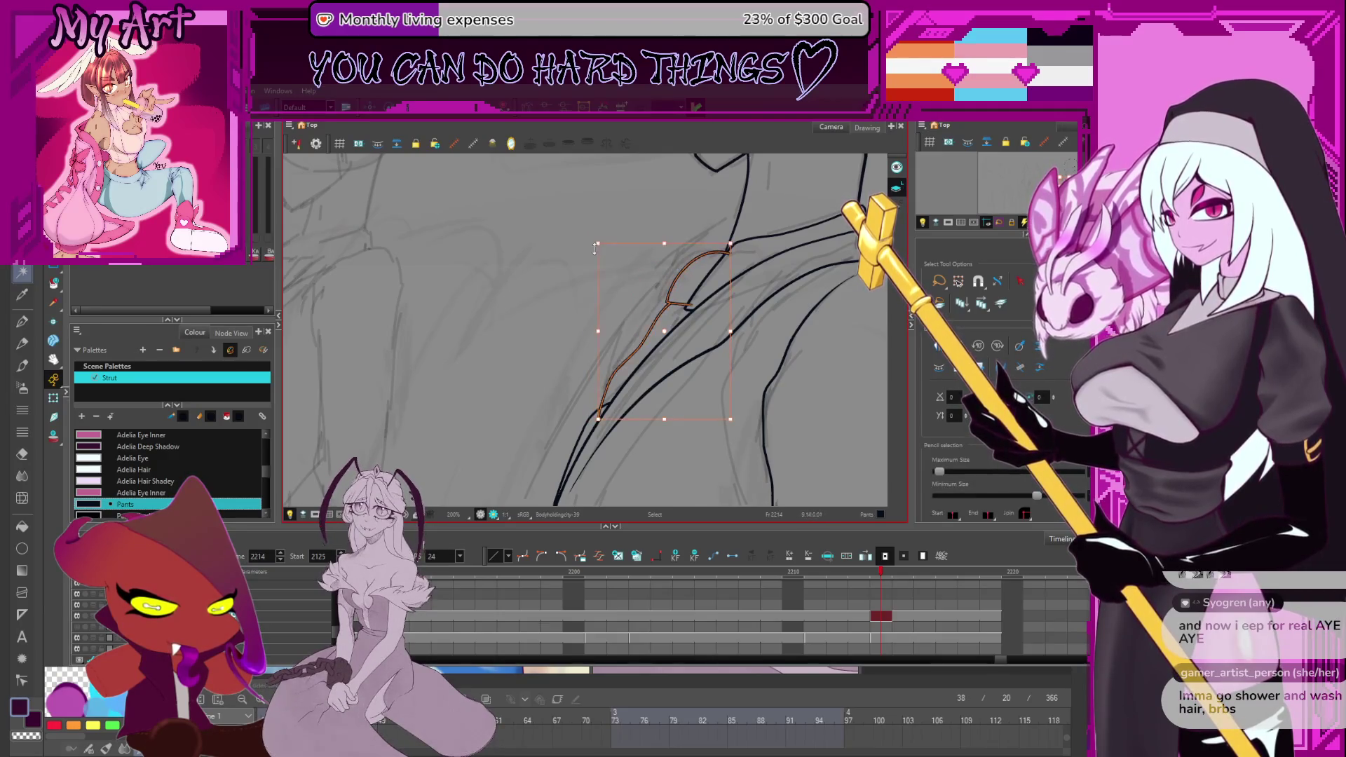
drag(601, 312, 592, 313)
drag(588, 244, 594, 246)
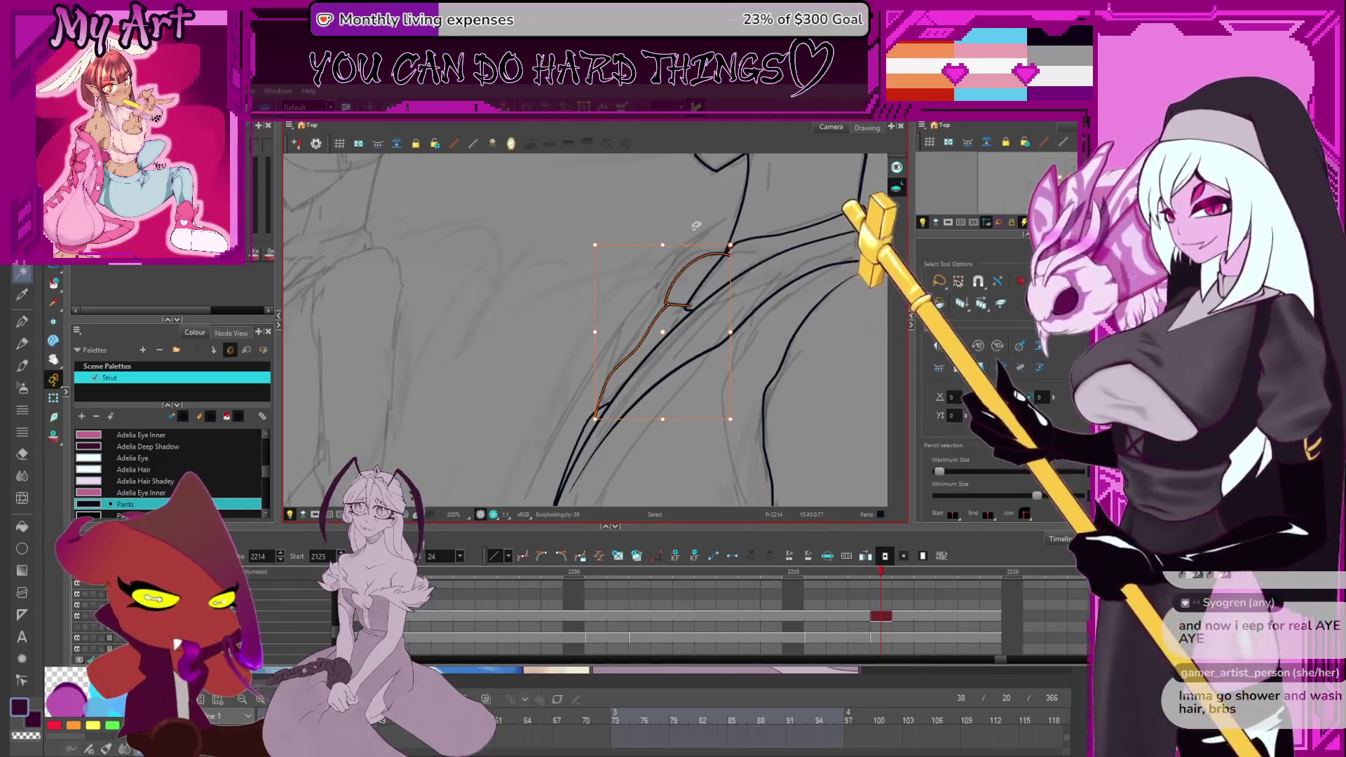
drag(597, 332, 597, 332)
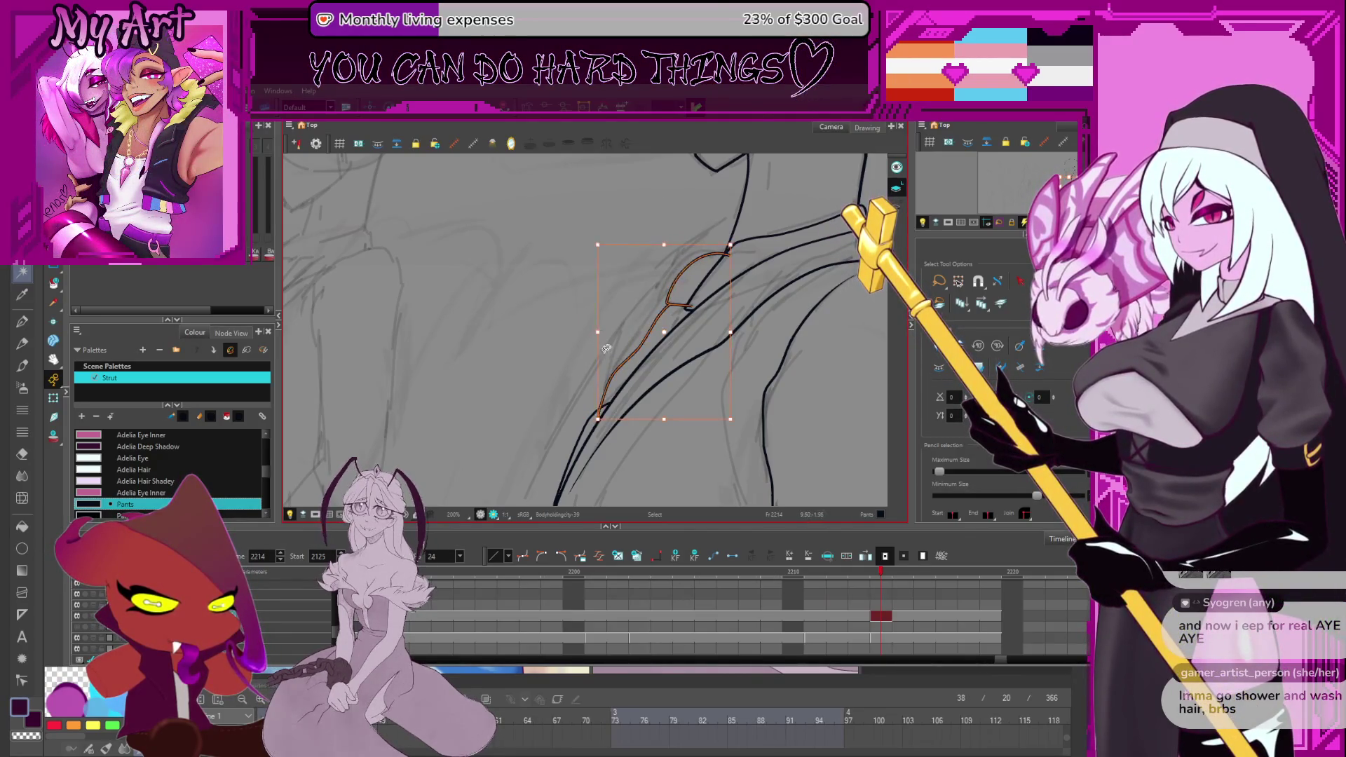
Cut away the lapel junction overlaps below the neck and zoom out to the whole figure.
mouse_move(692, 294)
mouse_down()
mouse_move(705, 270)
mouse_move(676, 421)
mouse_move(644, 414)
mouse_up()
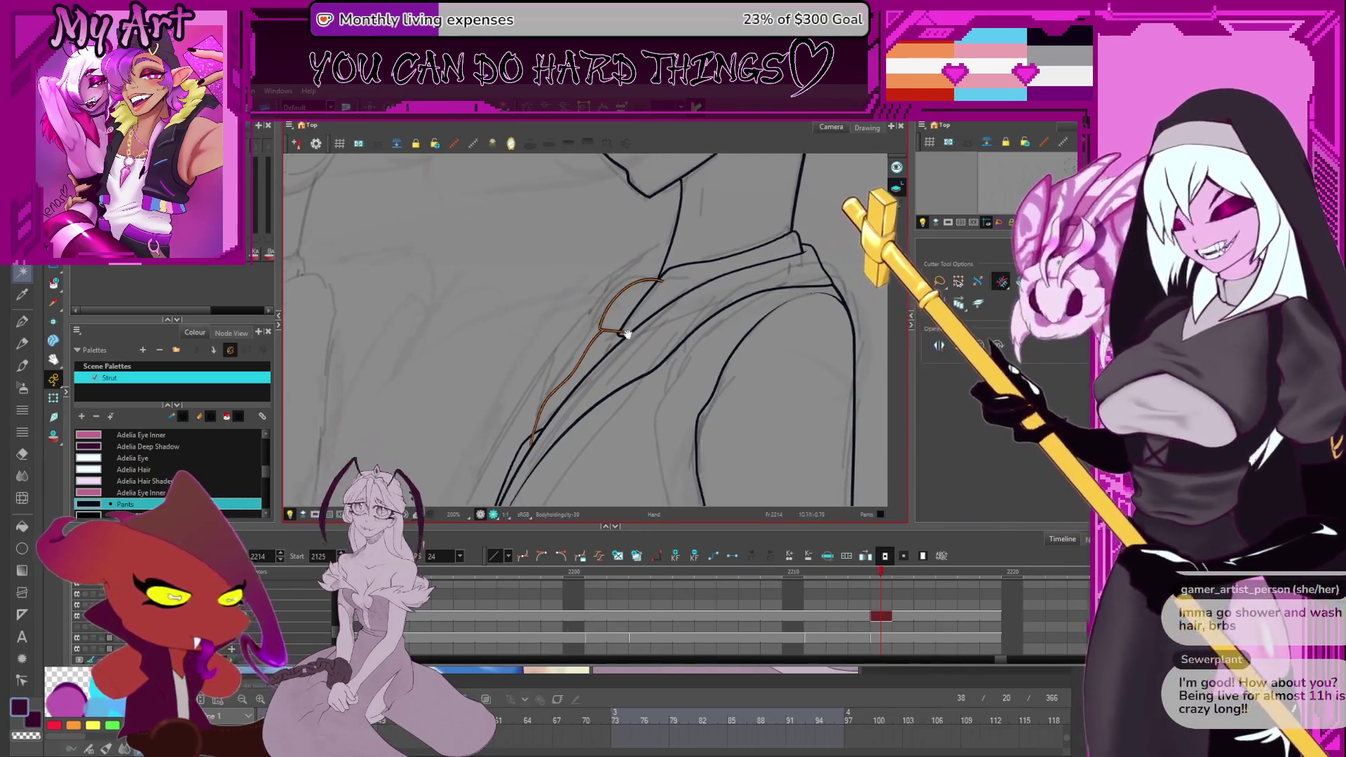
drag(646, 340, 646, 332)
scroll(645, 332, up, 2)
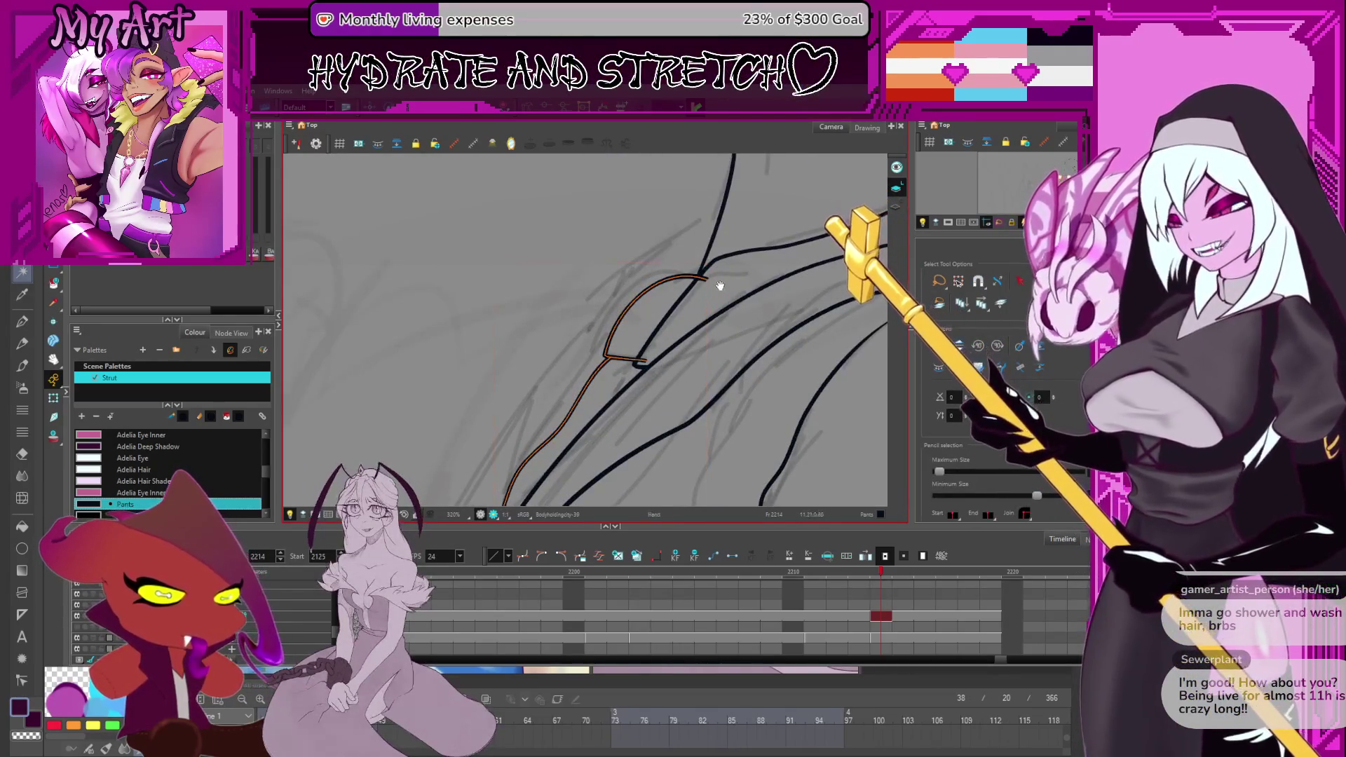
key(alt+t)
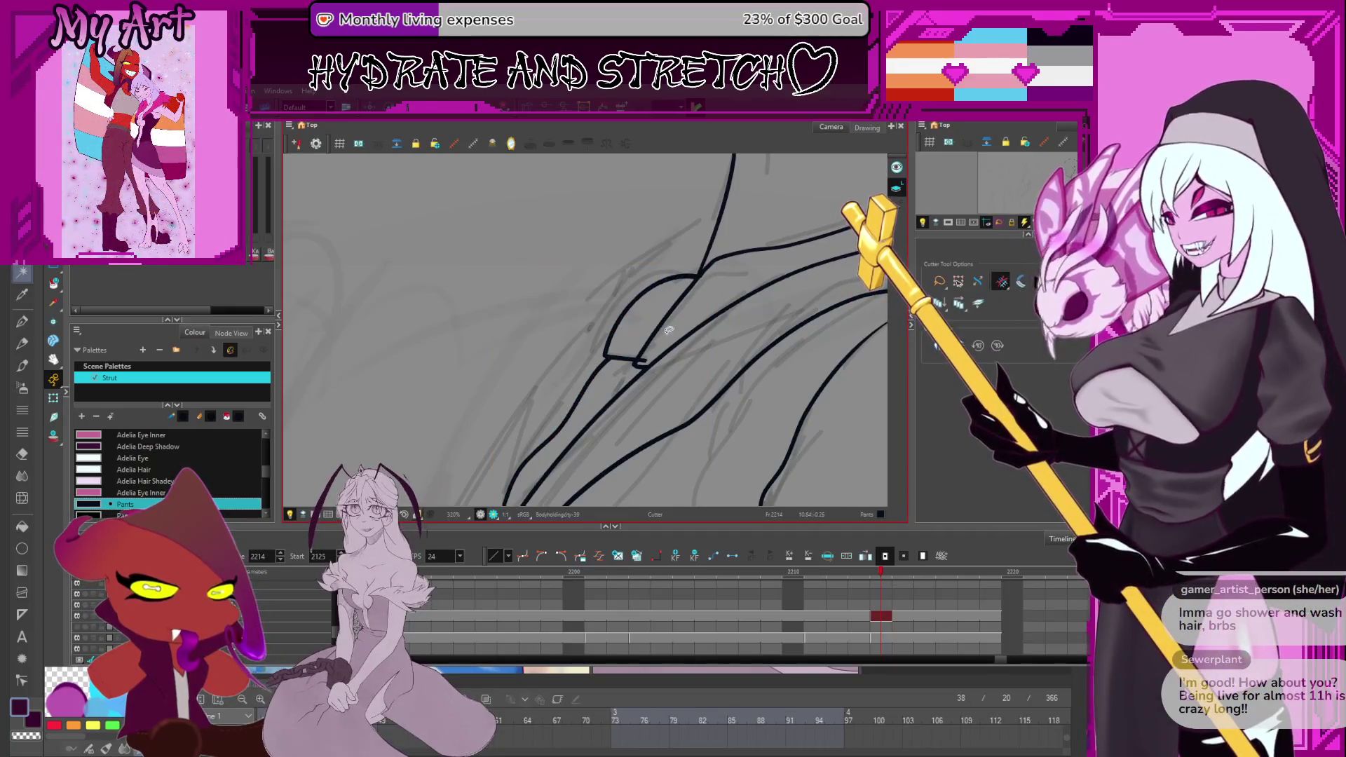
drag(643, 360, 747, 253)
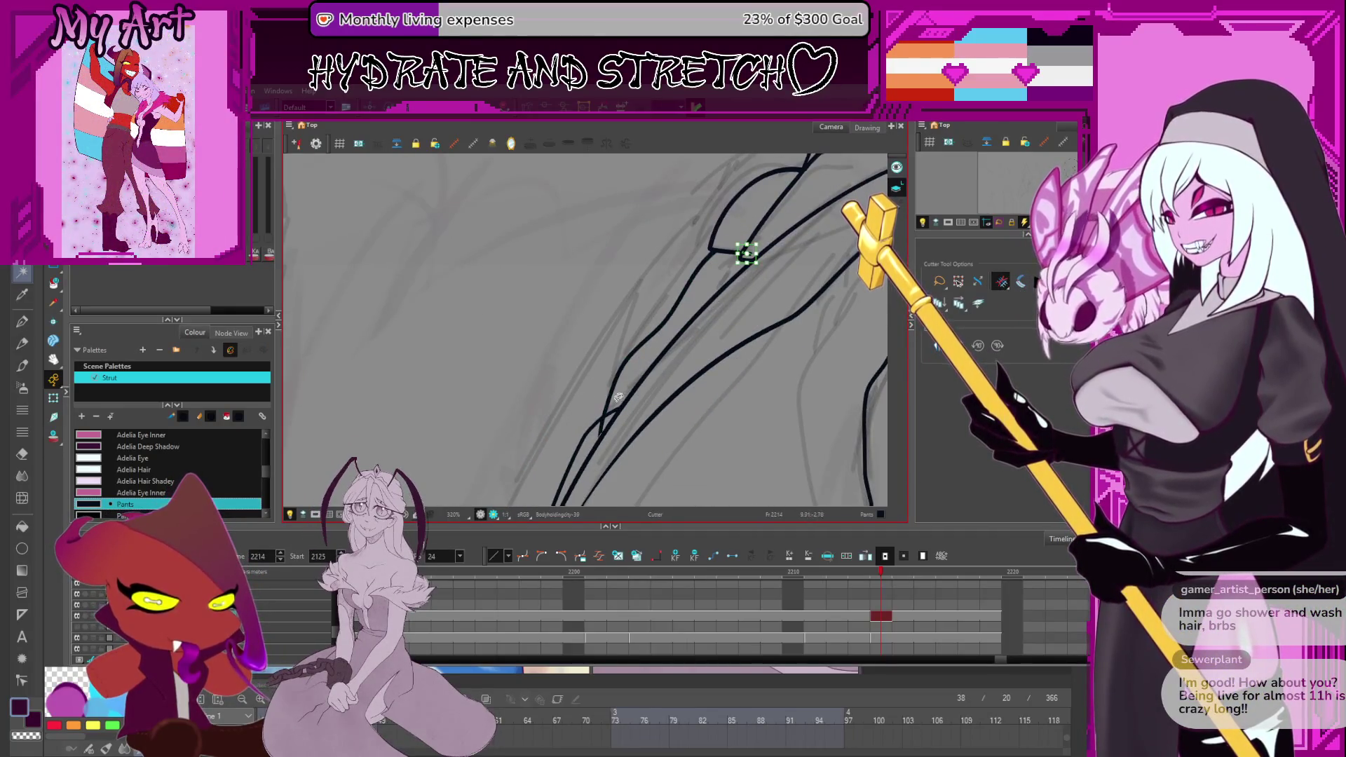
scroll(611, 440, down, 4)
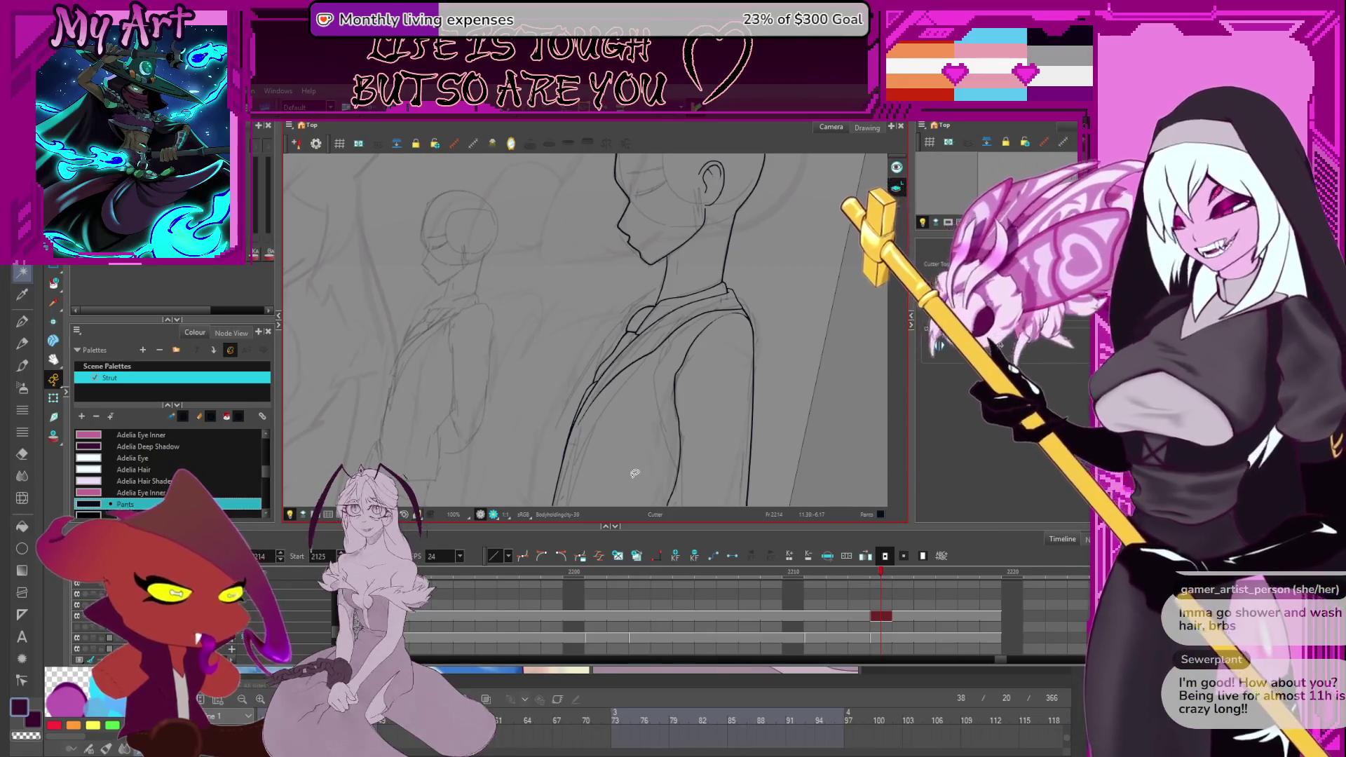
drag(611, 330, 619, 331)
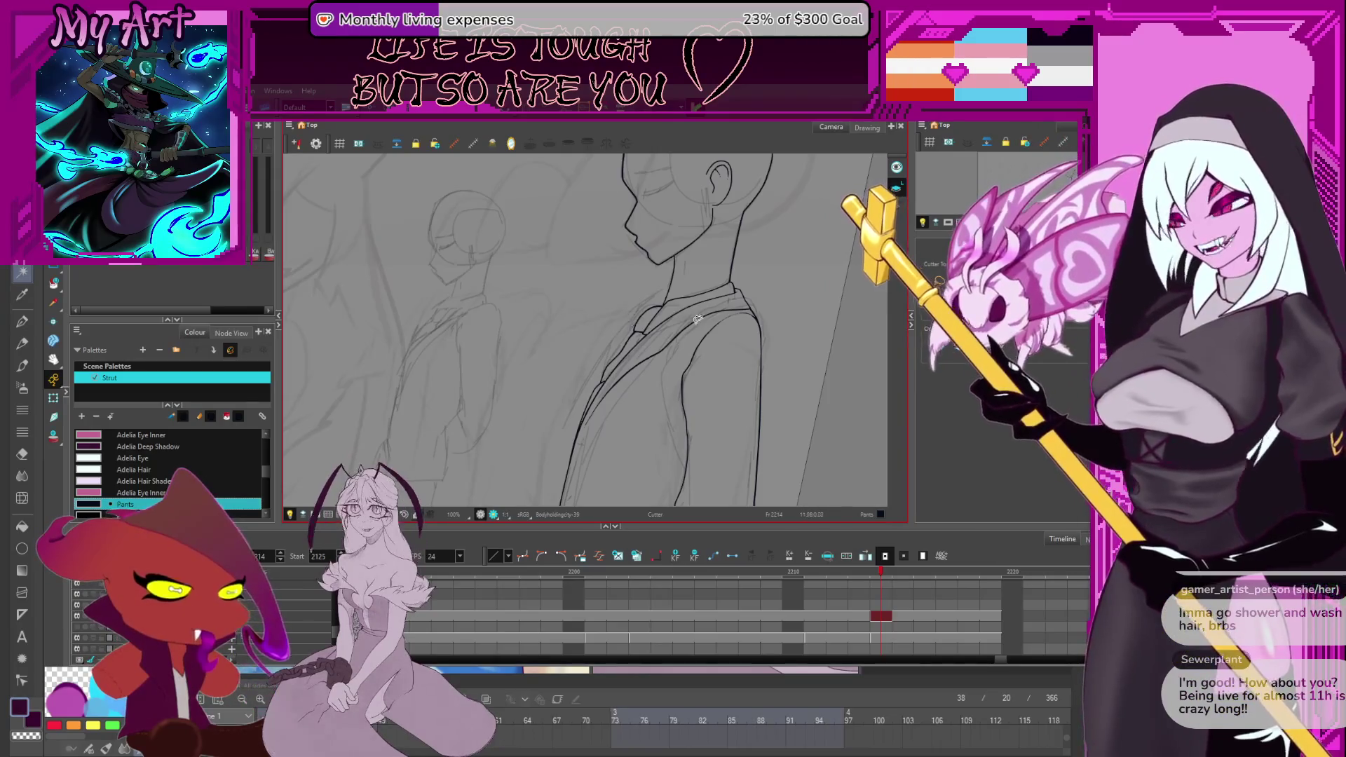
scroll(652, 364, up, 2)
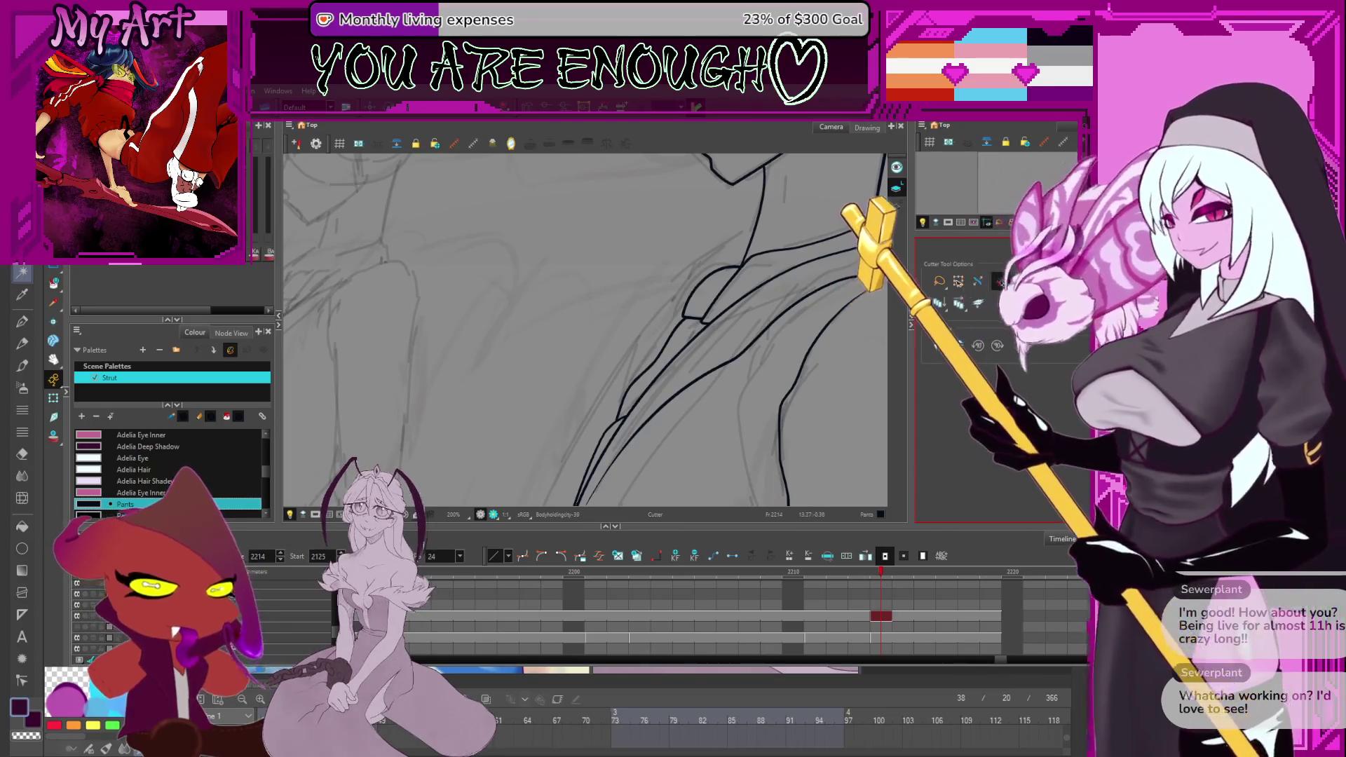
scroll(646, 357, down, 4)
scroll(647, 357, down, 2)
mouse_move(646, 357)
mouse_down()
mouse_move(720, 363)
mouse_move(753, 330)
mouse_move(771, 354)
mouse_up()
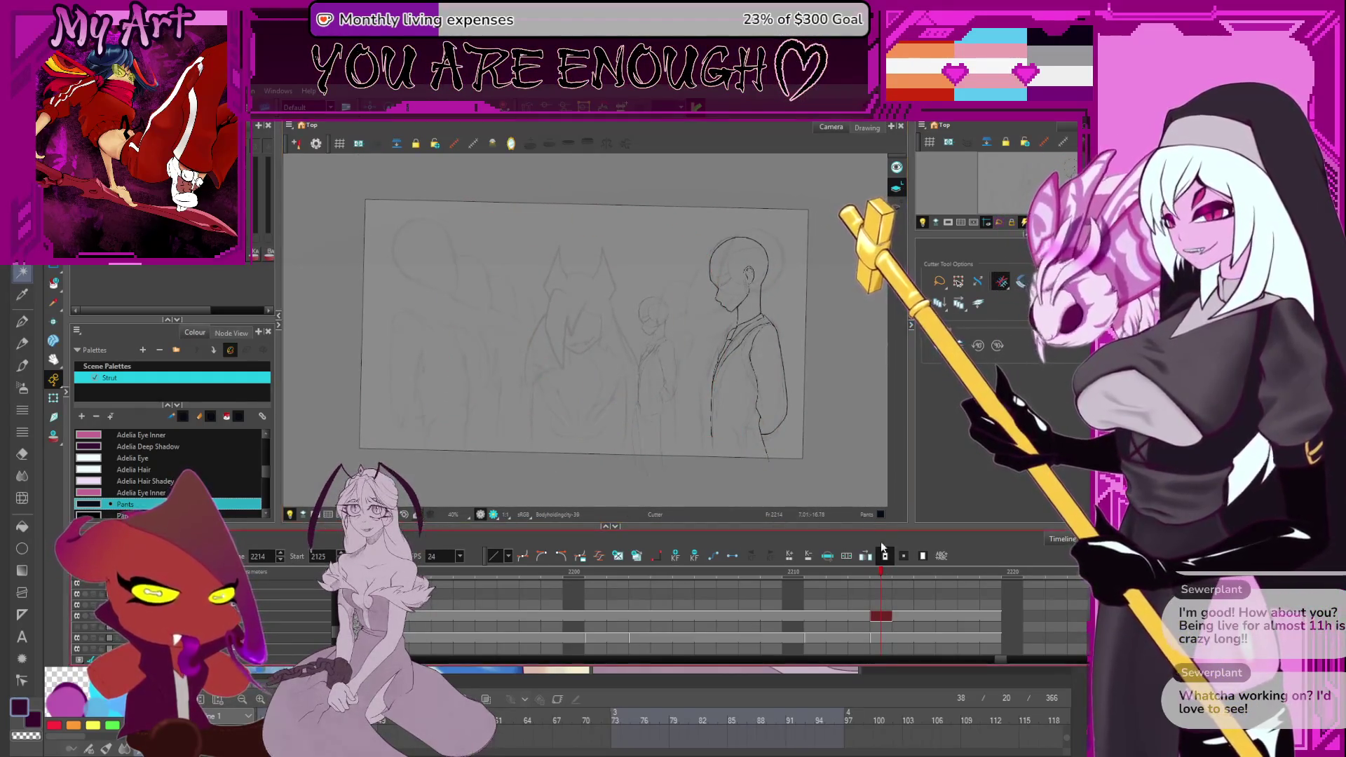
Enlarge the timeline and scrub back through earlier coloured frames of the suited characters.
drag(906, 524, 899, 474)
mouse_move(876, 529)
mouse_down()
mouse_move(258, 558)
mouse_move(958, 529)
mouse_up()
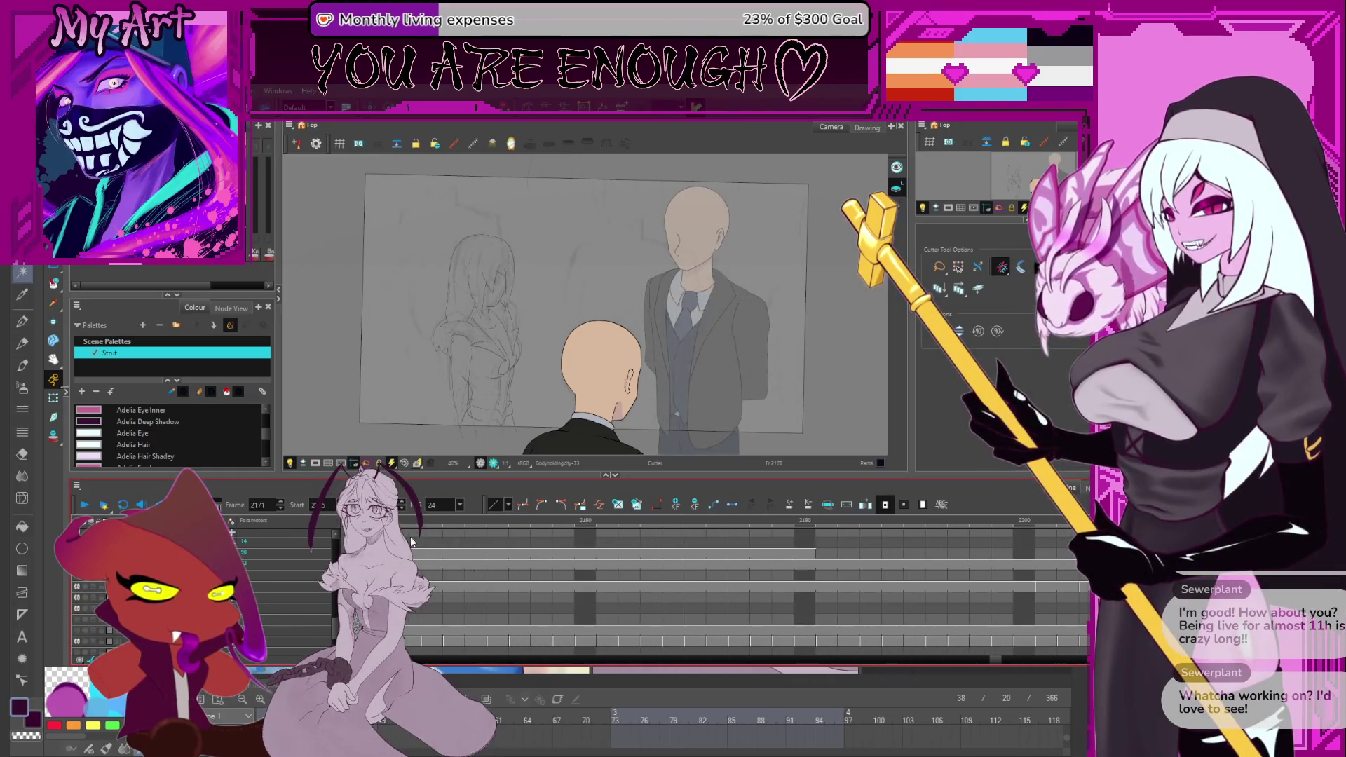
scroll(911, 572, down, 3)
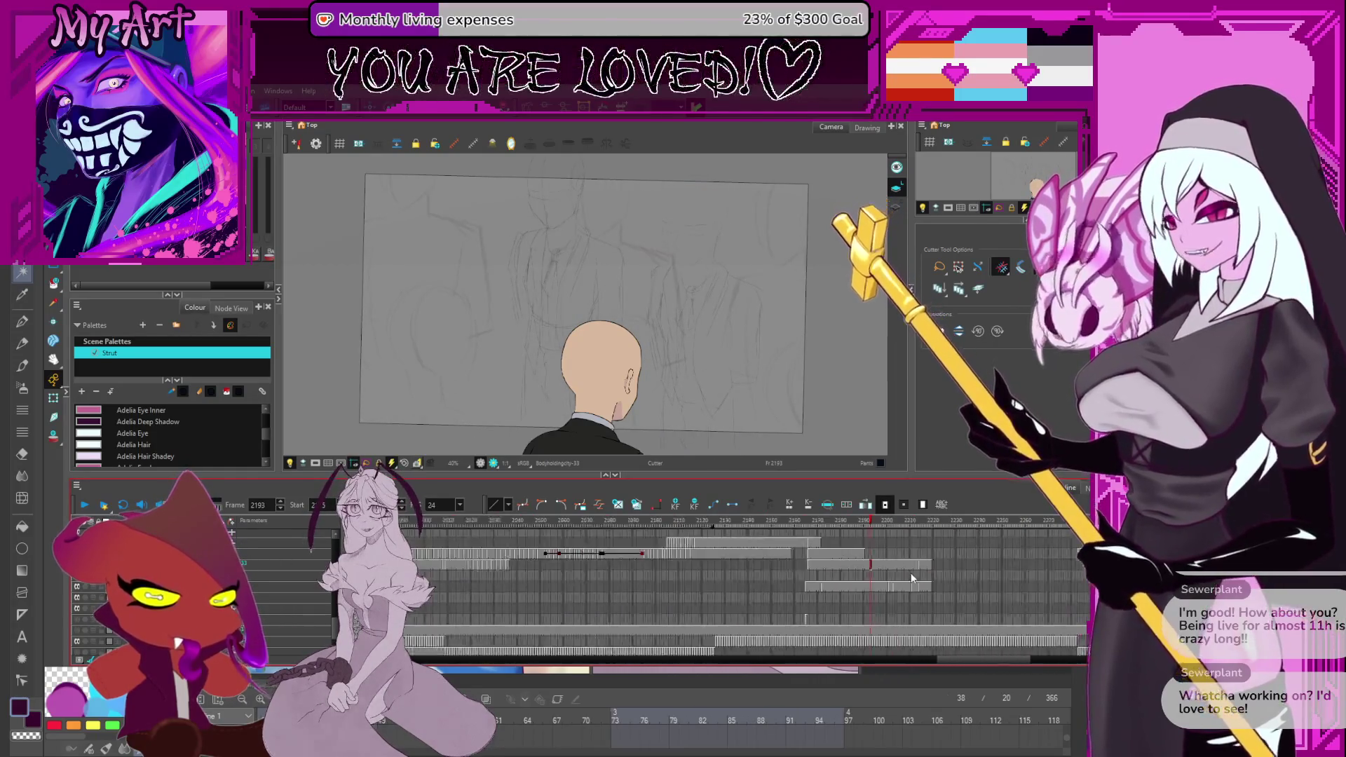
mouse_move(752, 520)
mouse_down()
mouse_move(557, 536)
mouse_move(1041, 576)
mouse_move(848, 510)
mouse_up()
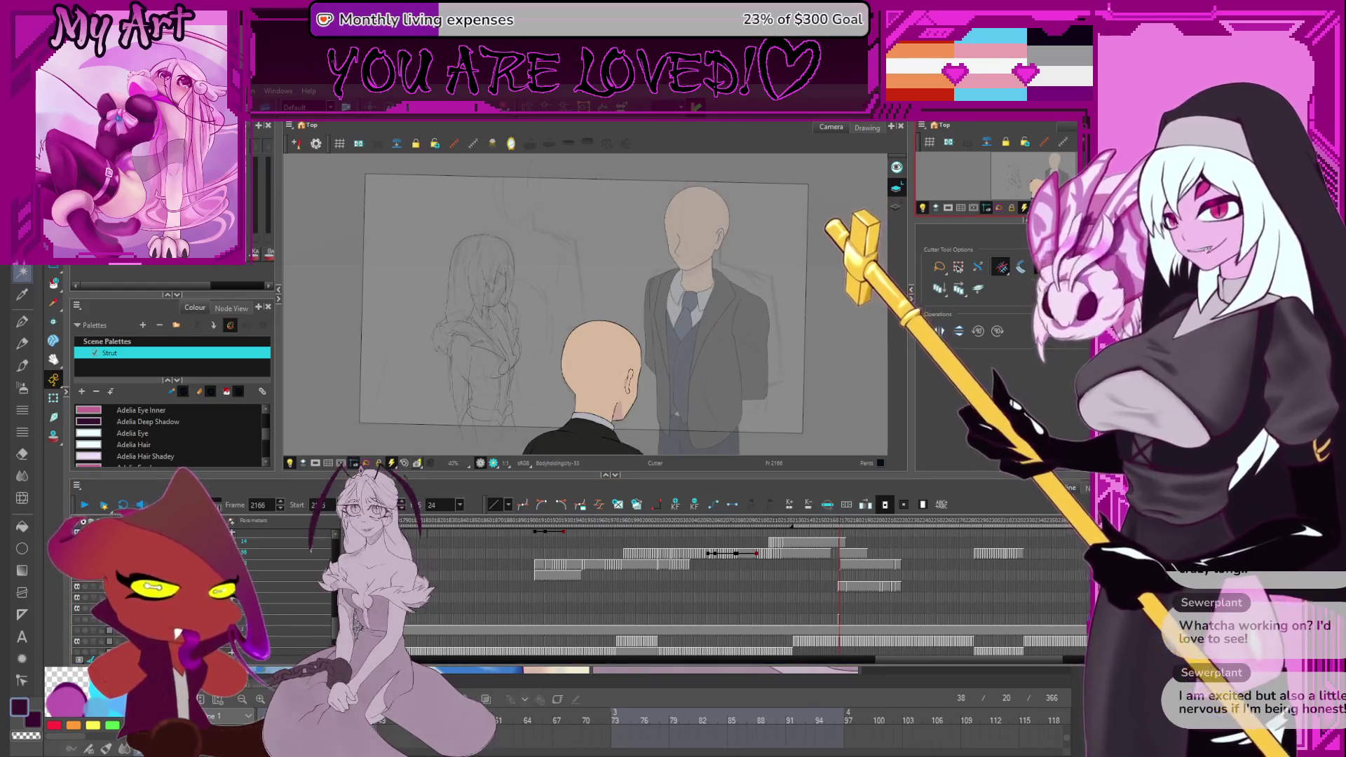
key(alt+Tab)
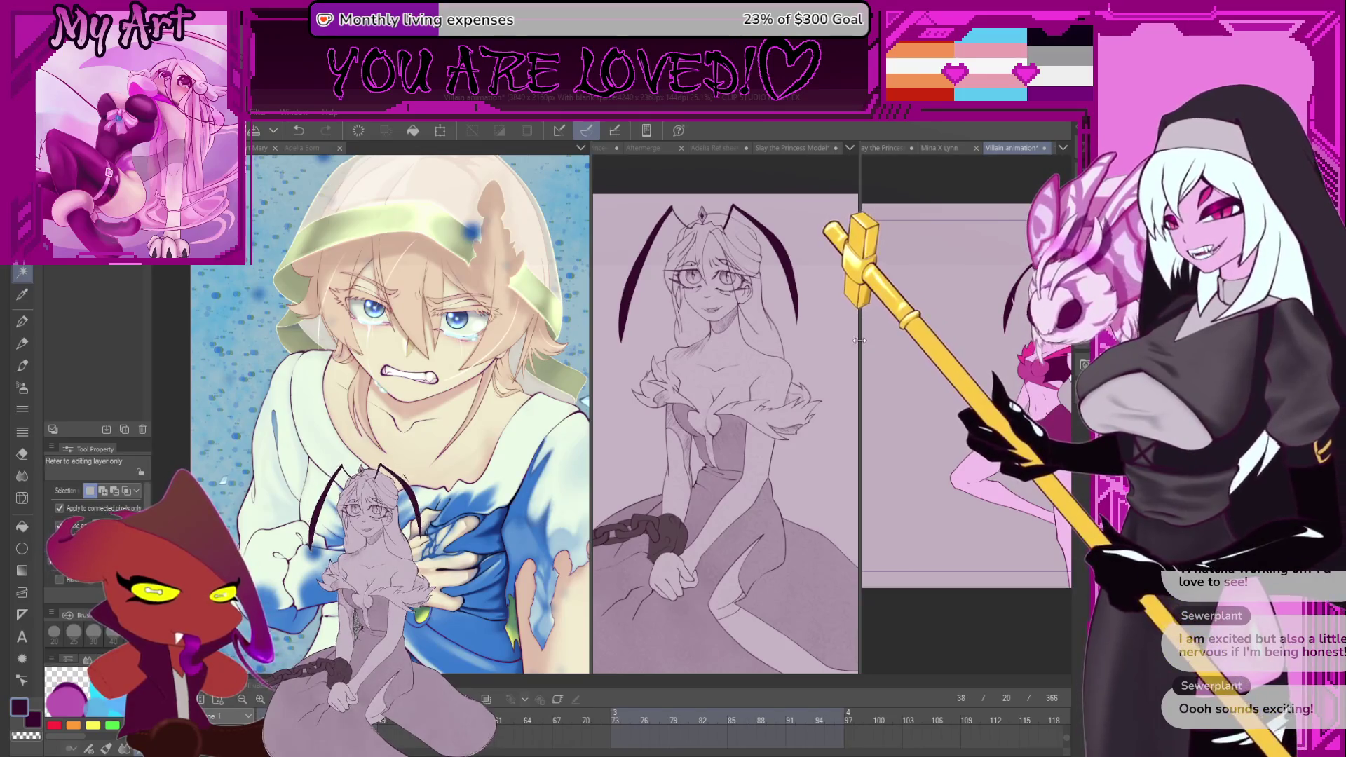
Widen the canvas panes and zoom into the Slay the Princess Model canvas.
drag(858, 319, 979, 357)
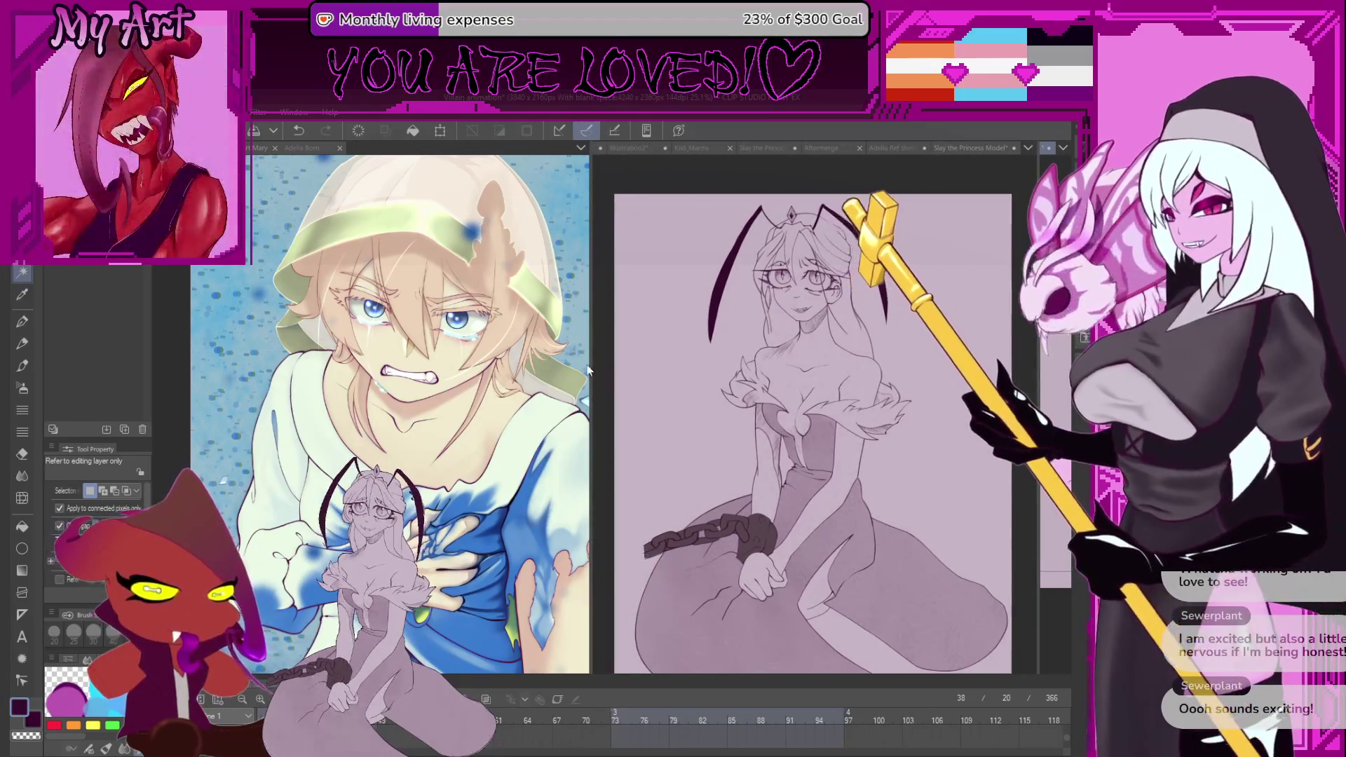
mouse_move(591, 360)
mouse_down()
mouse_move(690, 359)
mouse_move(776, 386)
mouse_move(582, 418)
mouse_up()
click(720, 400)
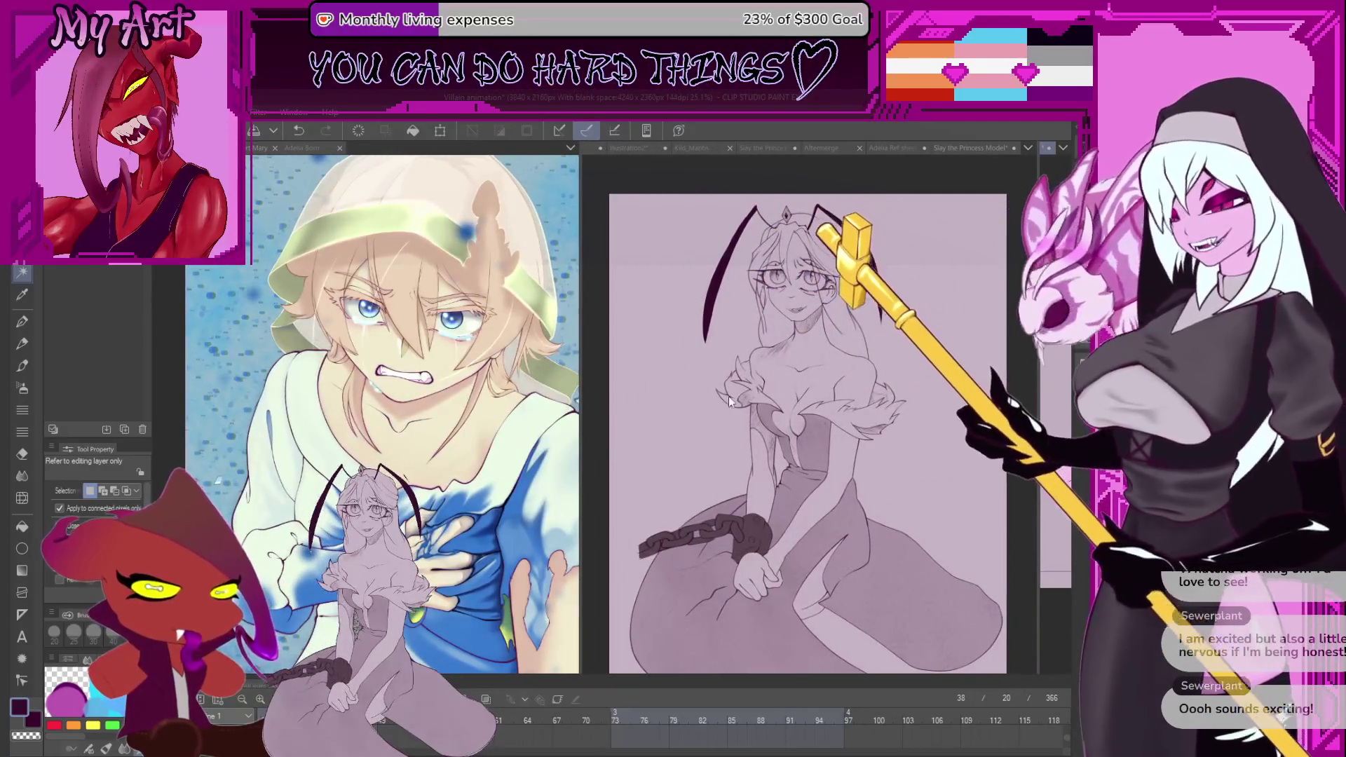
scroll(819, 442, up, 2)
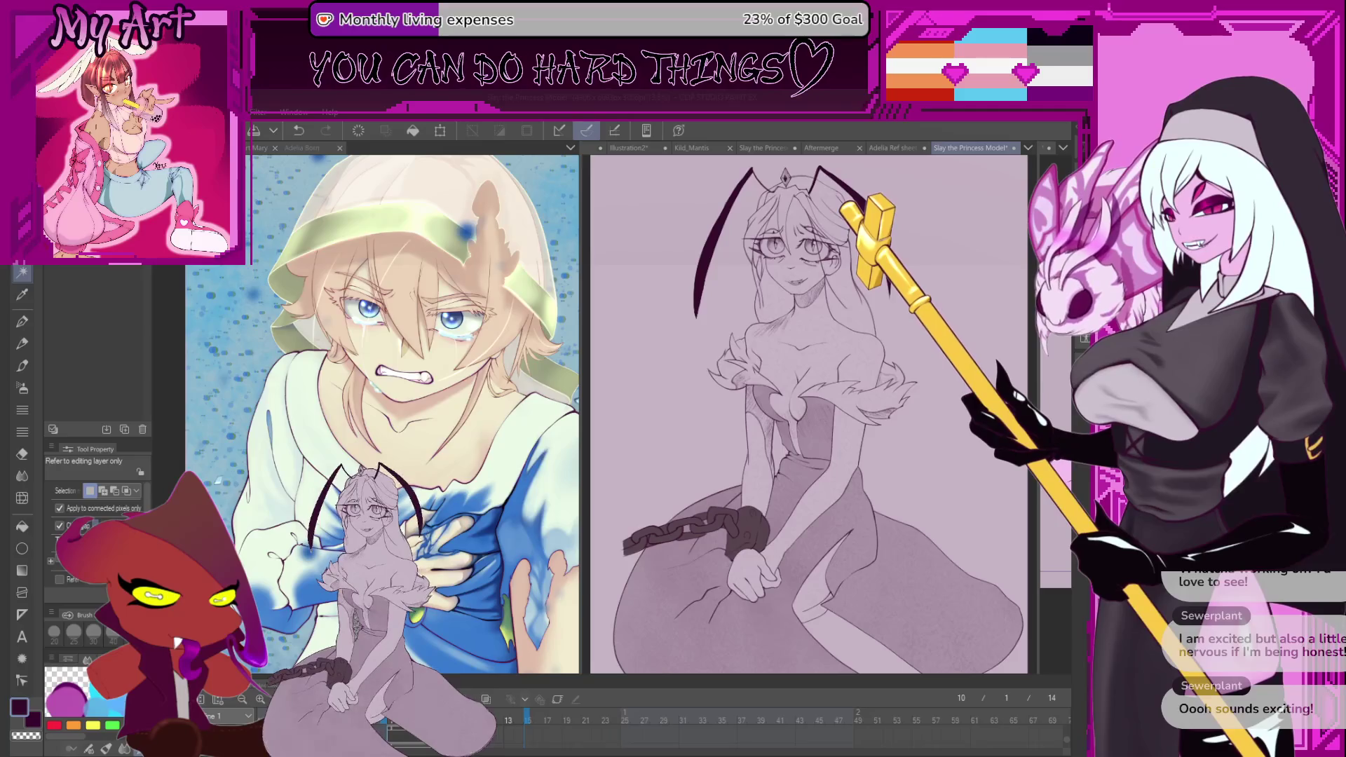
key(alt+Tab)
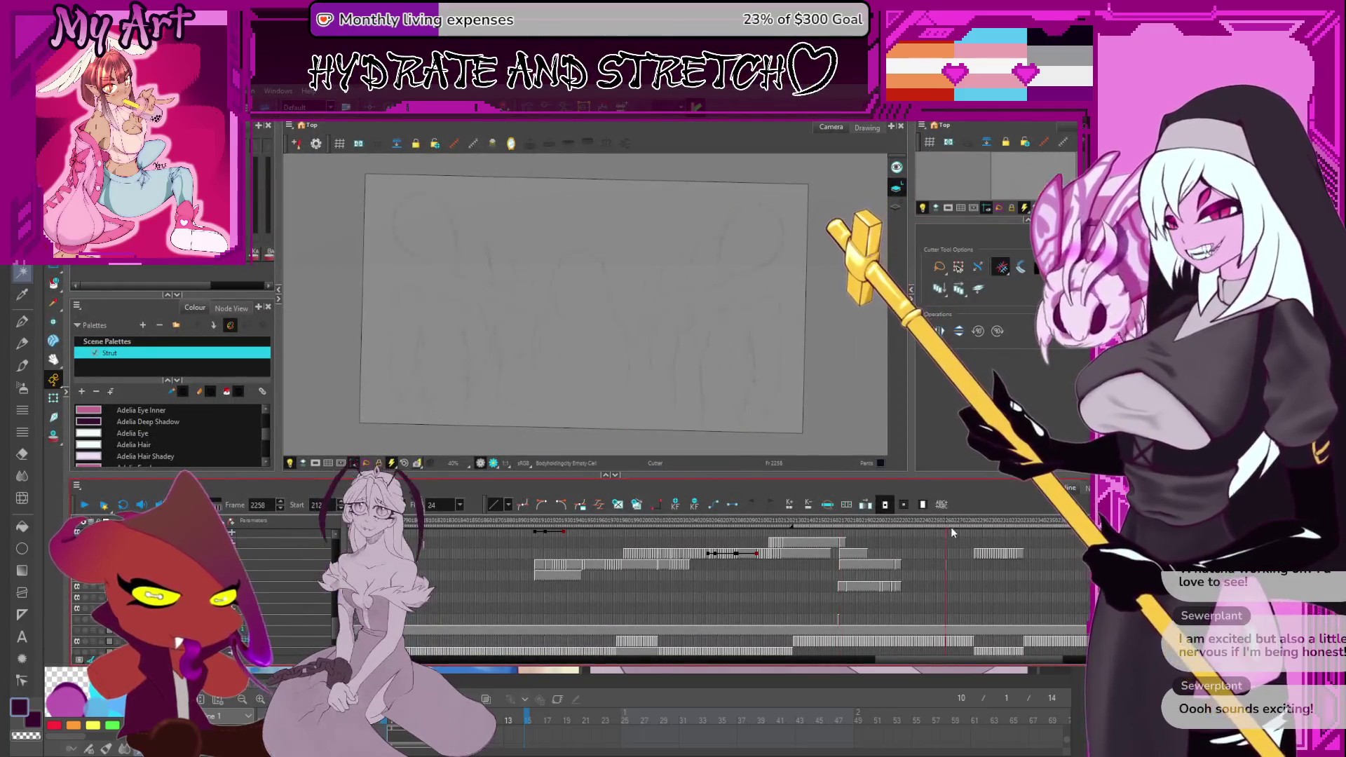
Jump through the timeline ruler from frame 2269 to 2205, then land on frame 2215.
click(960, 524)
scroll(670, 600, right, 5)
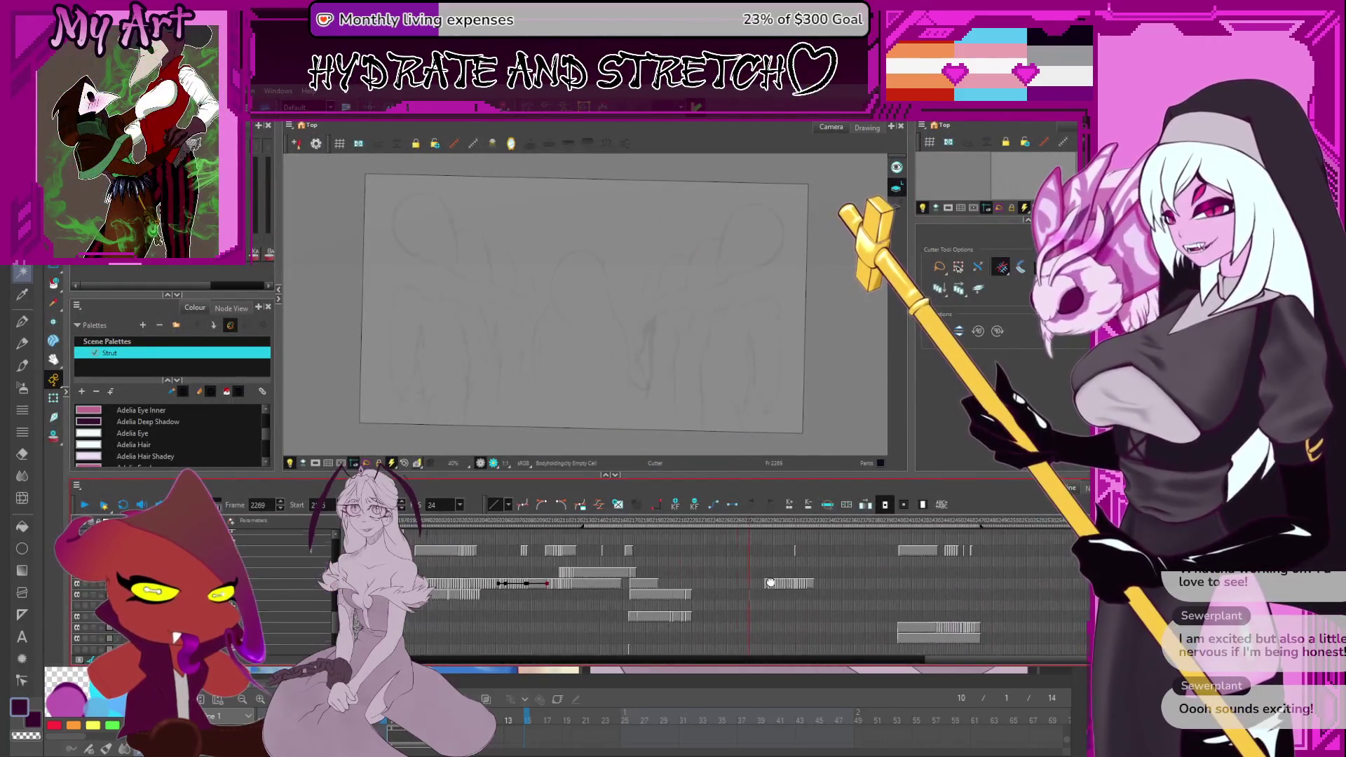
click(677, 605)
scroll(678, 603, up, 3)
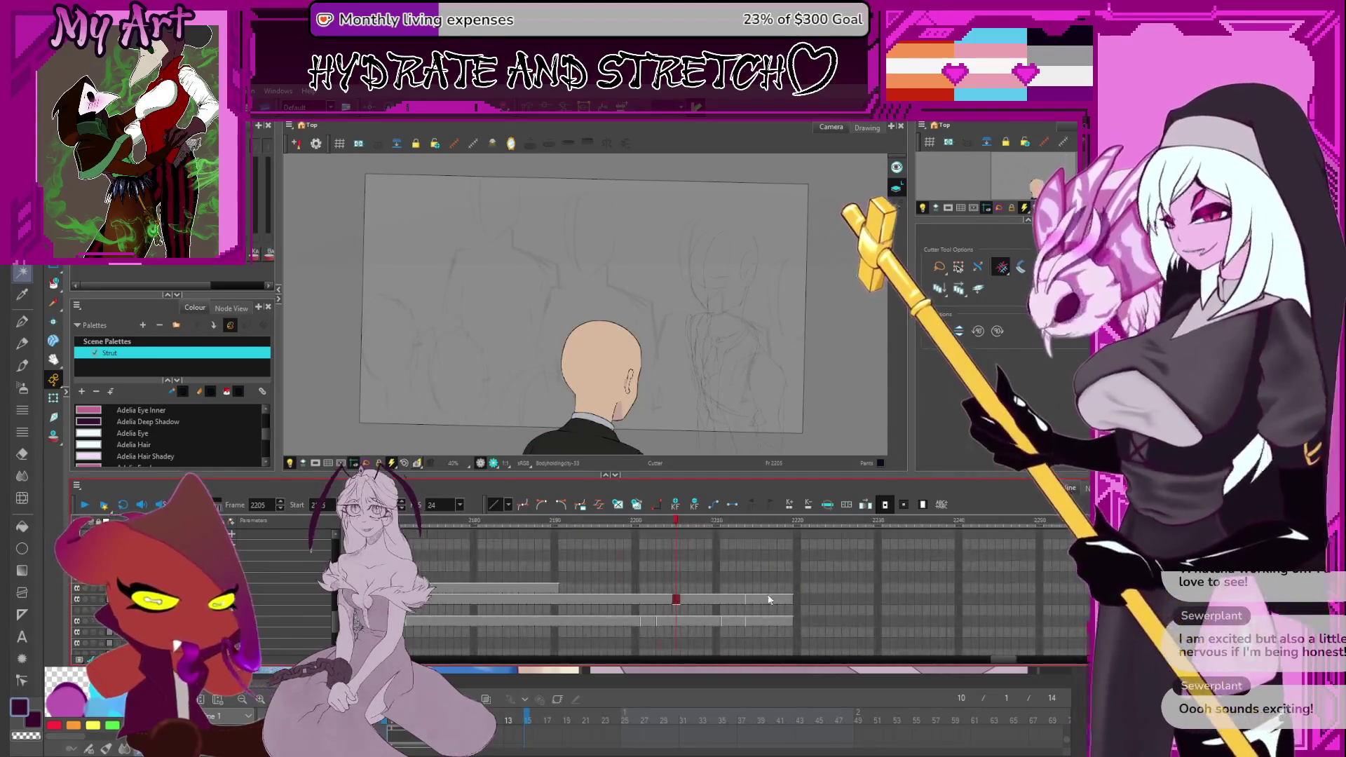
click(757, 599)
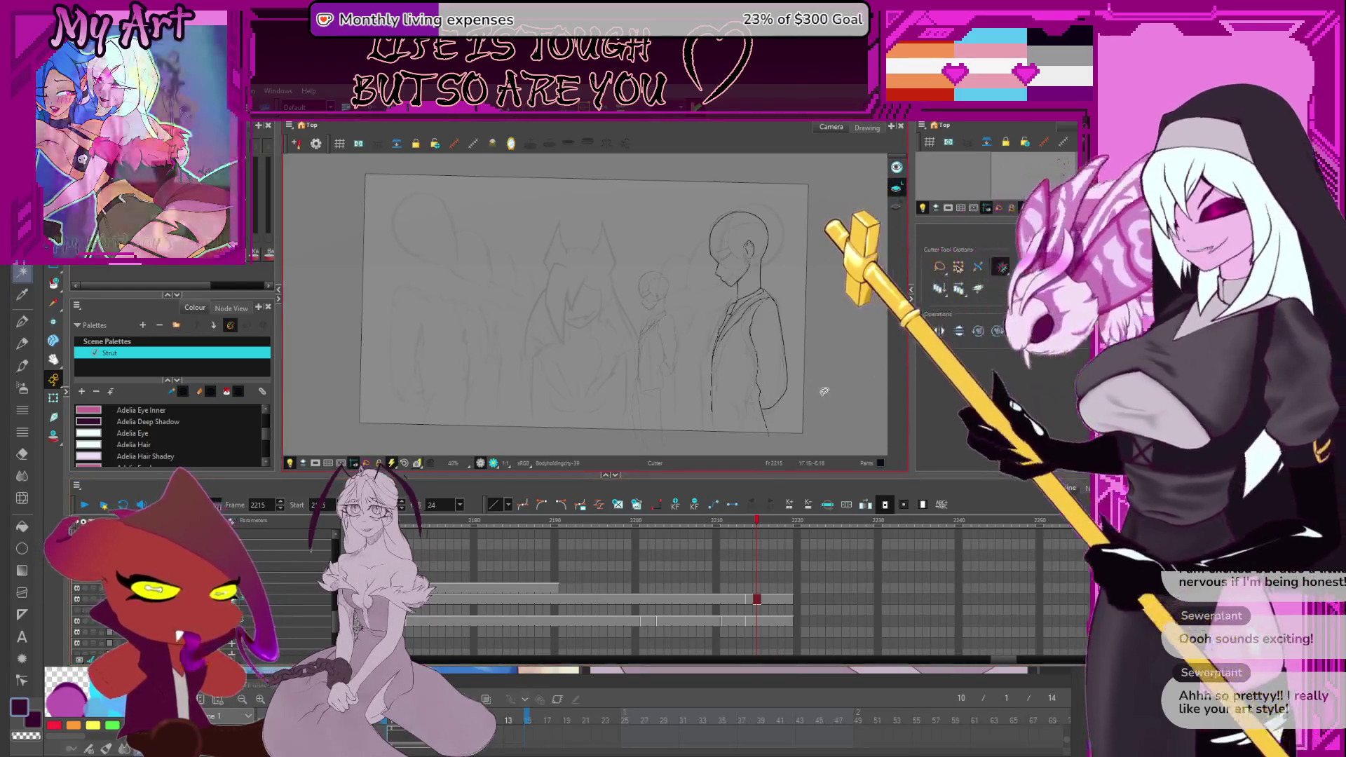
scroll(750, 390, up, 3)
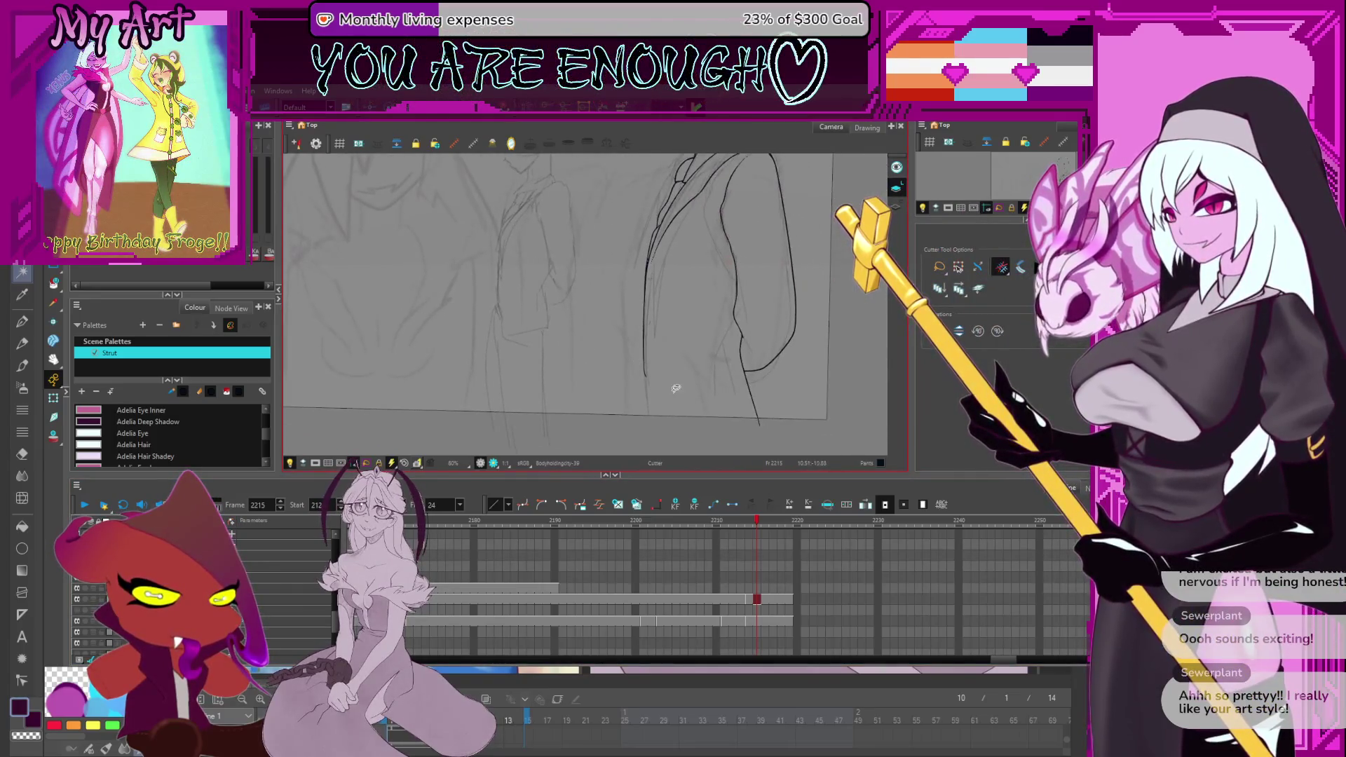
mouse_move(675, 388)
mouse_down()
mouse_move(652, 364)
mouse_move(682, 351)
mouse_move(640, 399)
mouse_move(647, 364)
mouse_up()
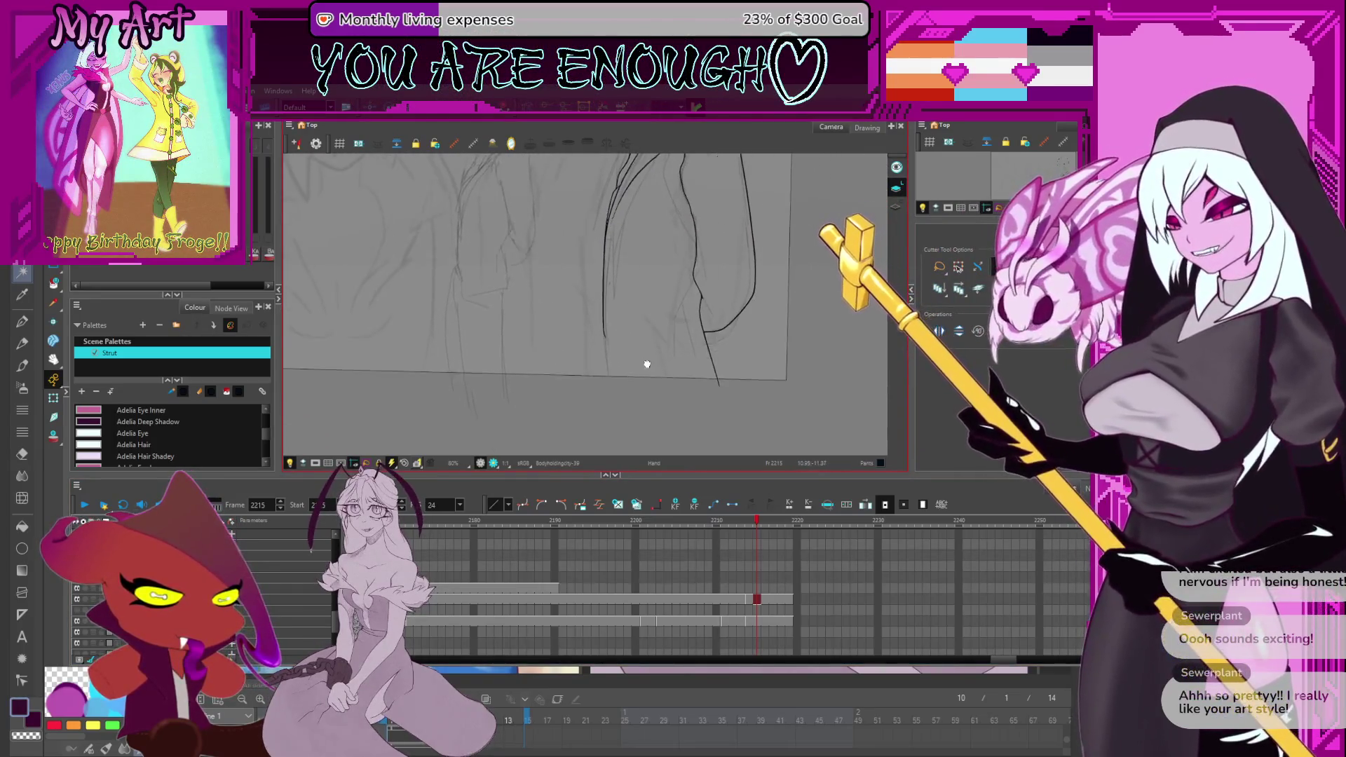
key(alt+q)
click(607, 335)
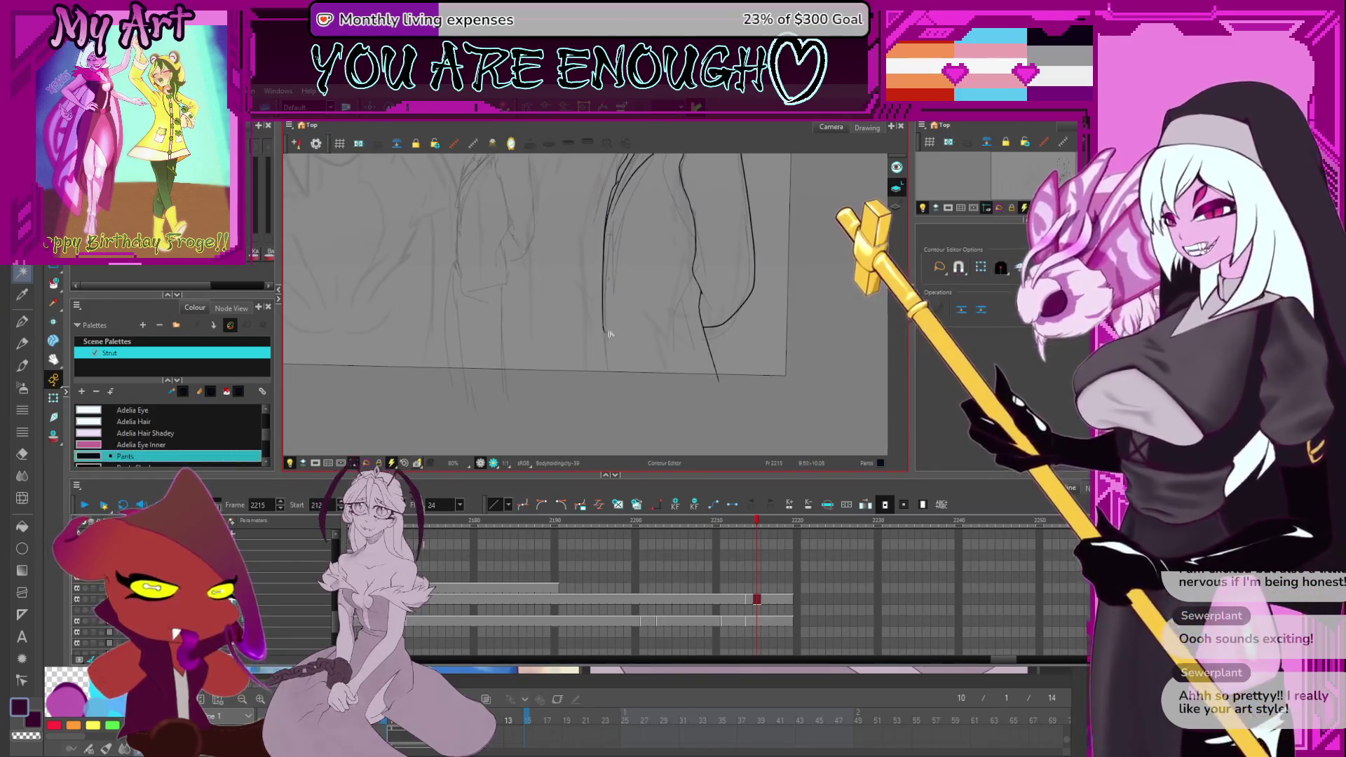
scroll(622, 357, up, 2)
drag(615, 429, 618, 421)
scroll(621, 401, down, 1)
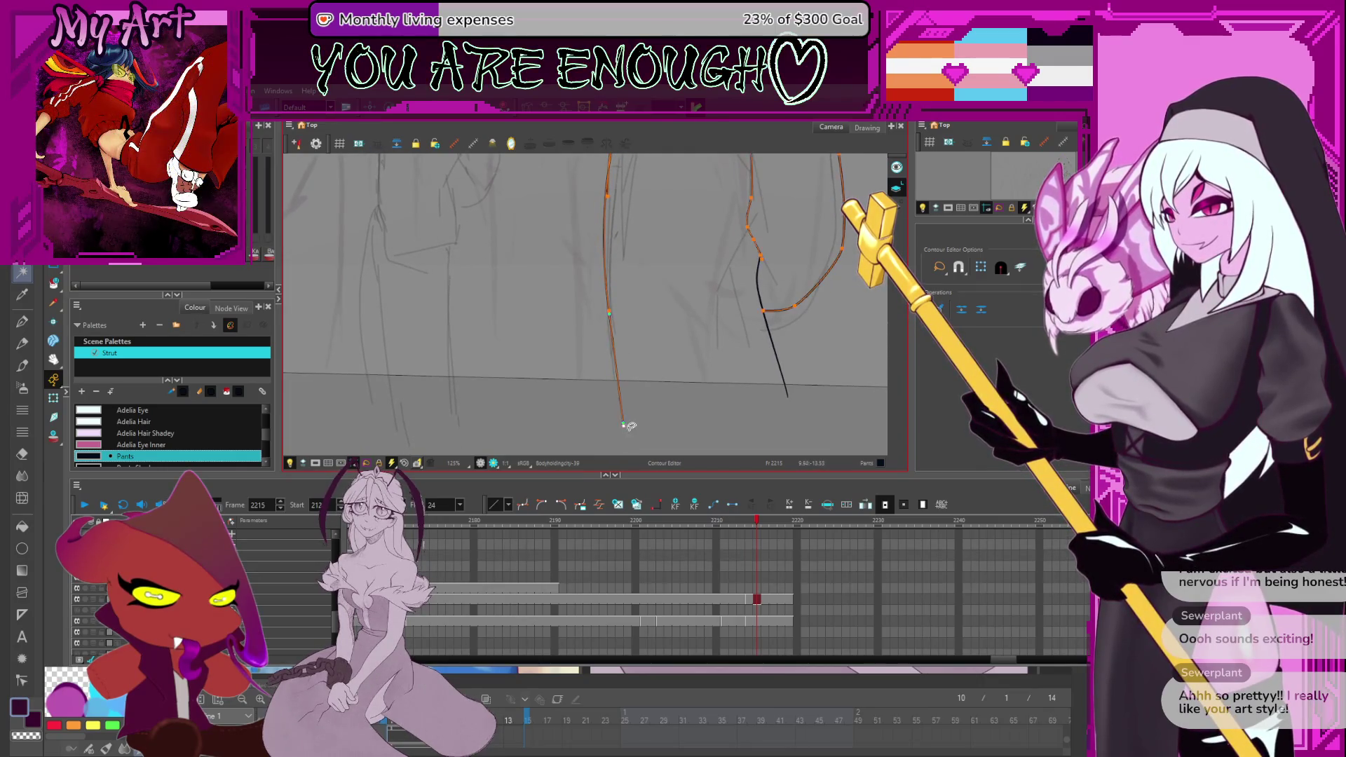
scroll(635, 417, up, 1)
click(619, 336)
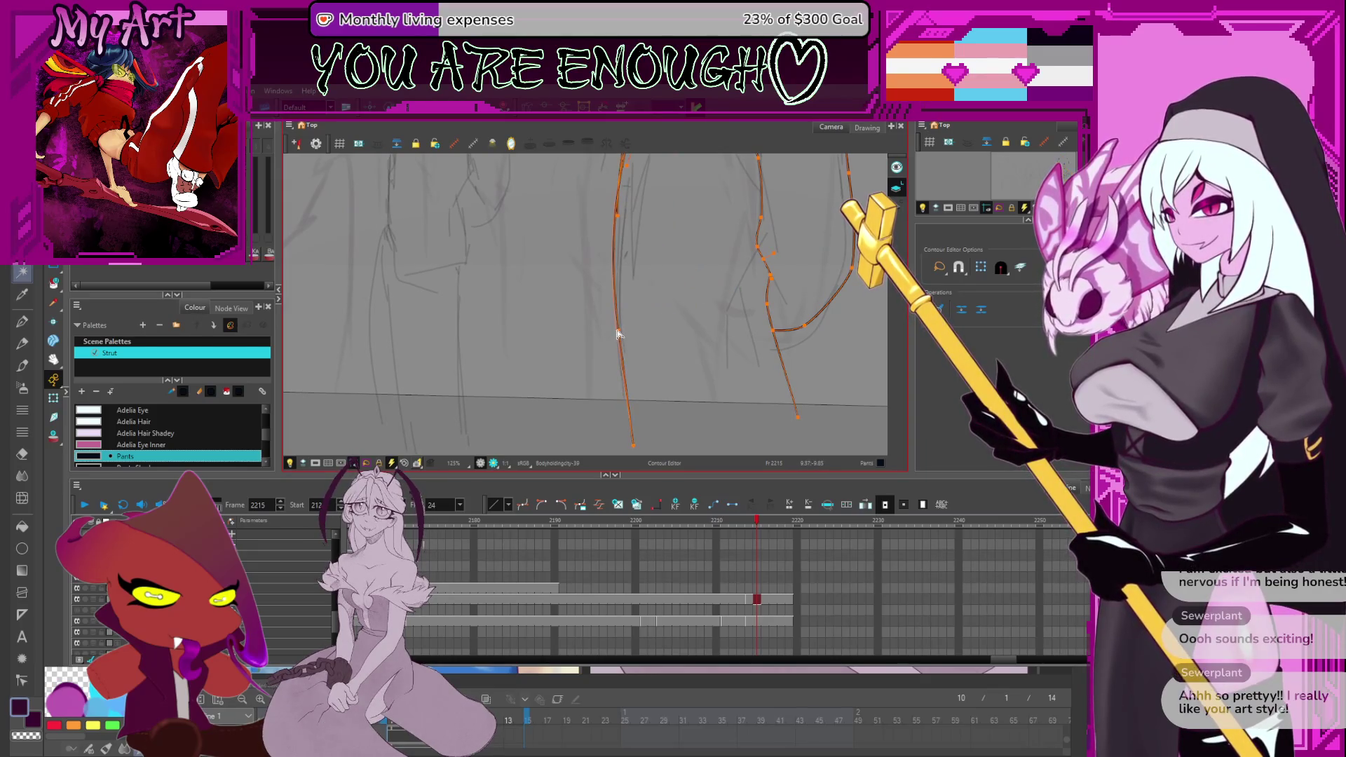
scroll(618, 337, up, 2)
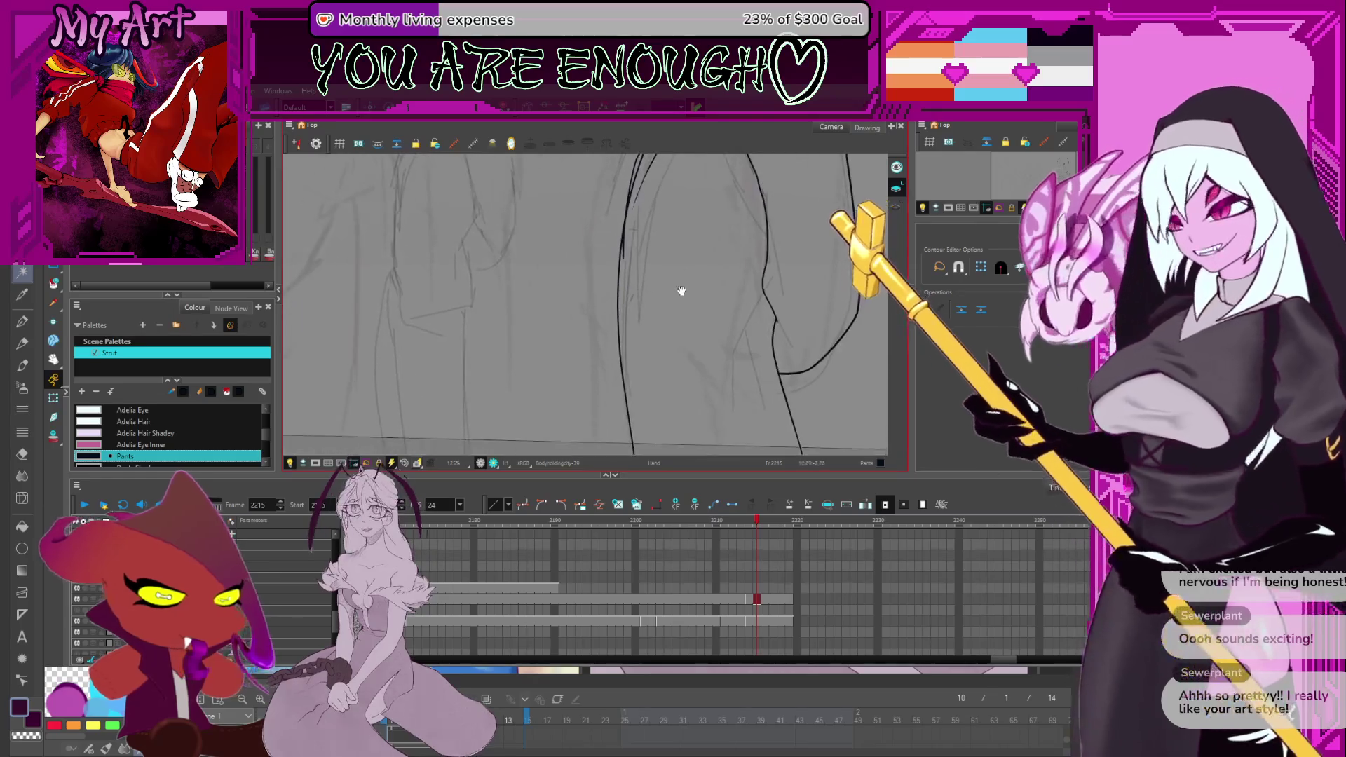
scroll(644, 307, down, 1)
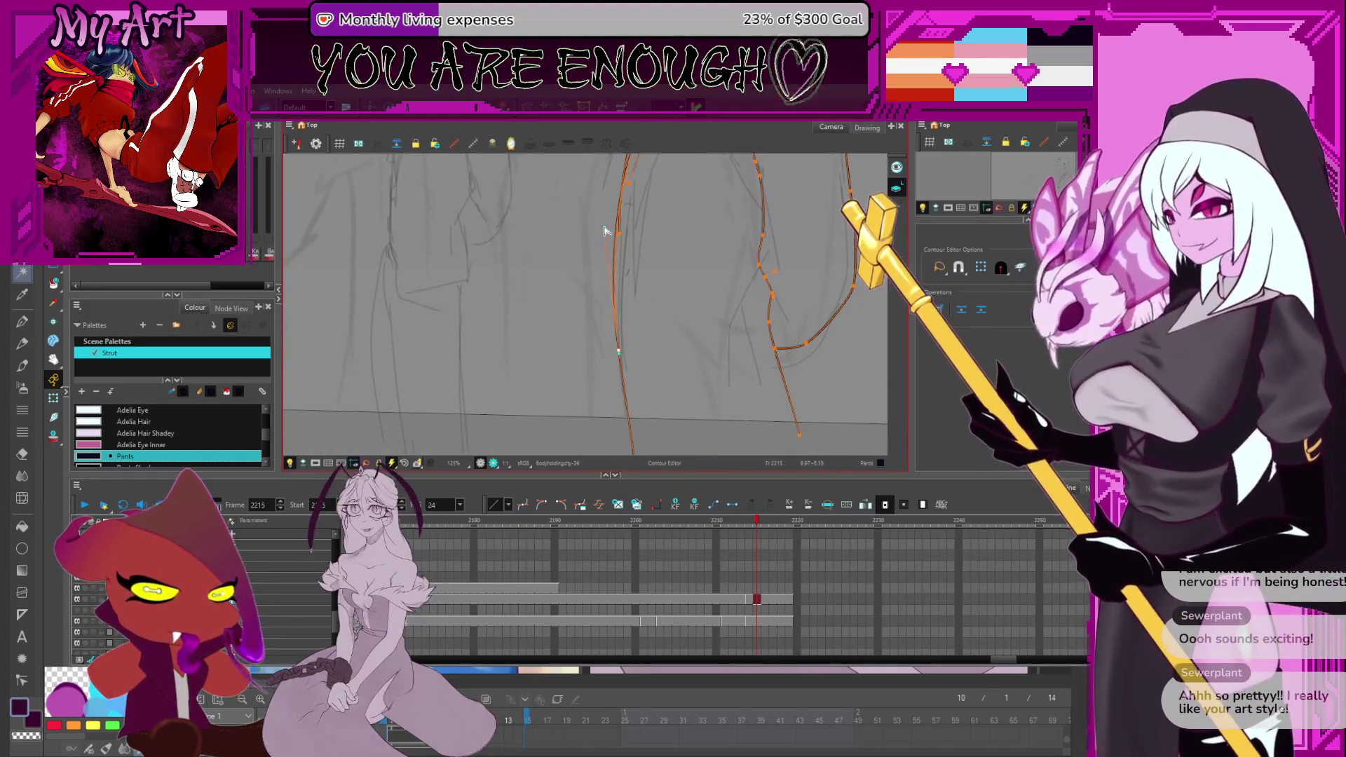
scroll(614, 210, up, 2)
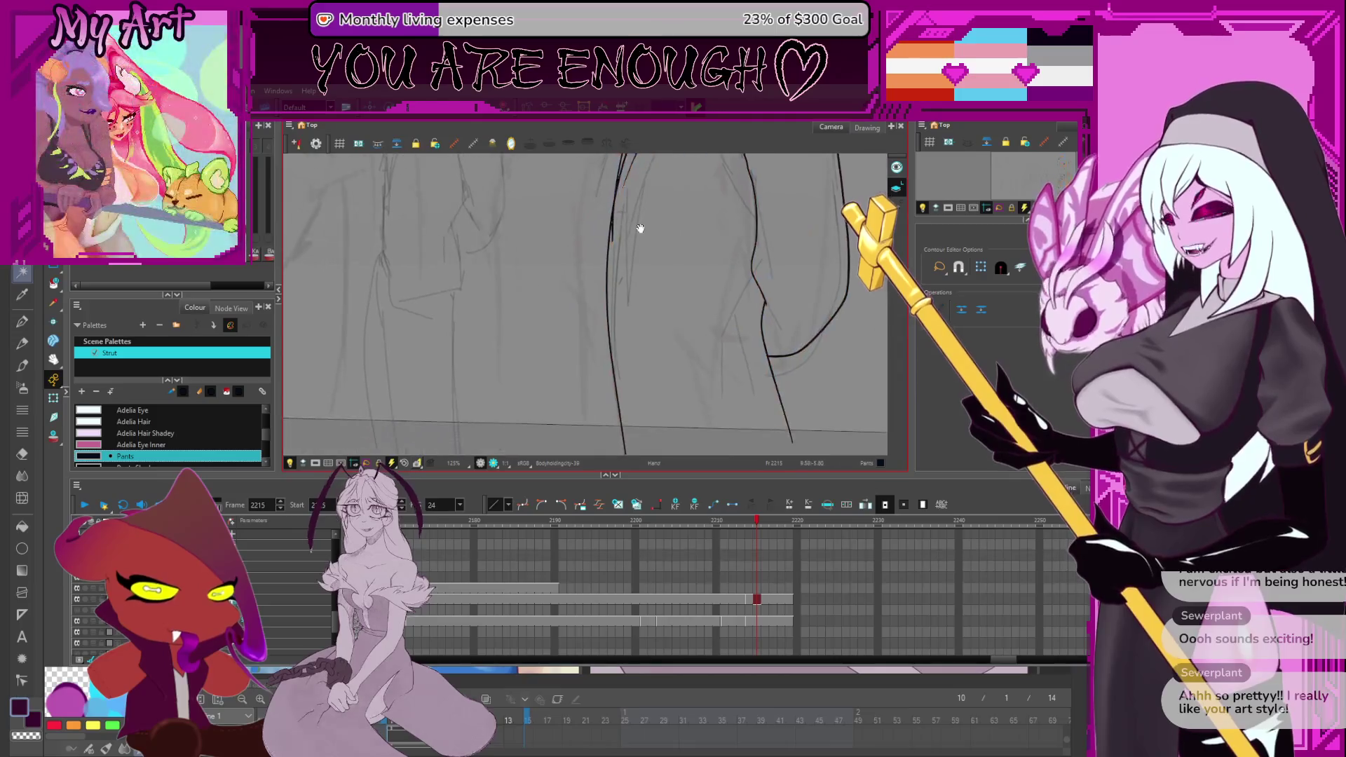
key(alt+t)
scroll(646, 390, down, 2)
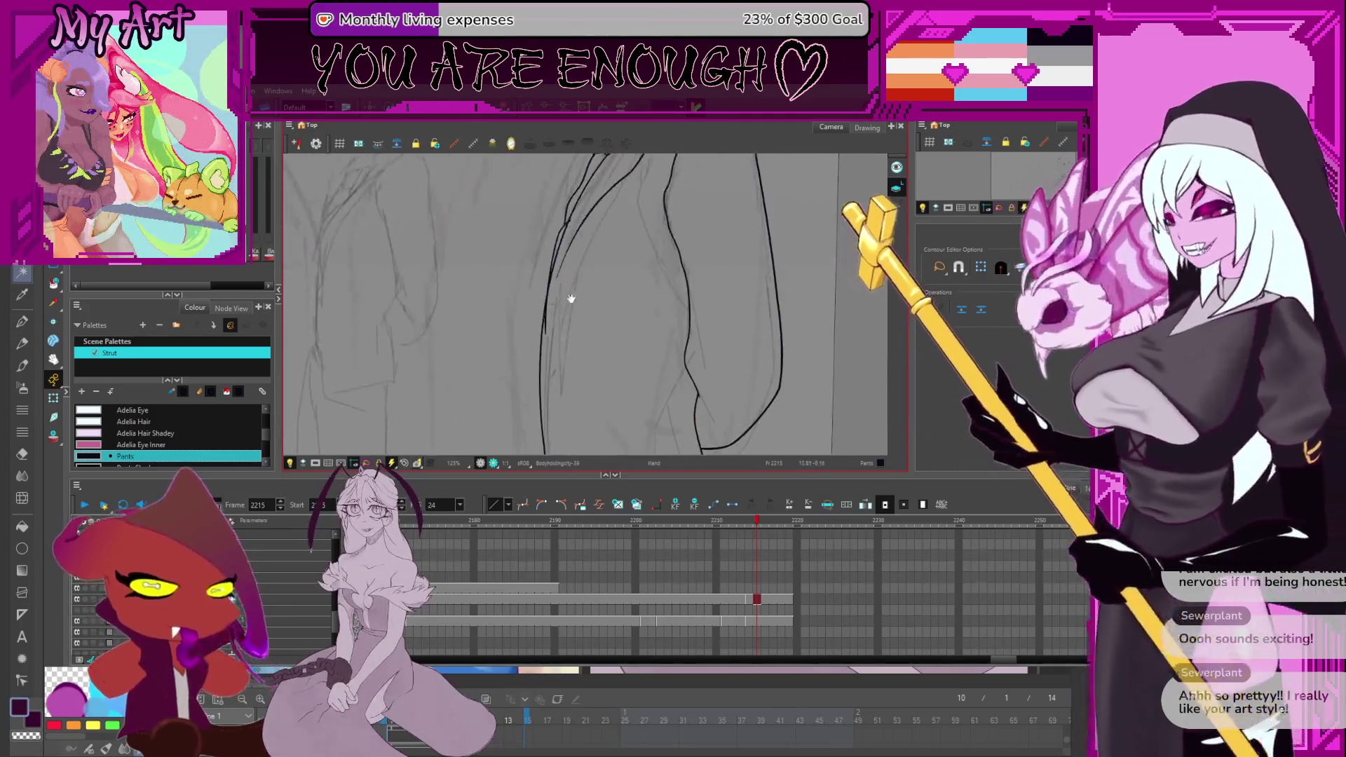
scroll(531, 336, up, 3)
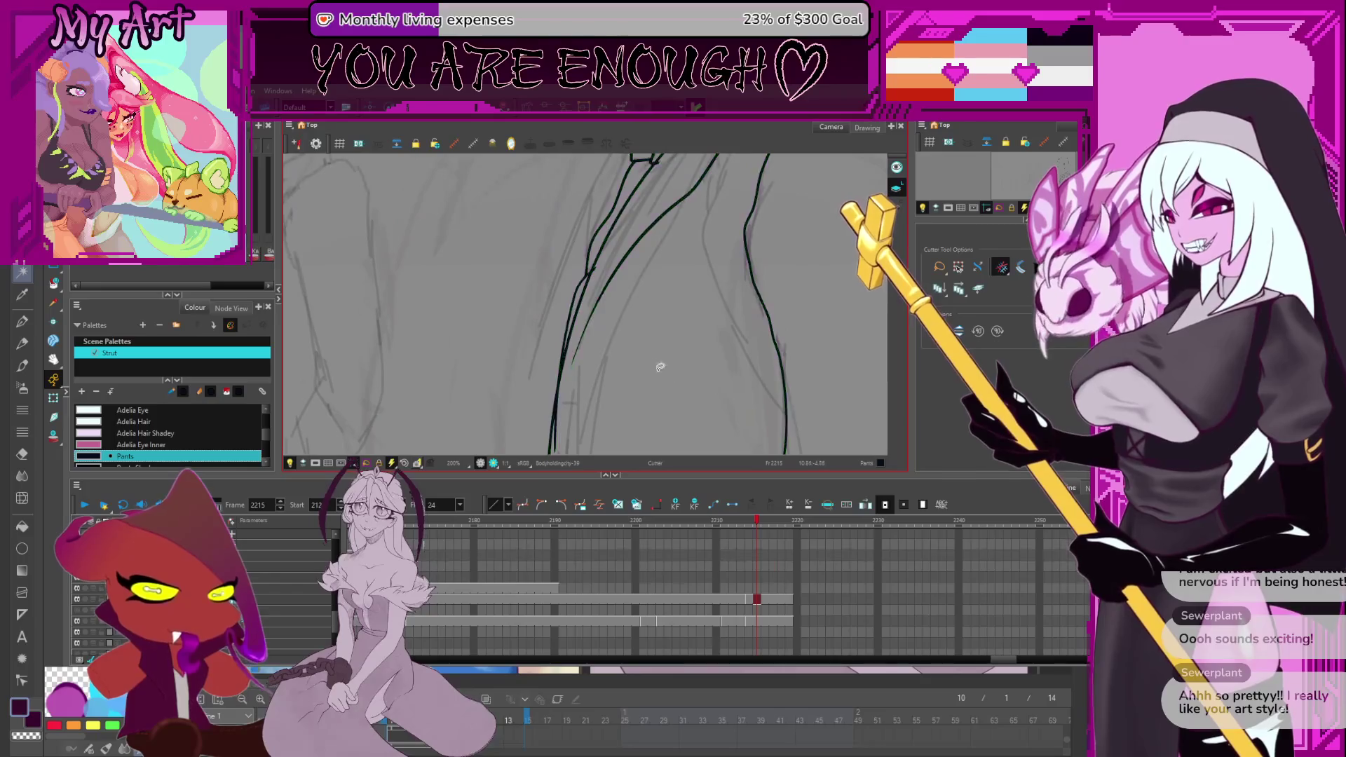
scroll(592, 260, up, 2)
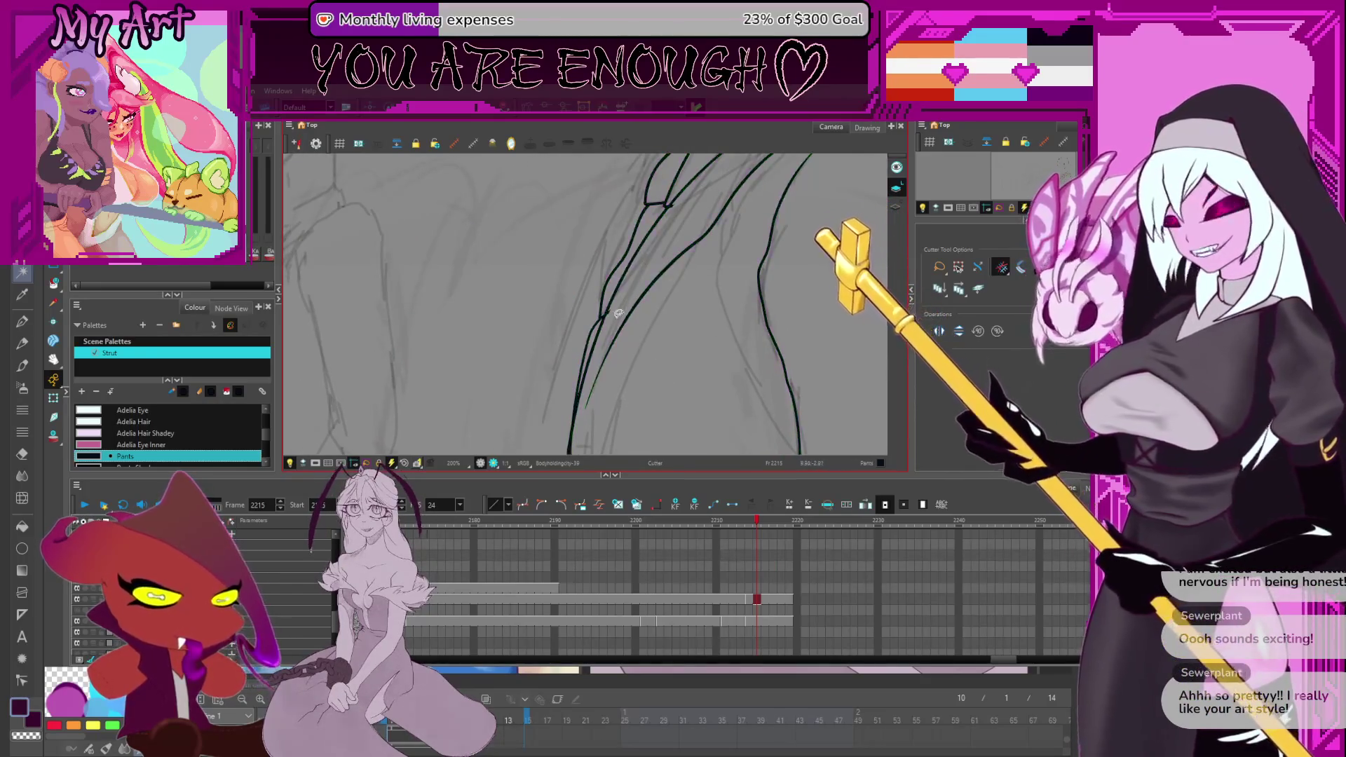
scroll(630, 284, up, 2)
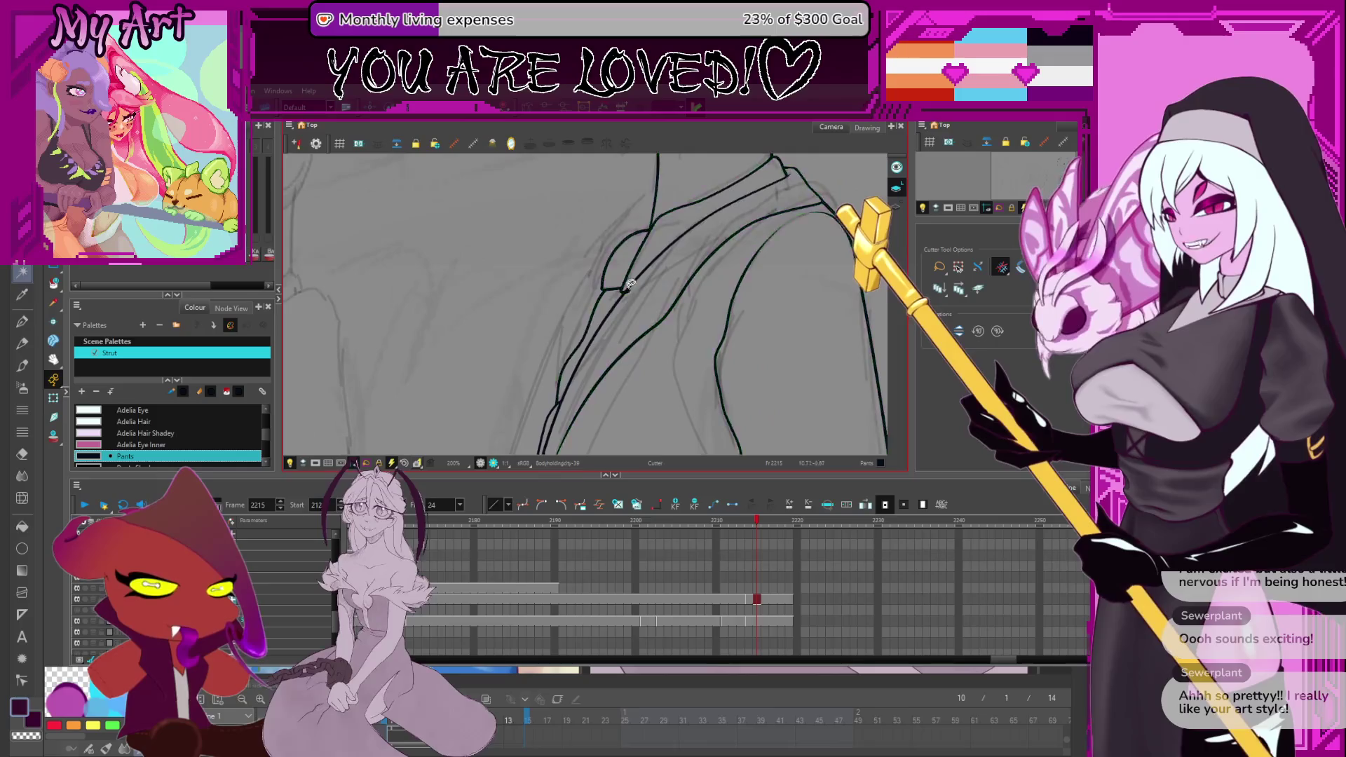
scroll(656, 297, down, 2)
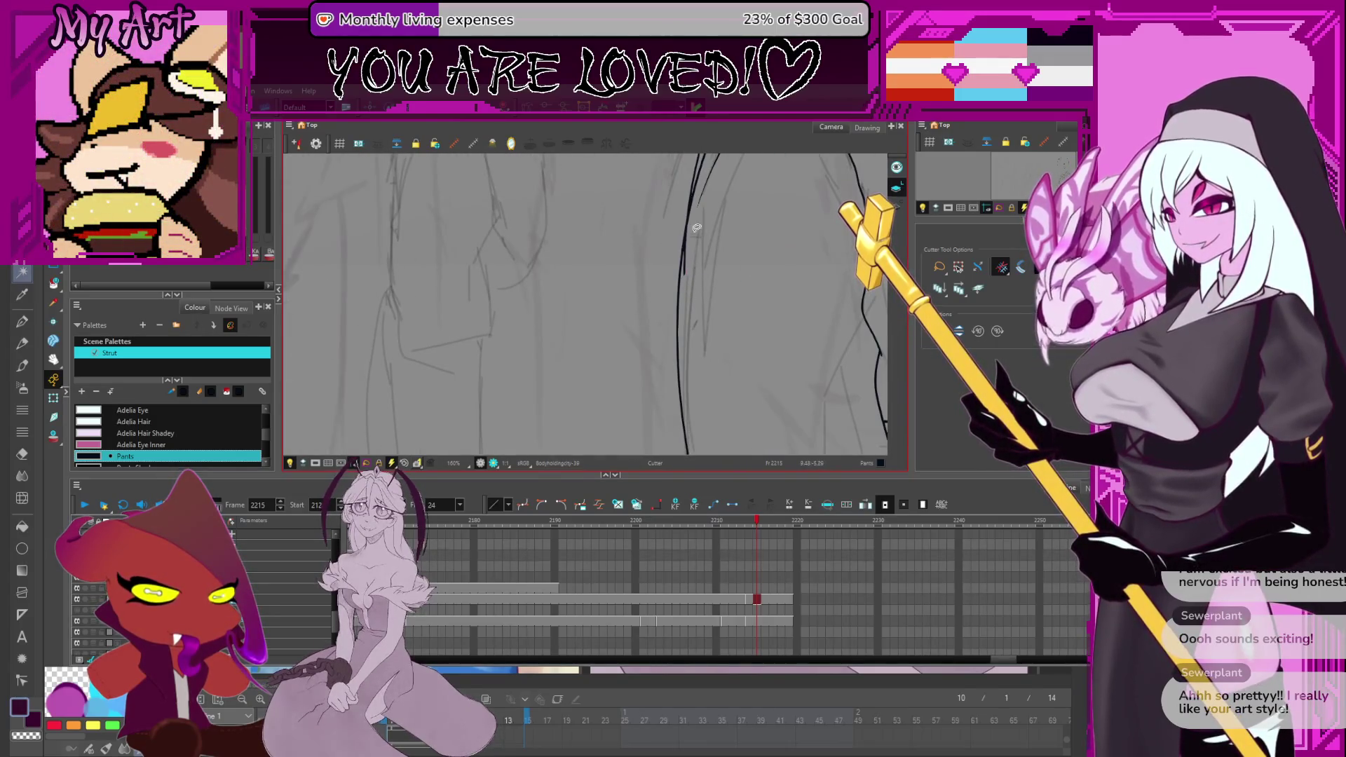
scroll(693, 242, down, 4)
mouse_move(631, 345)
mouse_down()
mouse_move(610, 351)
mouse_move(664, 290)
mouse_move(667, 330)
mouse_move(645, 355)
mouse_up()
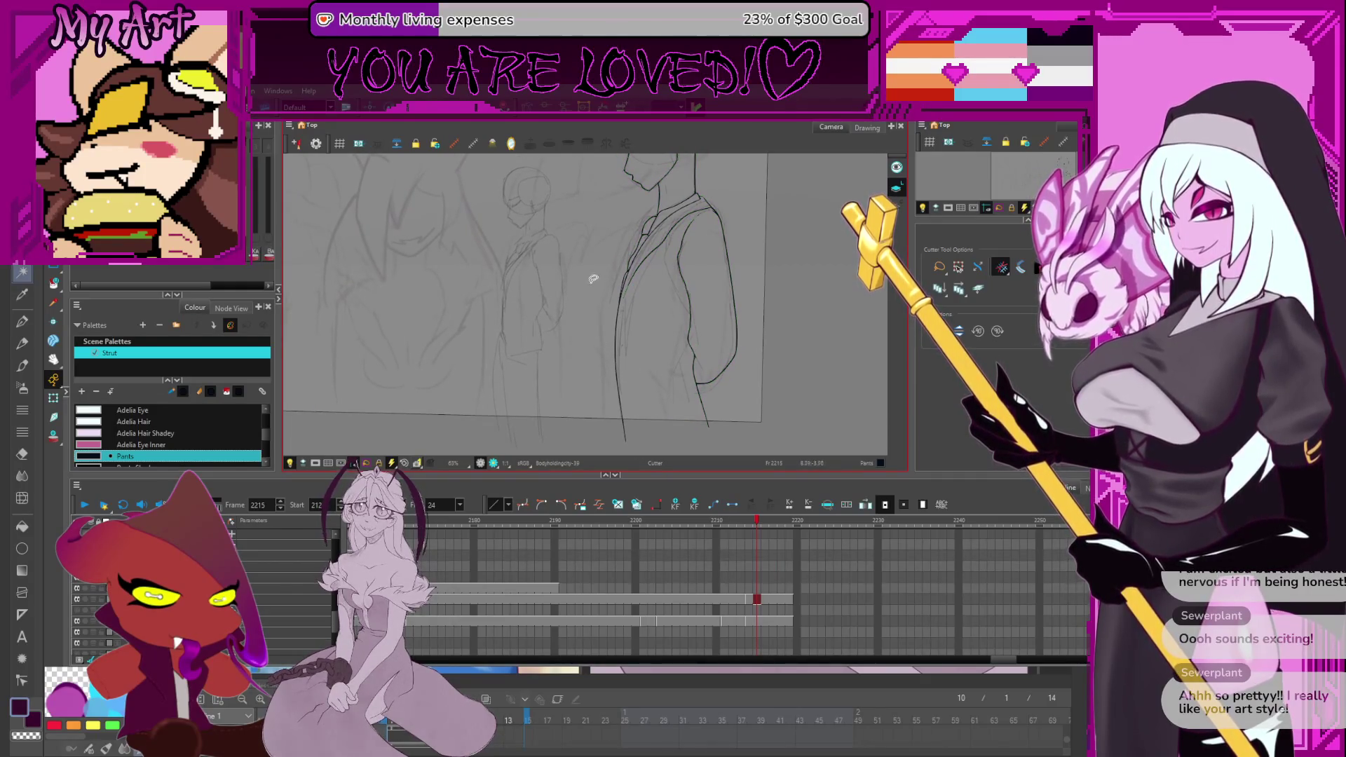
mouse_move(619, 269)
mouse_down()
mouse_move(642, 303)
mouse_move(630, 289)
mouse_up()
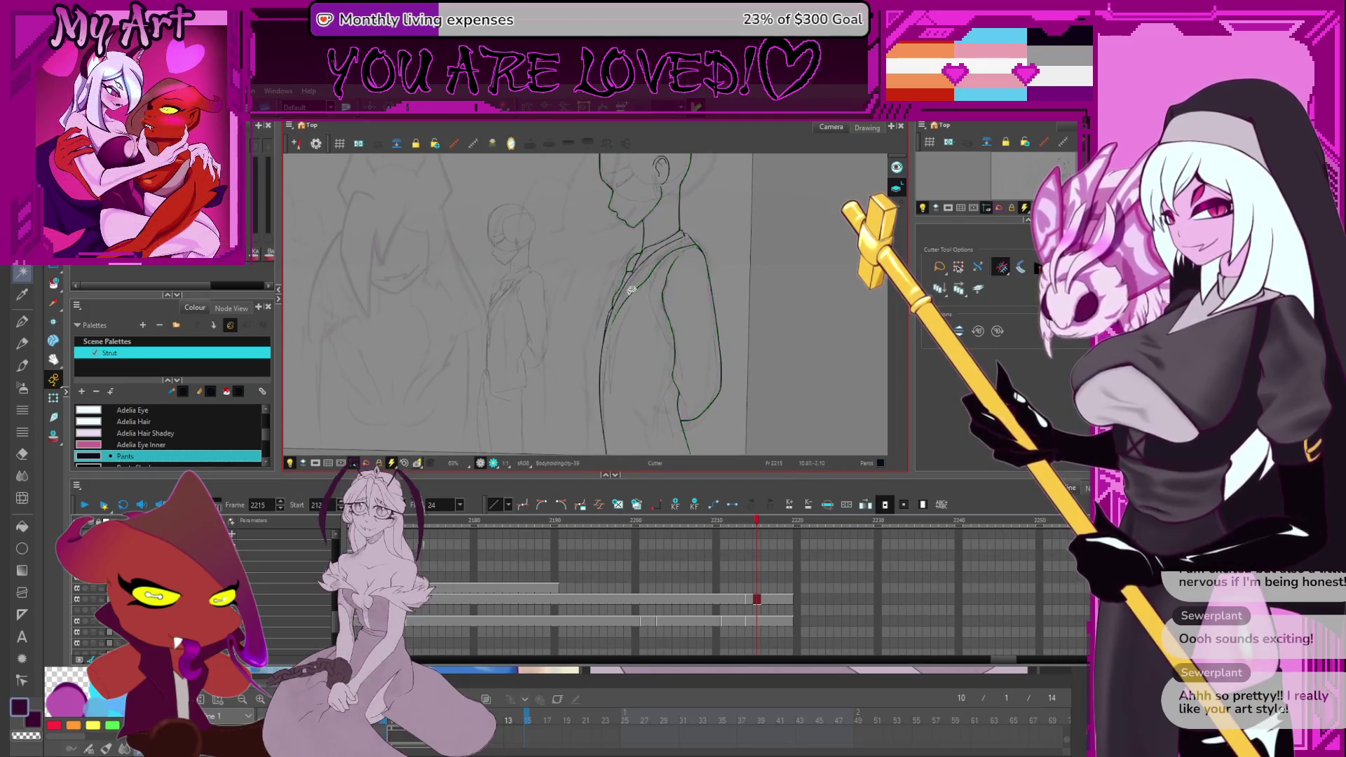
Select the blazer body strokes and stretch the outline wider to the right.
key(alt+s)
click(679, 264)
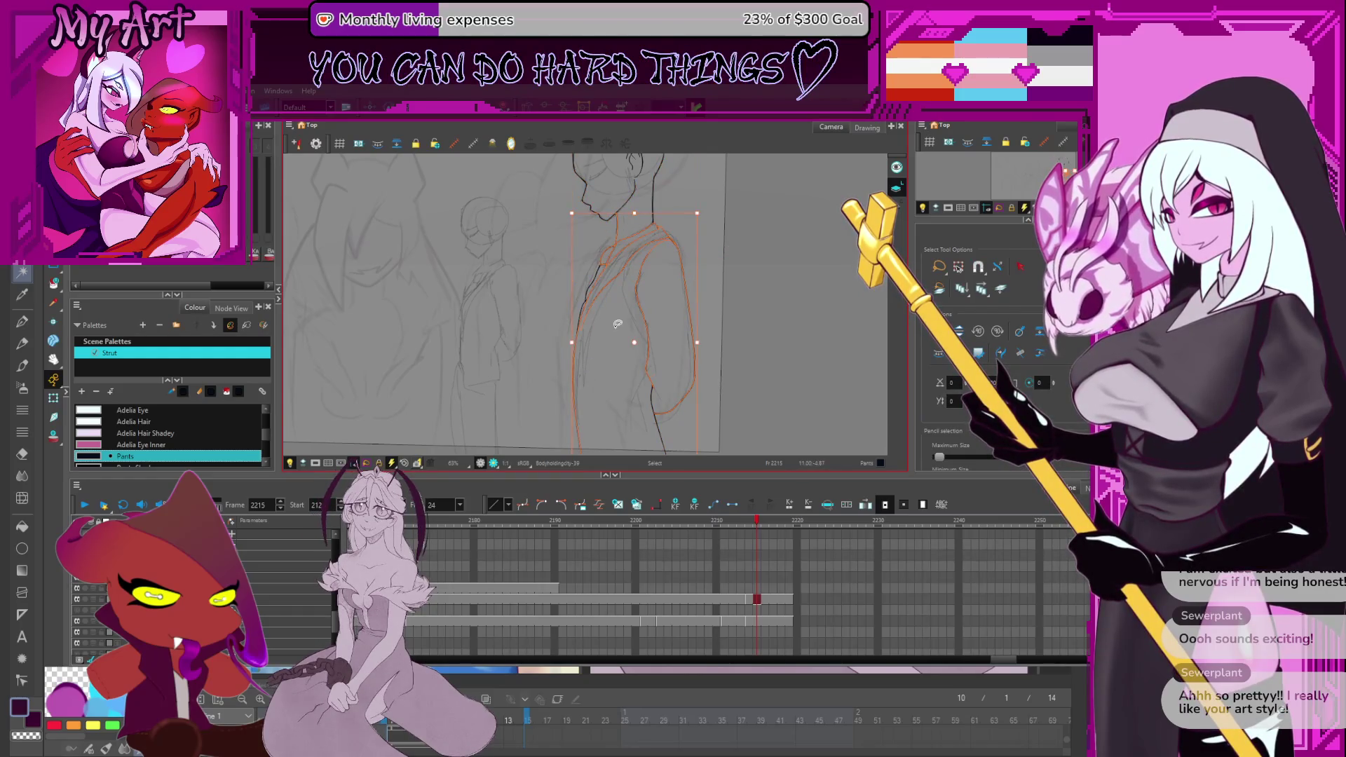
scroll(609, 309, down, 2)
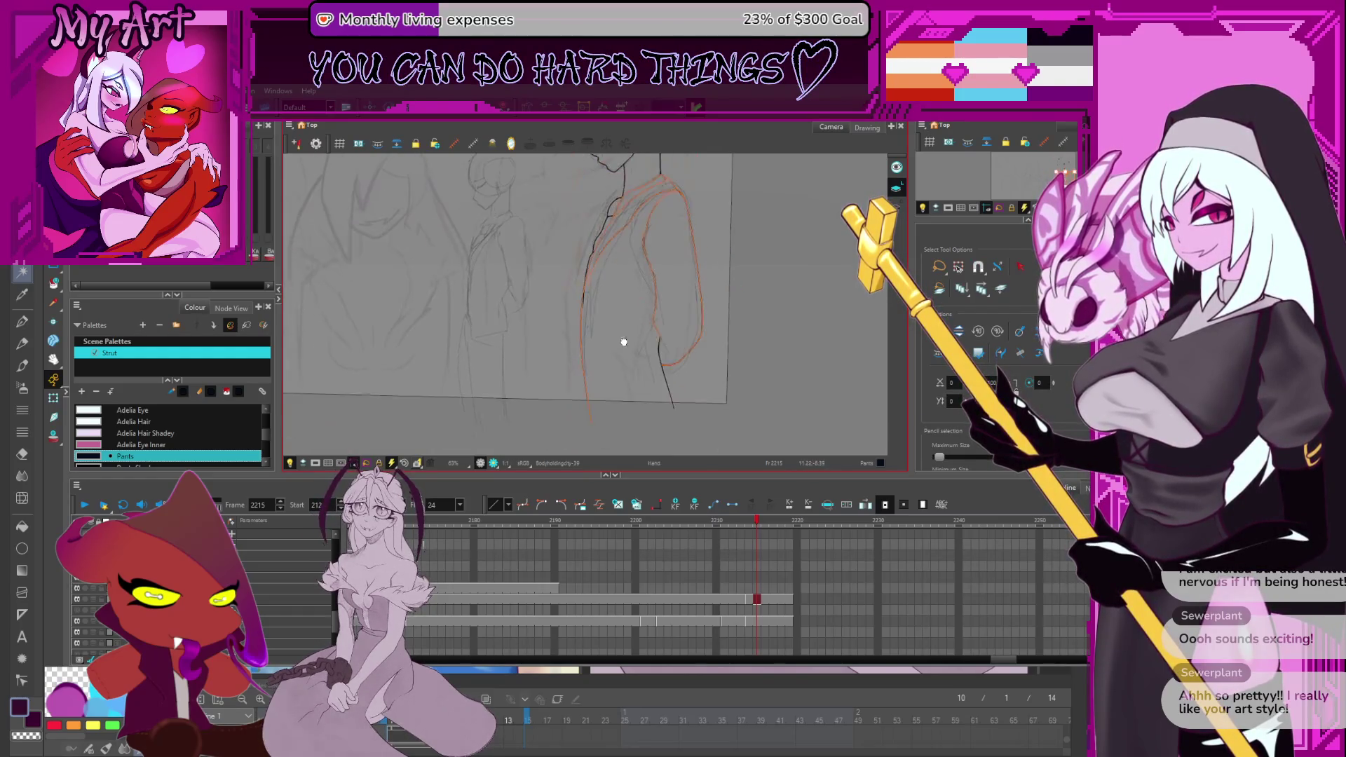
click(712, 291)
drag(712, 291, 658, 319)
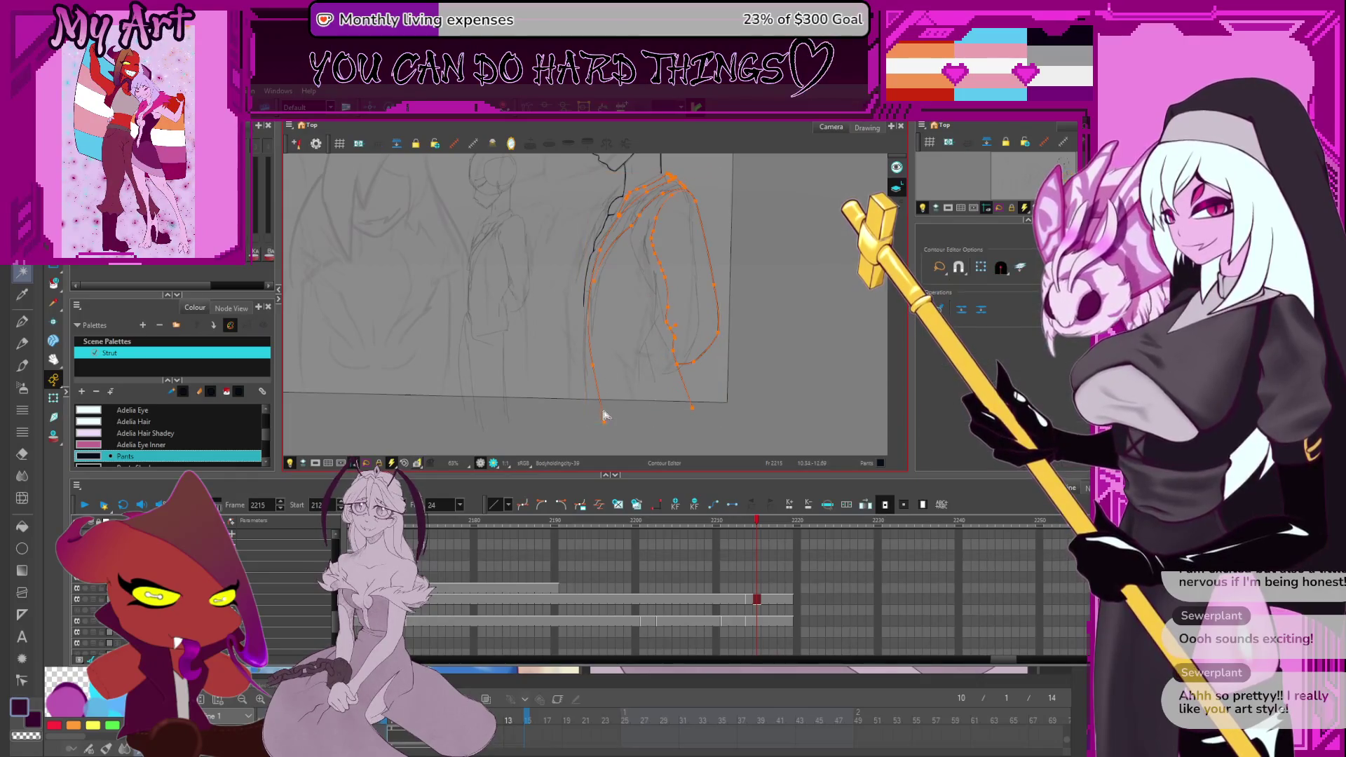
Try pulling the outline's lower endpoint upward, then undo that move.
mouse_move(591, 369)
mouse_down()
mouse_move(621, 295)
mouse_move(646, 304)
mouse_move(631, 337)
mouse_move(576, 331)
mouse_up()
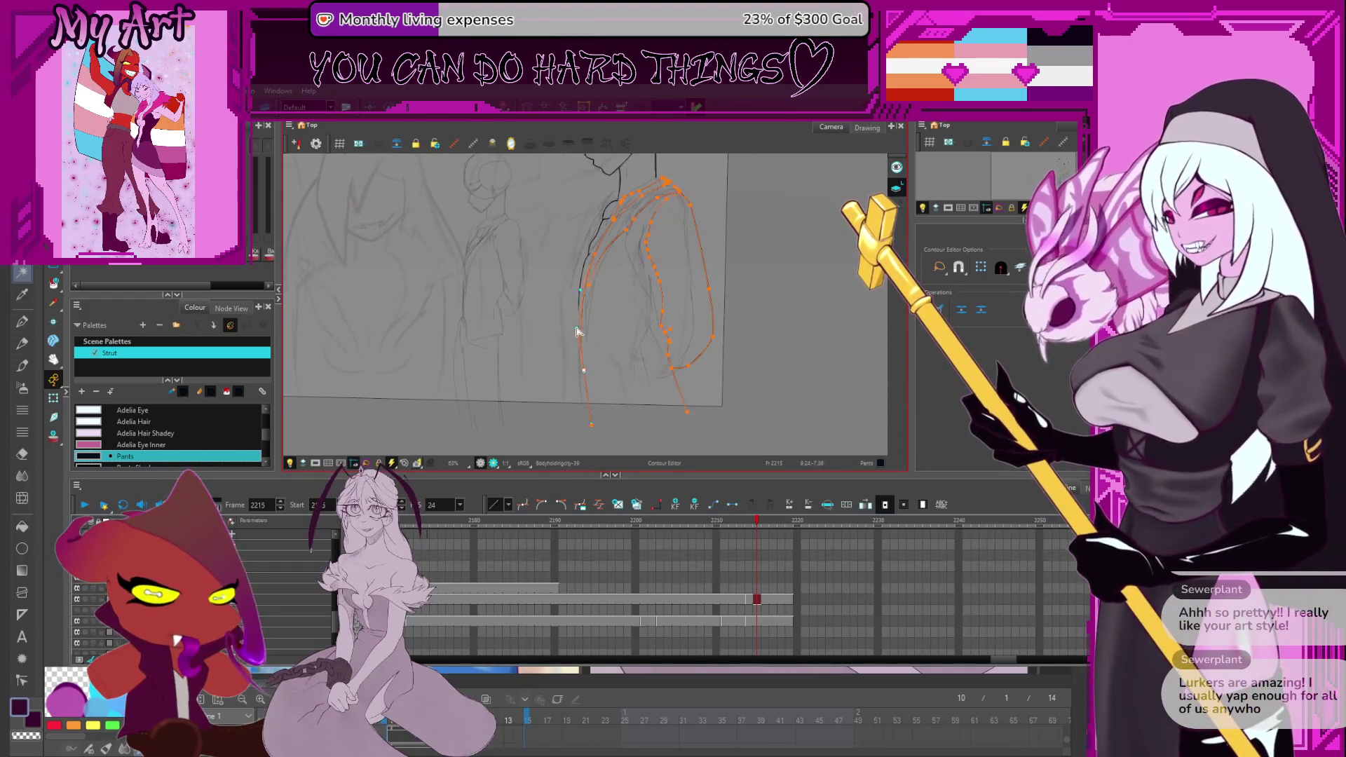
drag(591, 424, 586, 404)
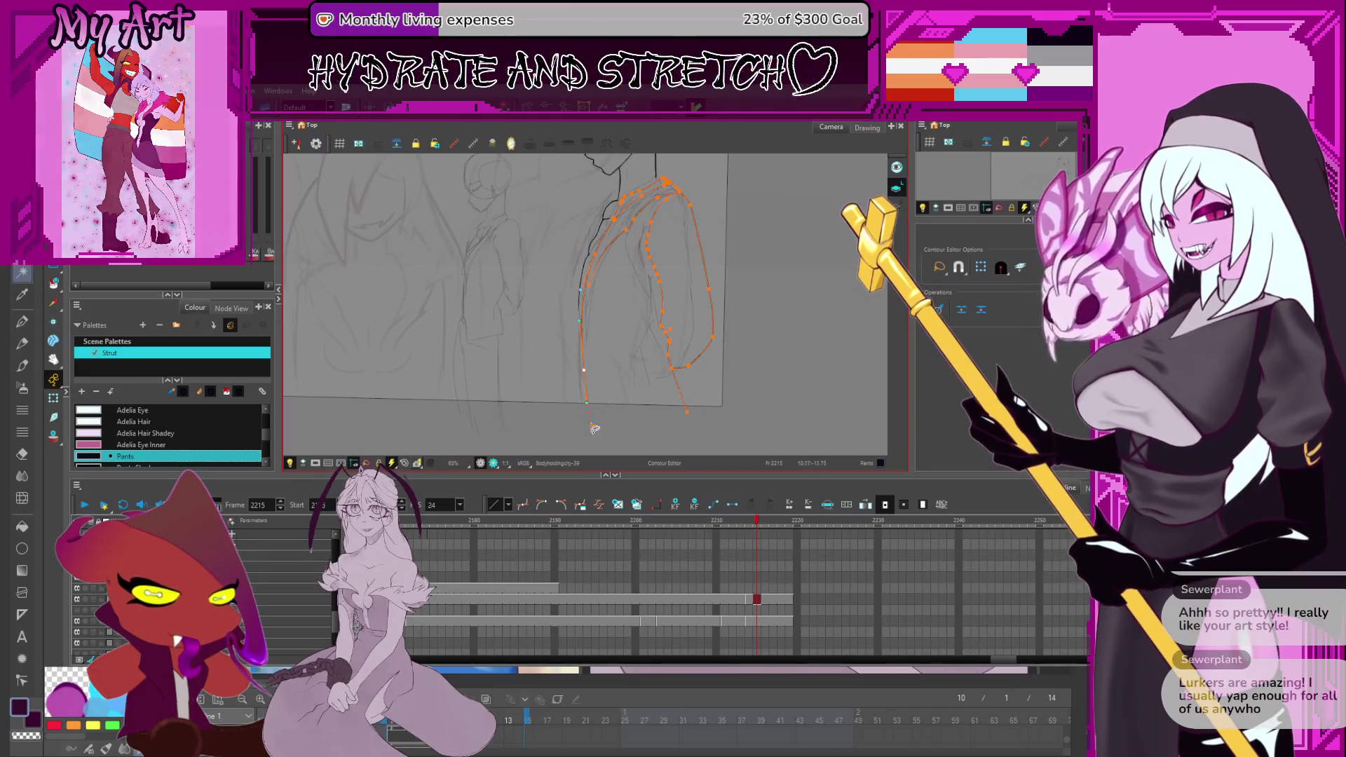
key(ctrl+z)
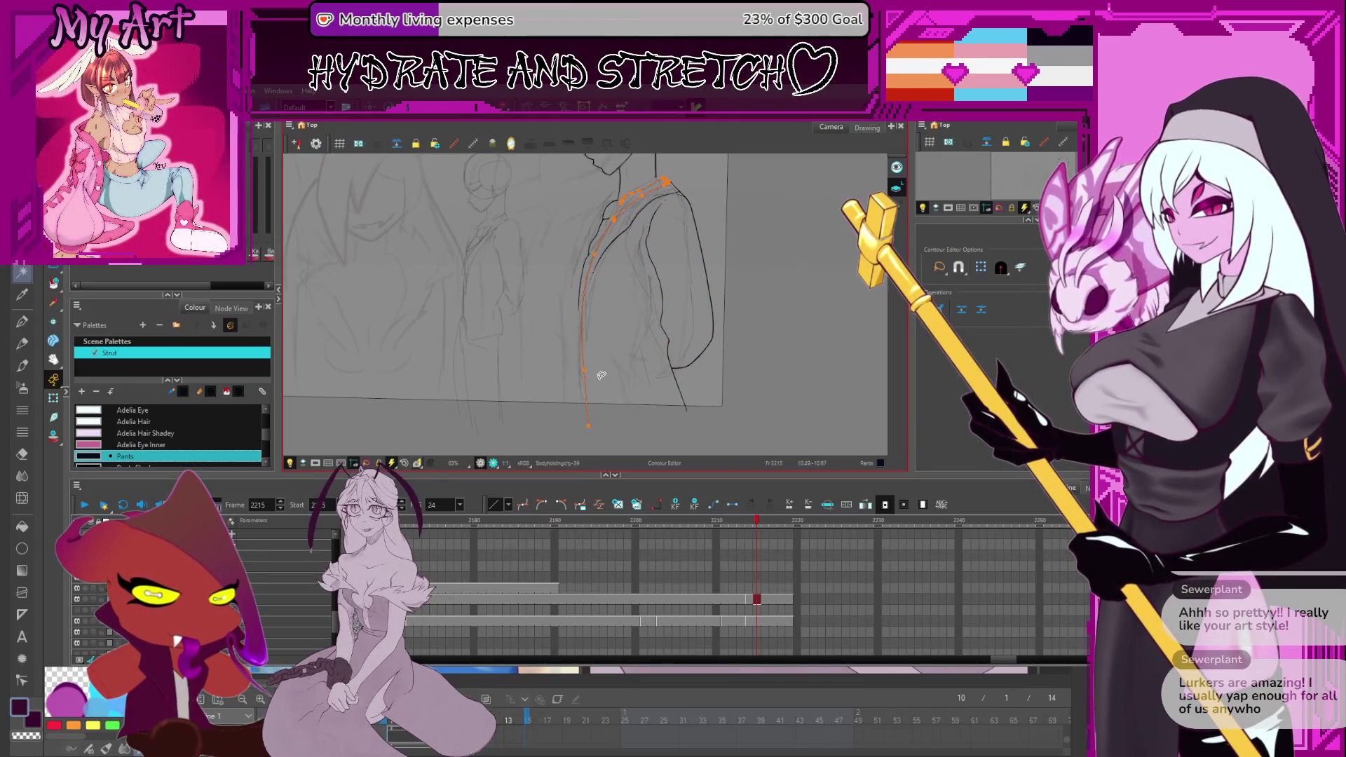
key(space)
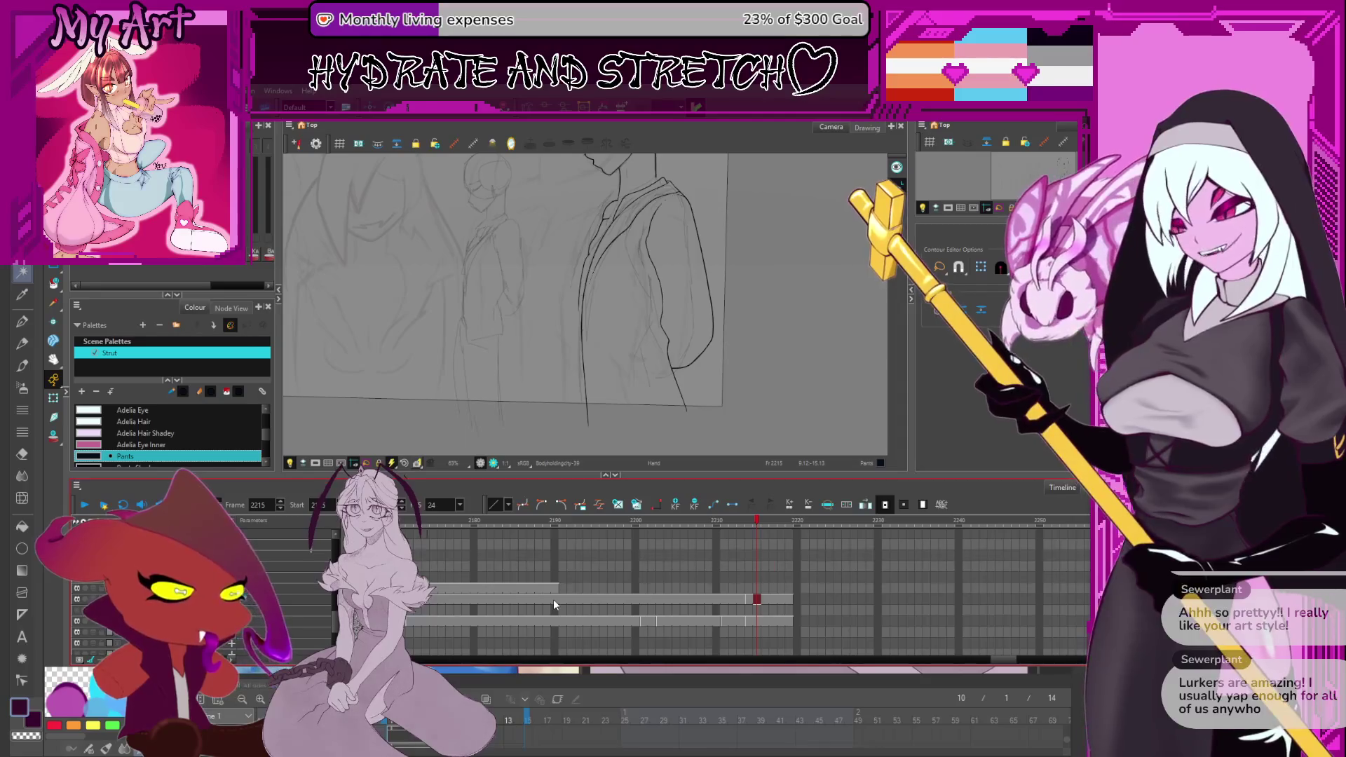
Select the jaw and both neck contour lines together.
scroll(572, 247, up, 4)
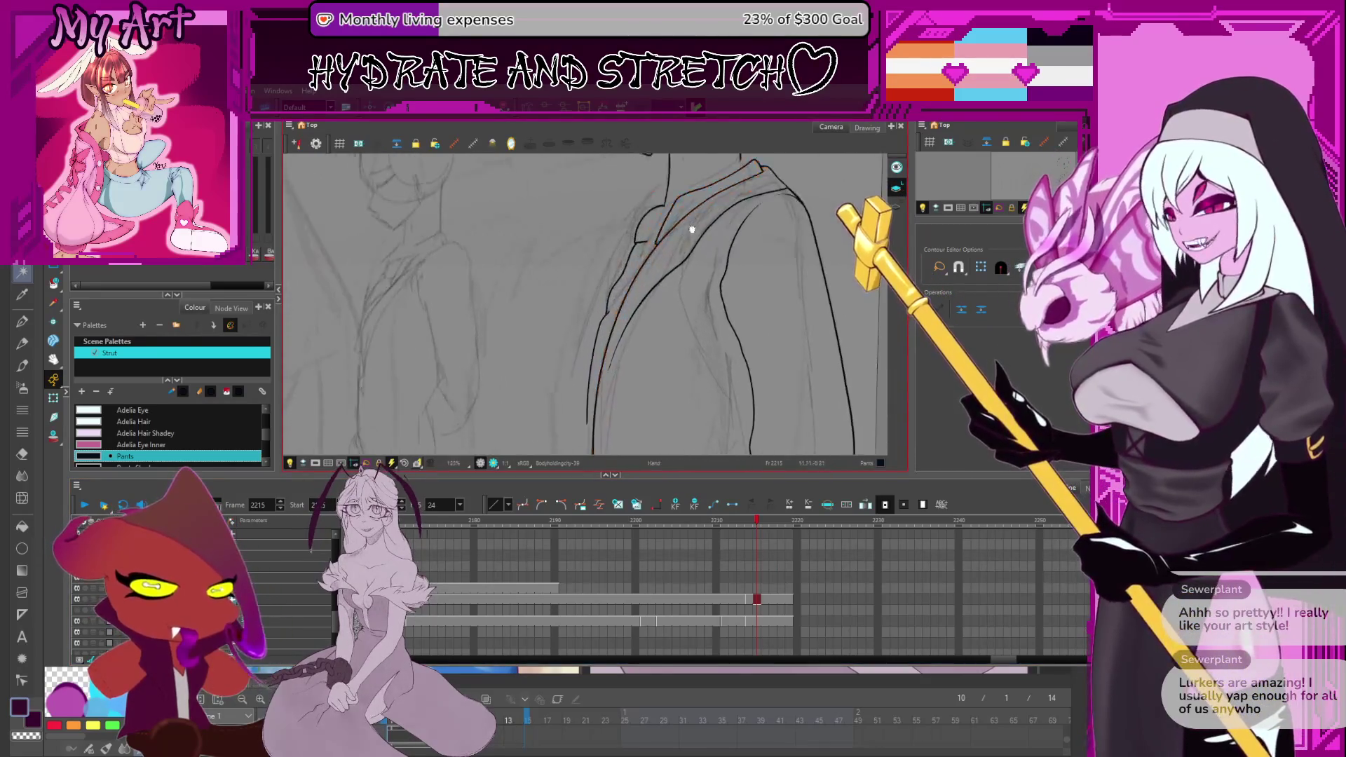
drag(612, 303, 580, 320)
scroll(581, 319, up, 3)
click(593, 344)
key(ctrl+a)
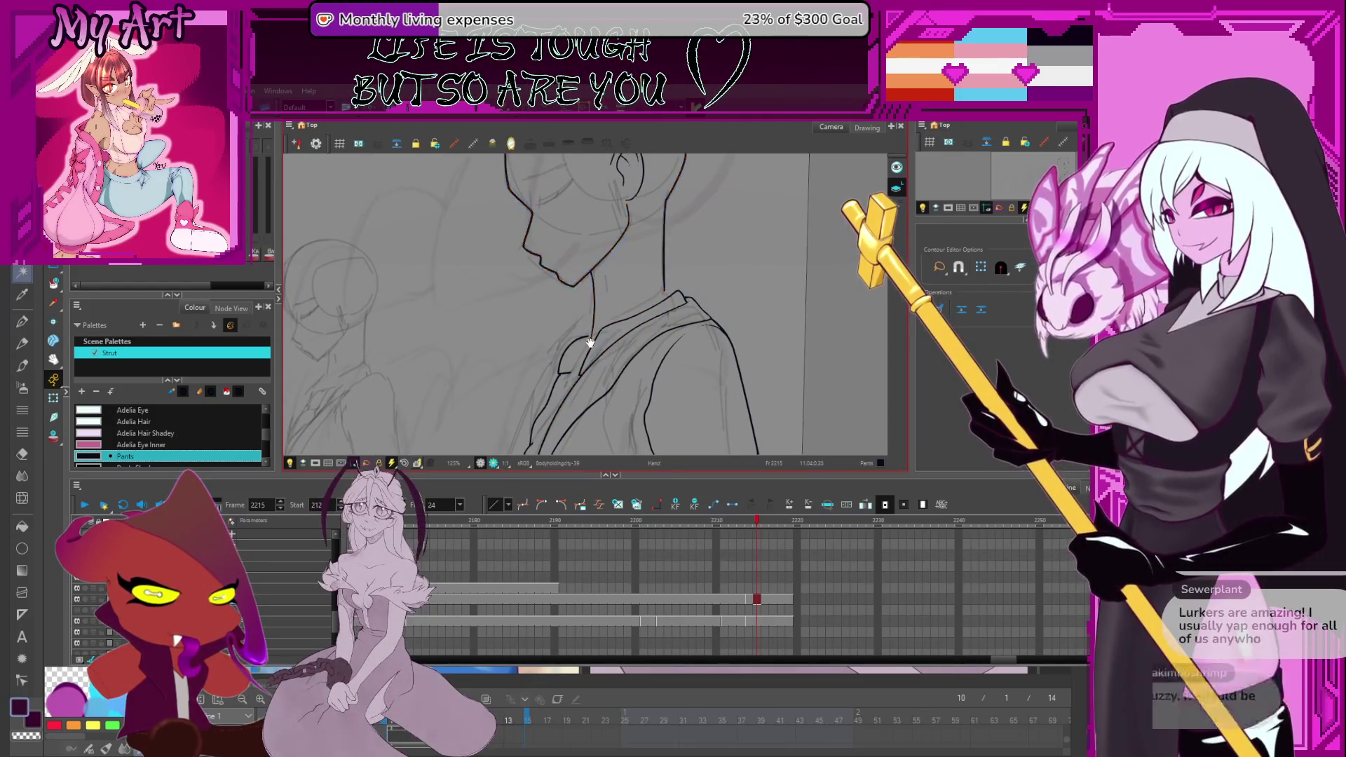
drag(593, 339, 593, 329)
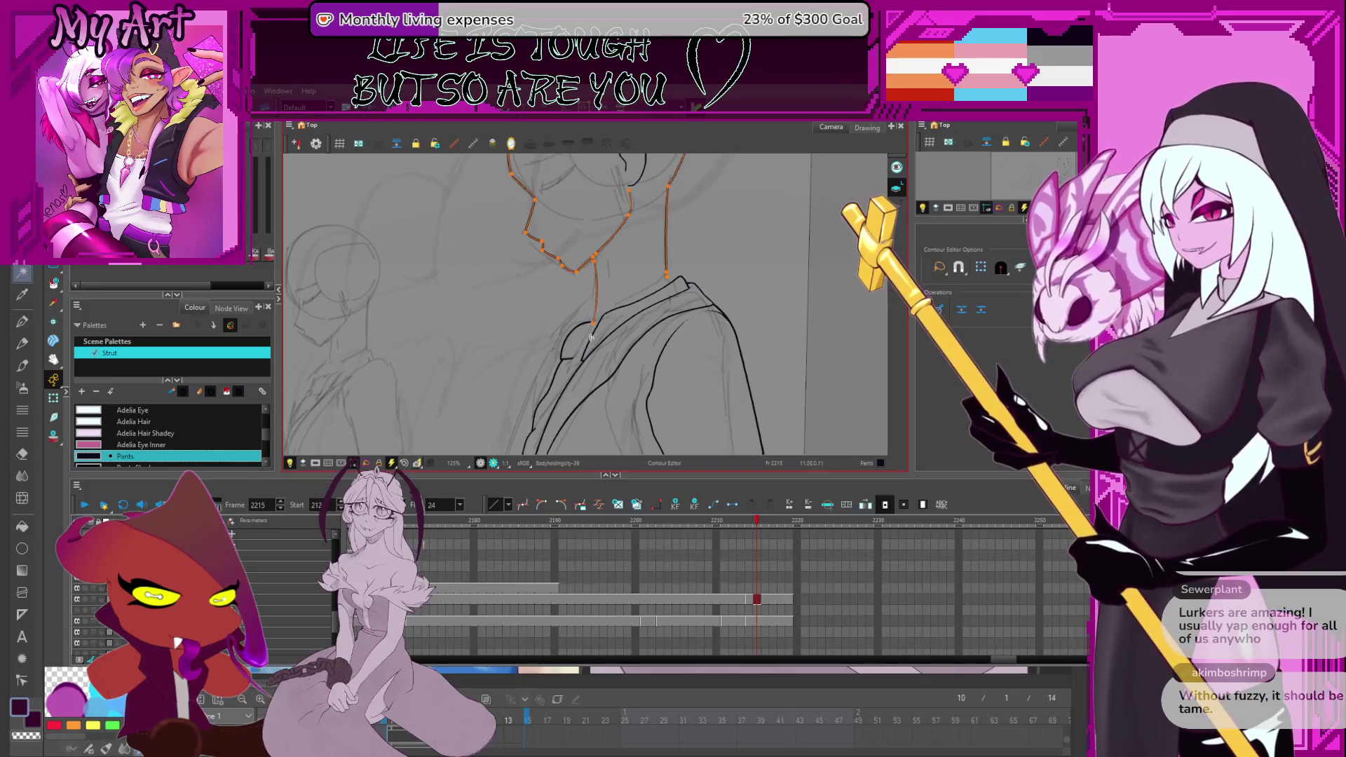
scroll(592, 339, down, 2)
Lasso the small collar stroke on the neck and reshape its points.
key(alt+s)
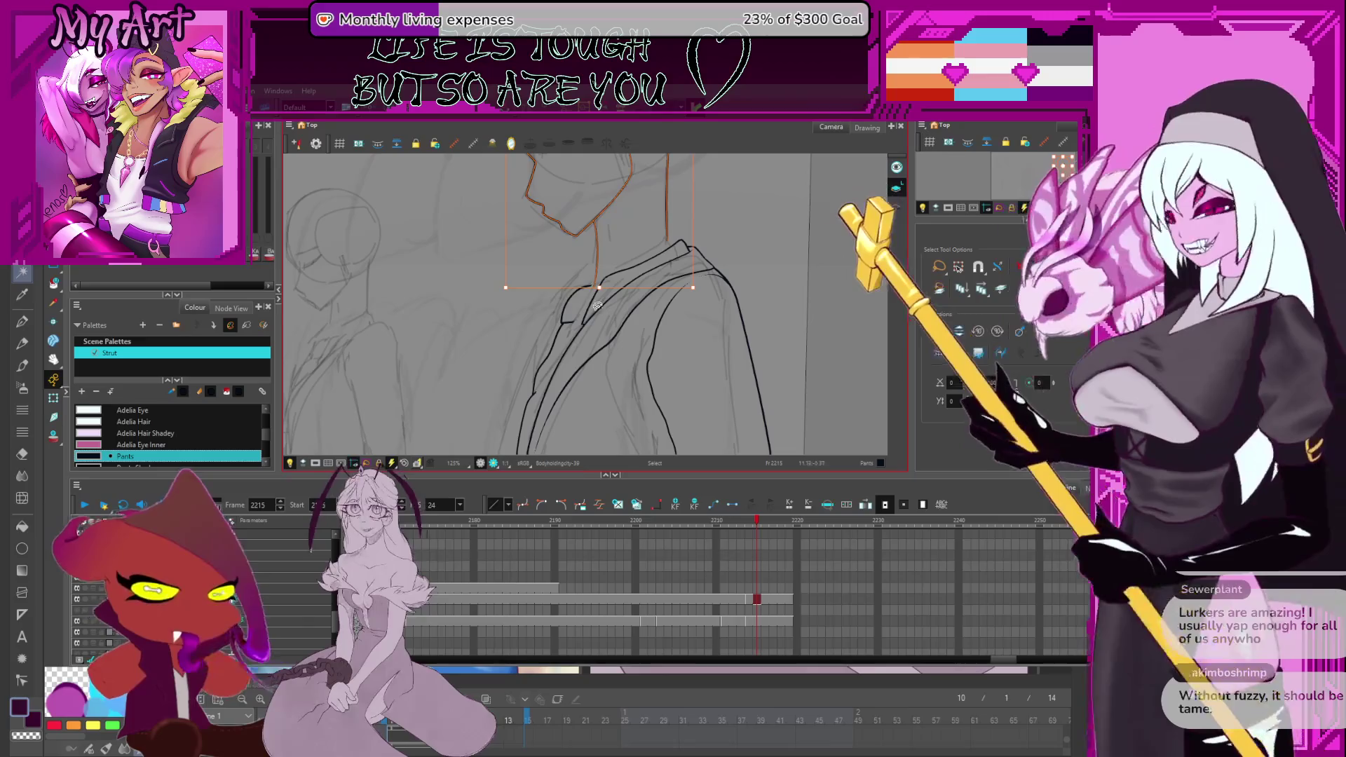
mouse_move(560, 335)
mouse_down()
mouse_move(571, 308)
mouse_move(560, 333)
mouse_up()
scroll(585, 309, up, 2)
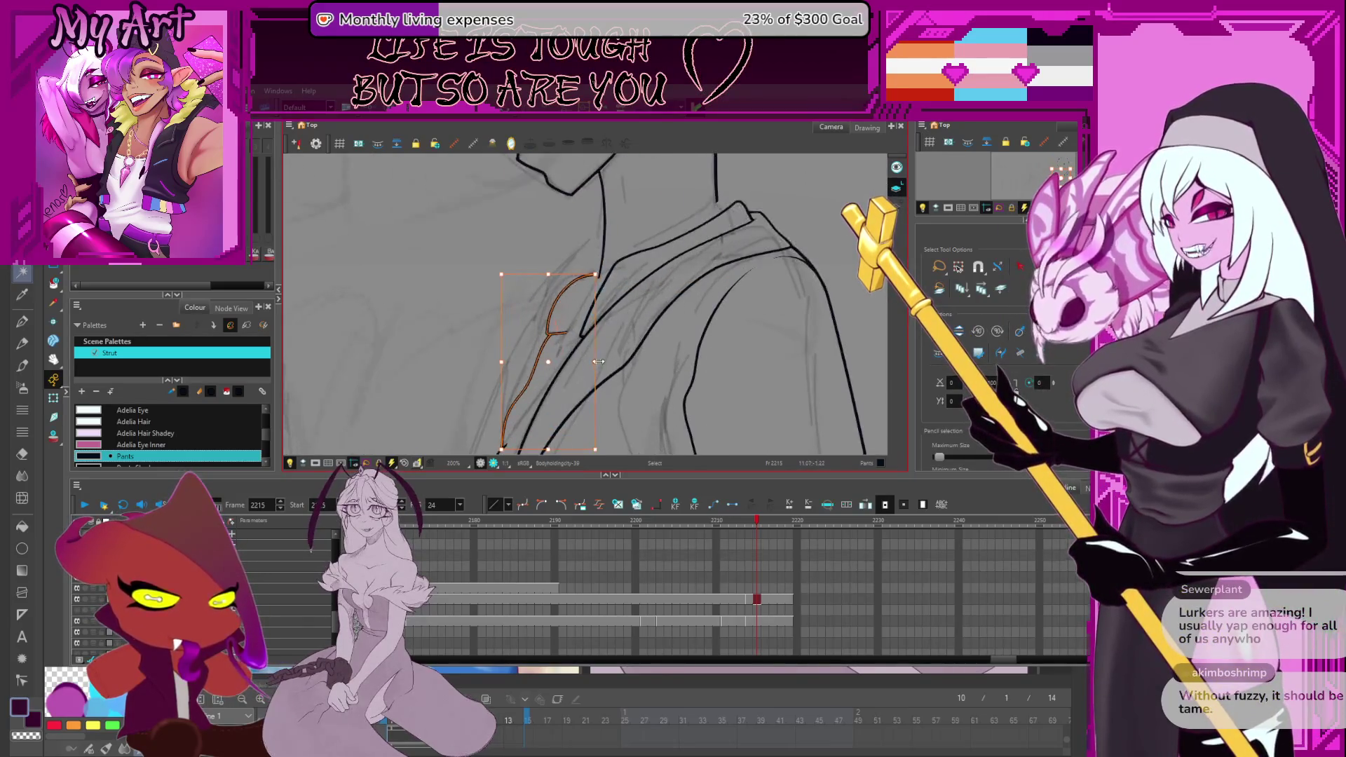
click(579, 301)
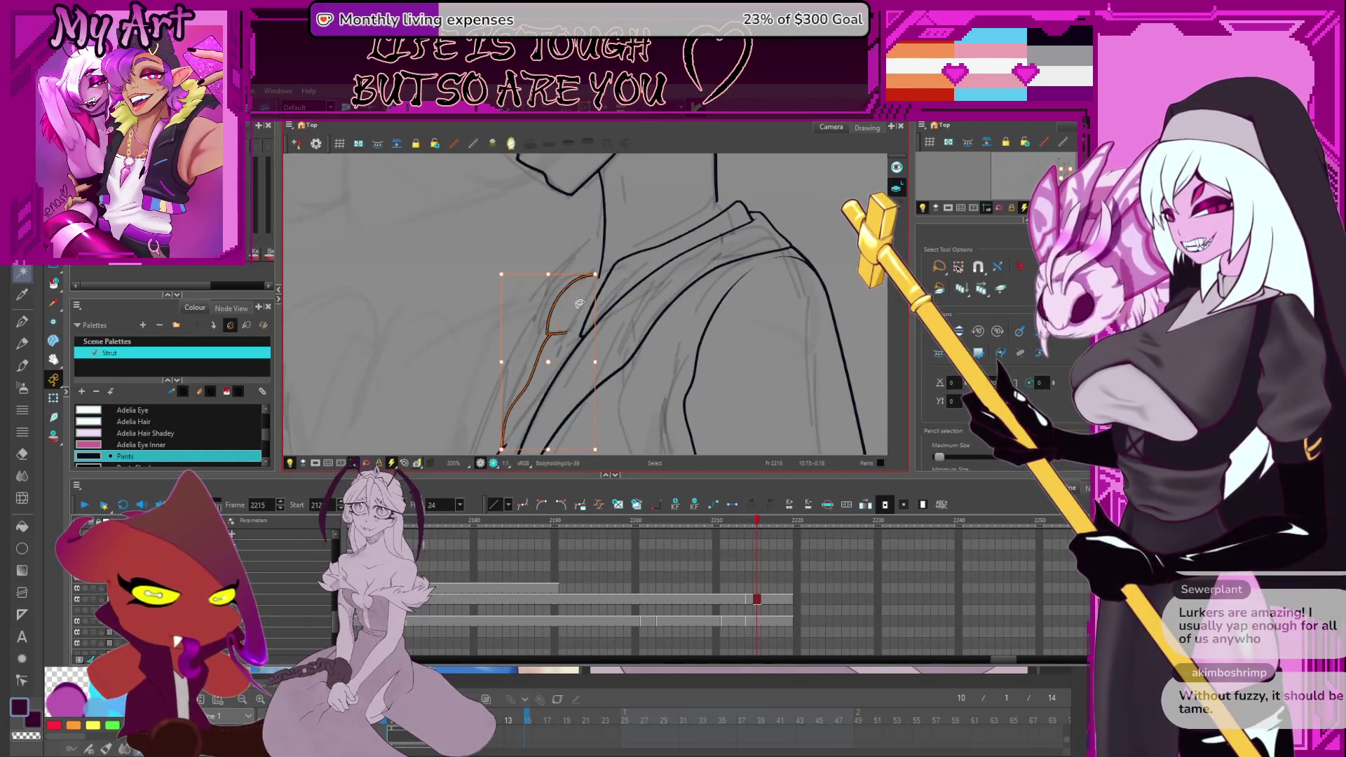
click(559, 335)
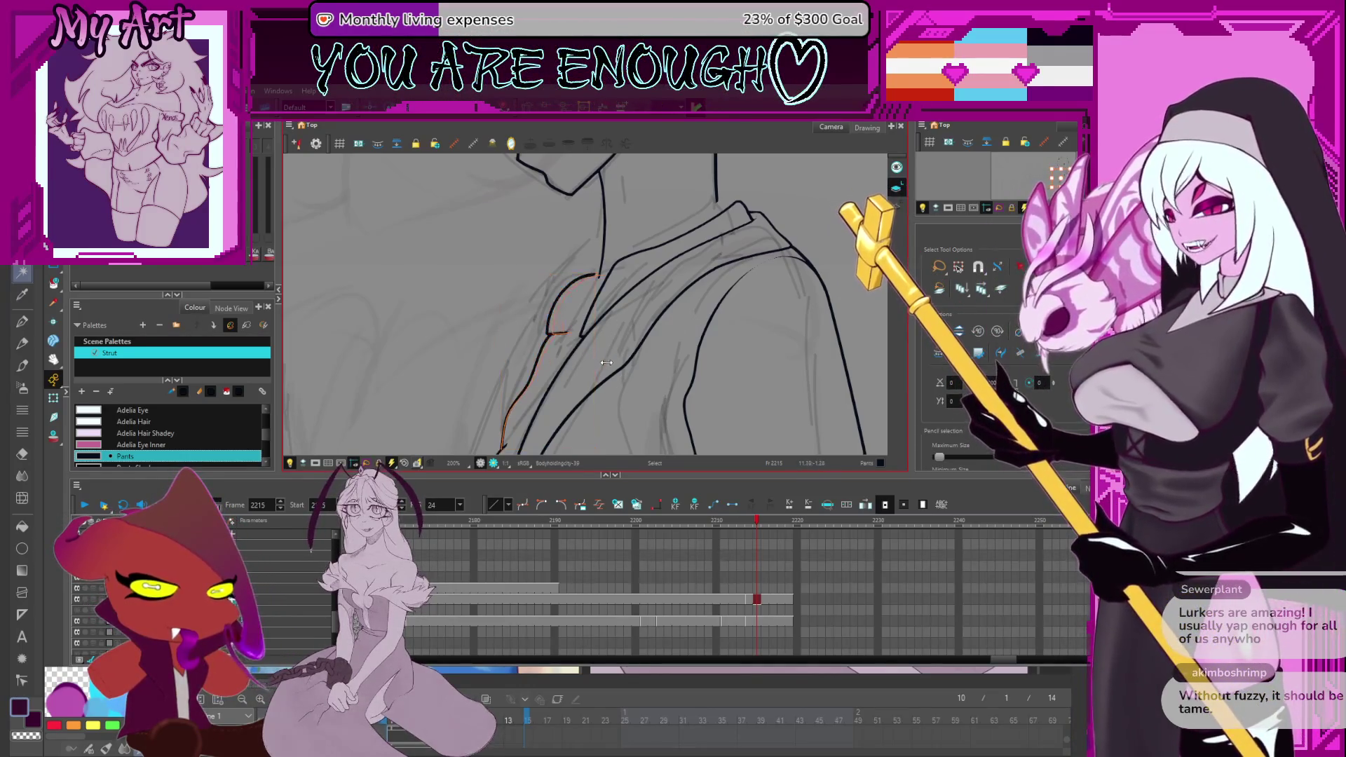
click(610, 361)
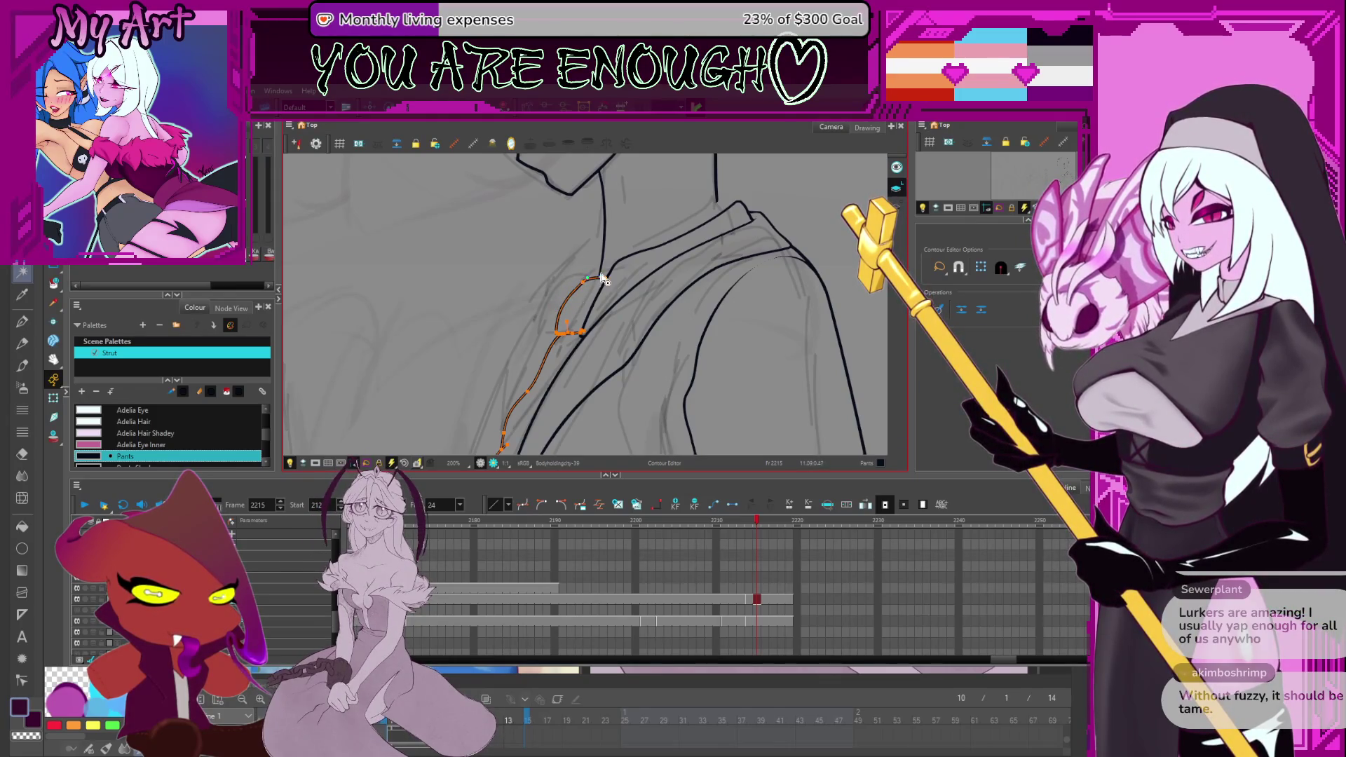
scroll(584, 286, down, 3)
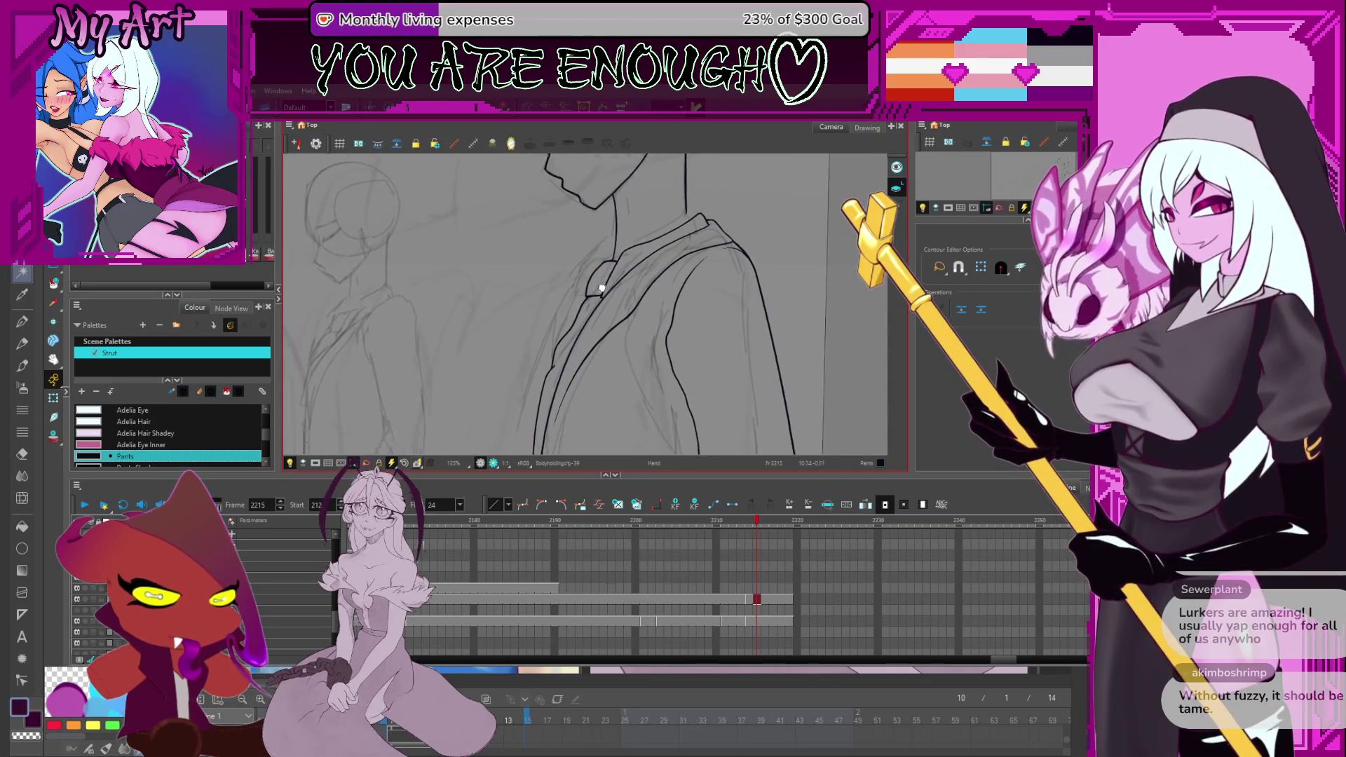
Pan over to the blazer sleeve and draw a vertical pencil line on the figure.
drag(555, 320, 609, 300)
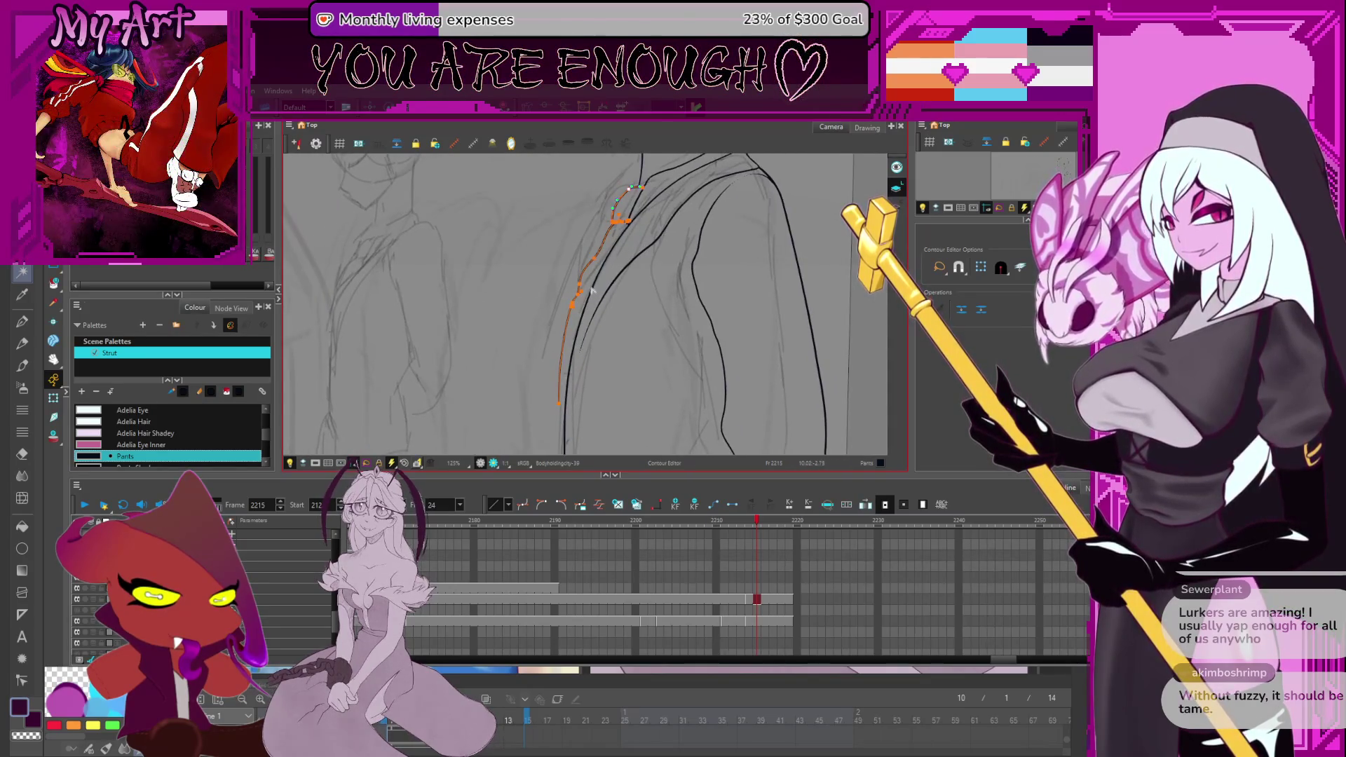
key(alt+s)
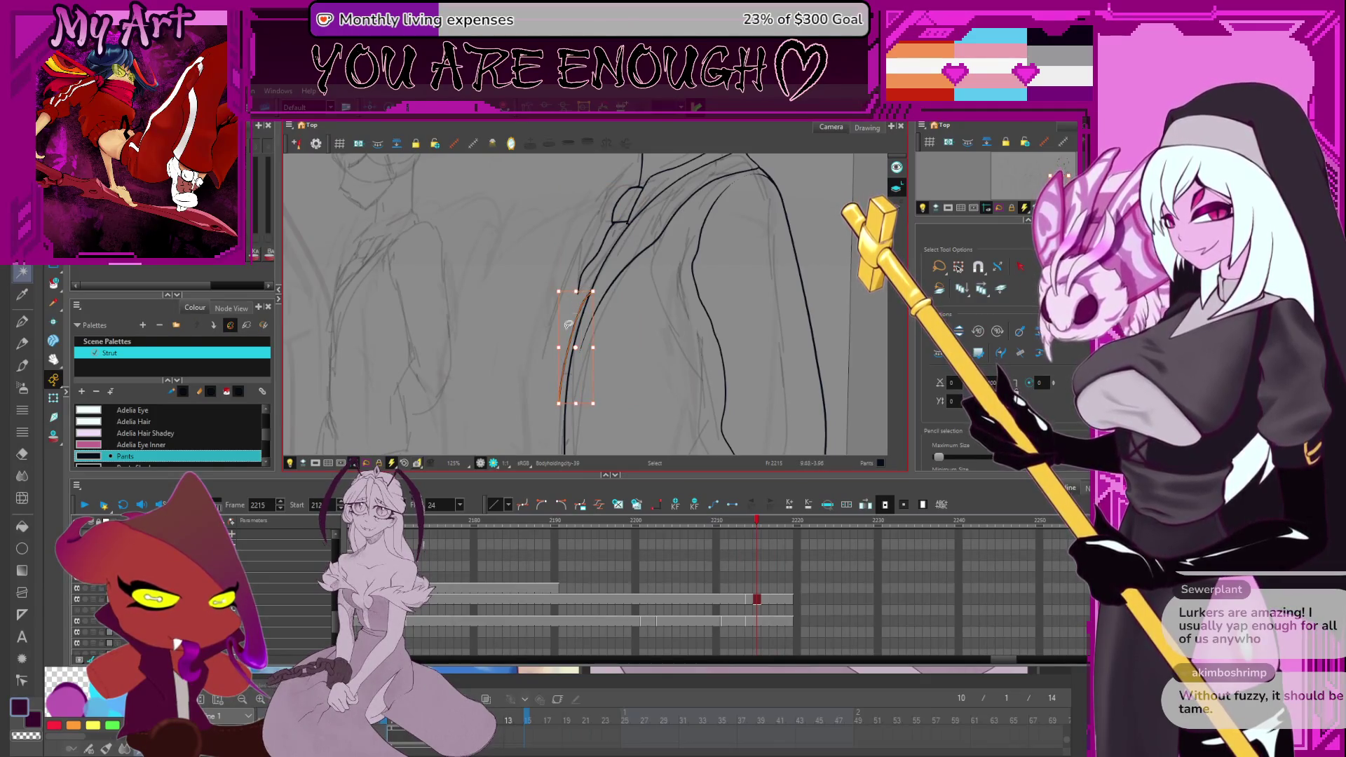
drag(576, 328, 654, 290)
scroll(654, 290, down, 5)
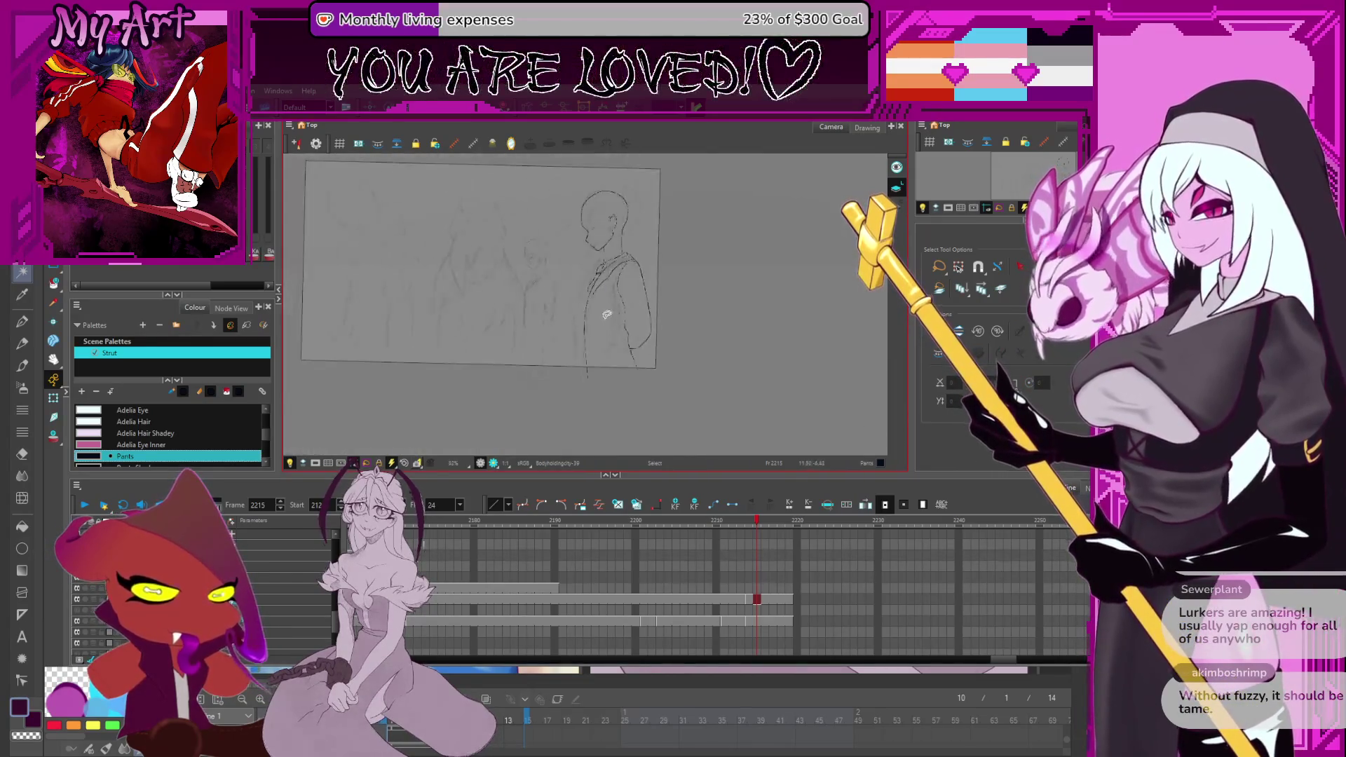
scroll(600, 297, up, 4)
drag(555, 368, 534, 332)
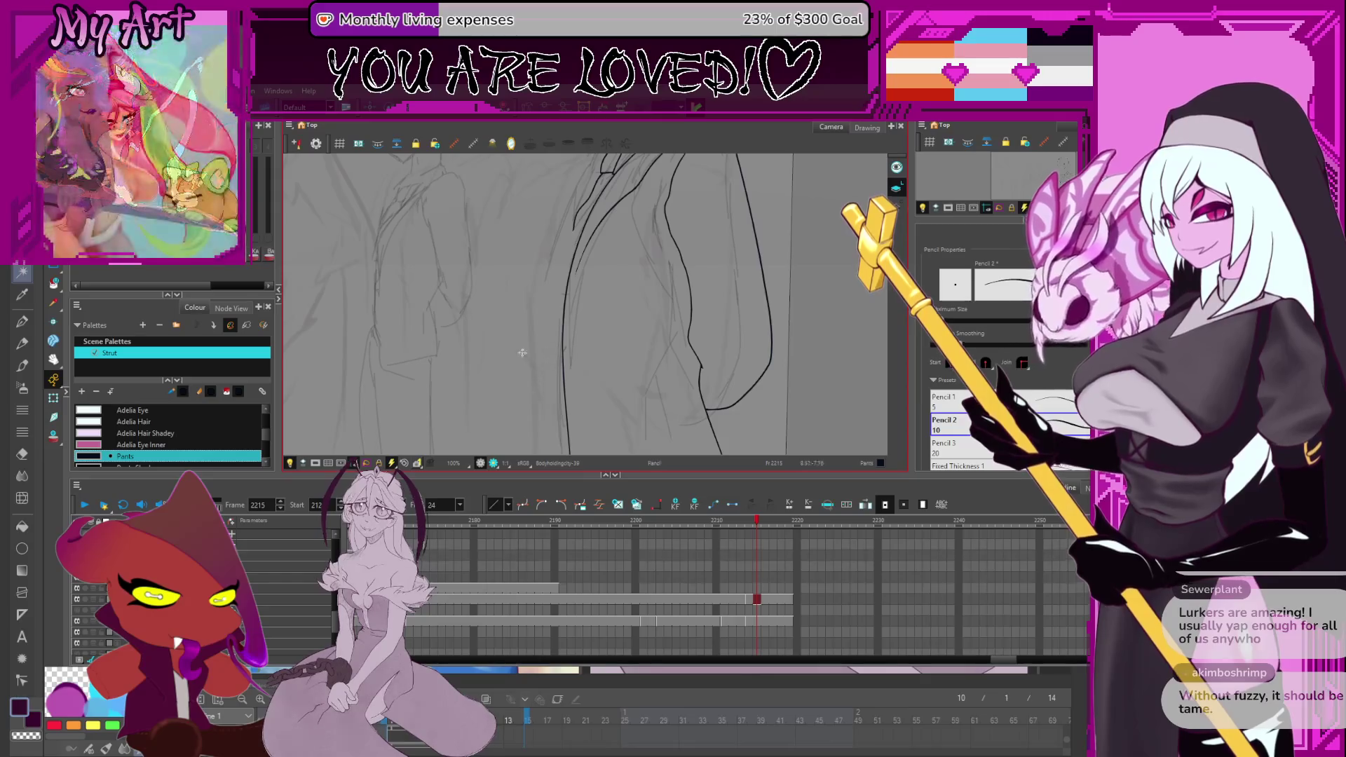
drag(562, 424, 556, 271)
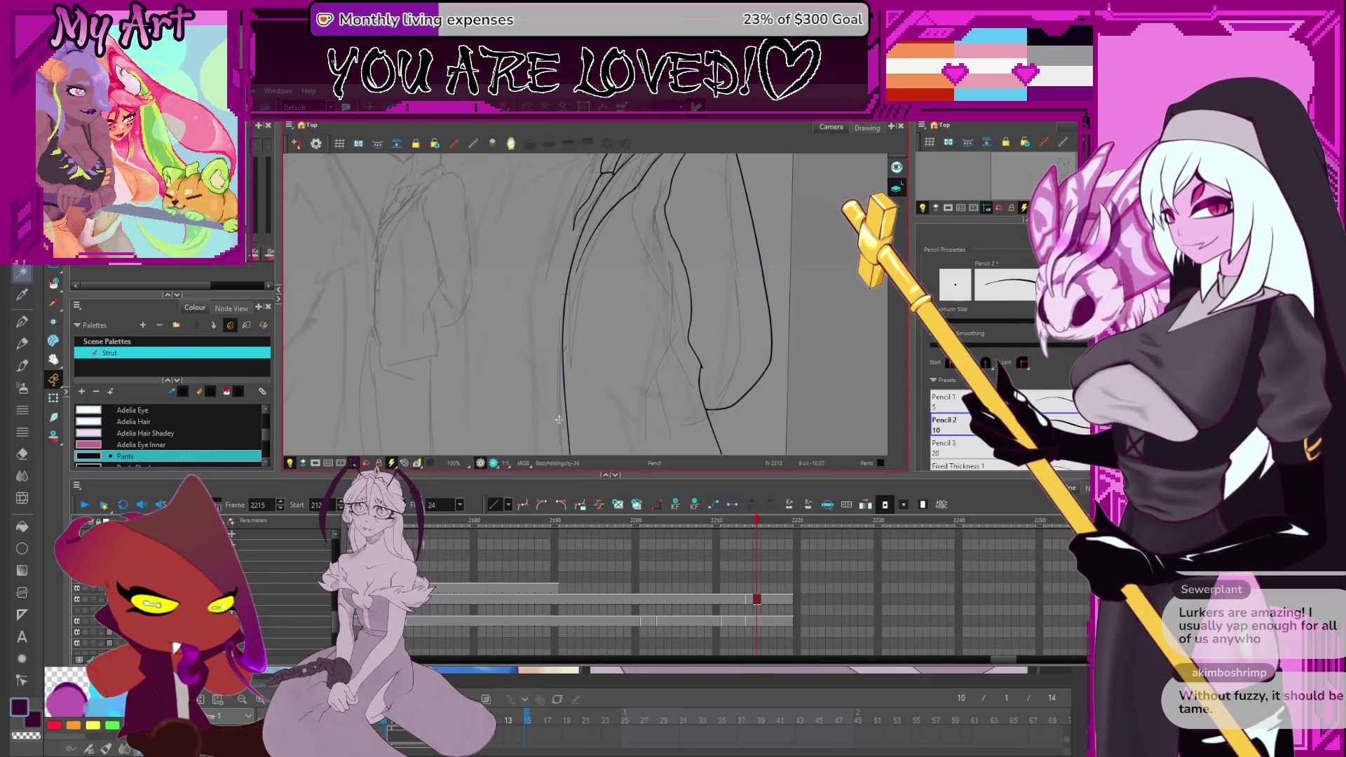
drag(637, 345, 503, 388)
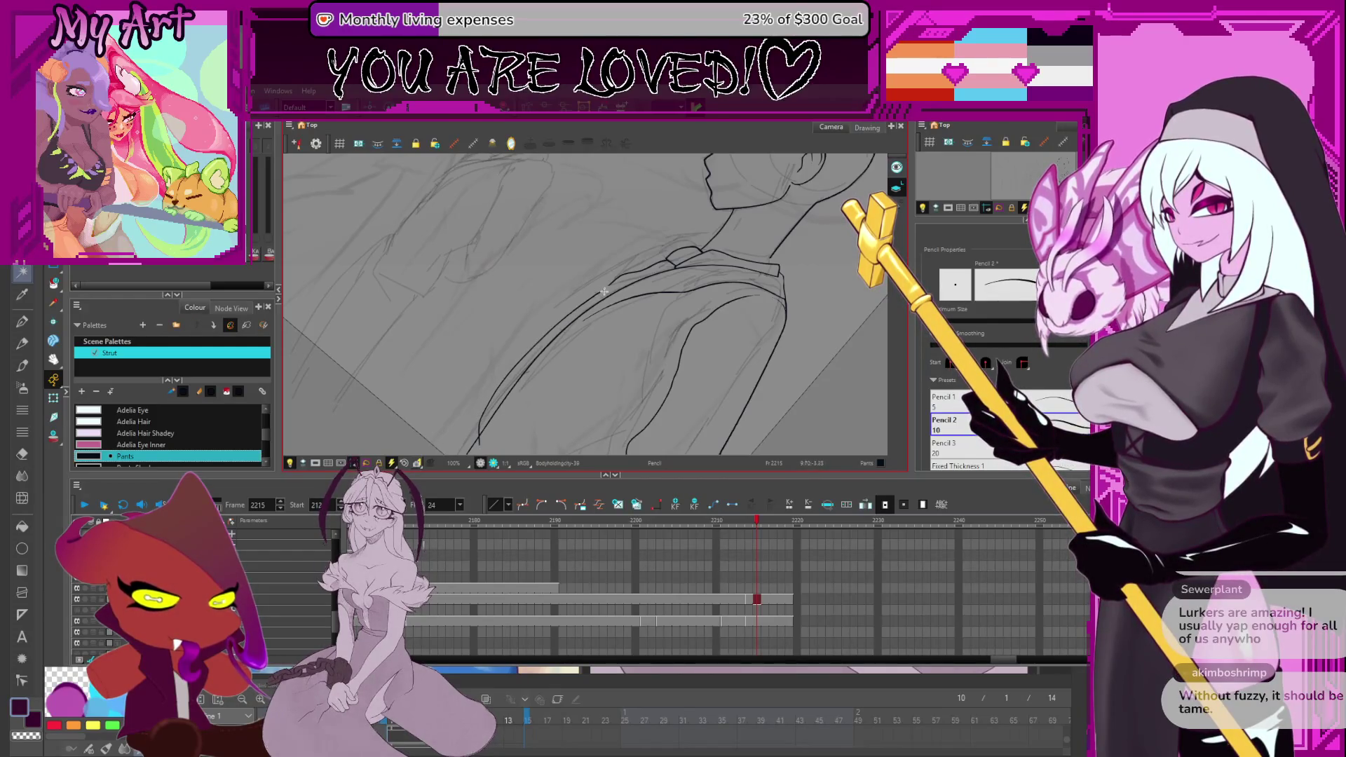
Step back to frame 2214 and select the jacket edge and lapel strokes in the Contour Editor.
key(comma)
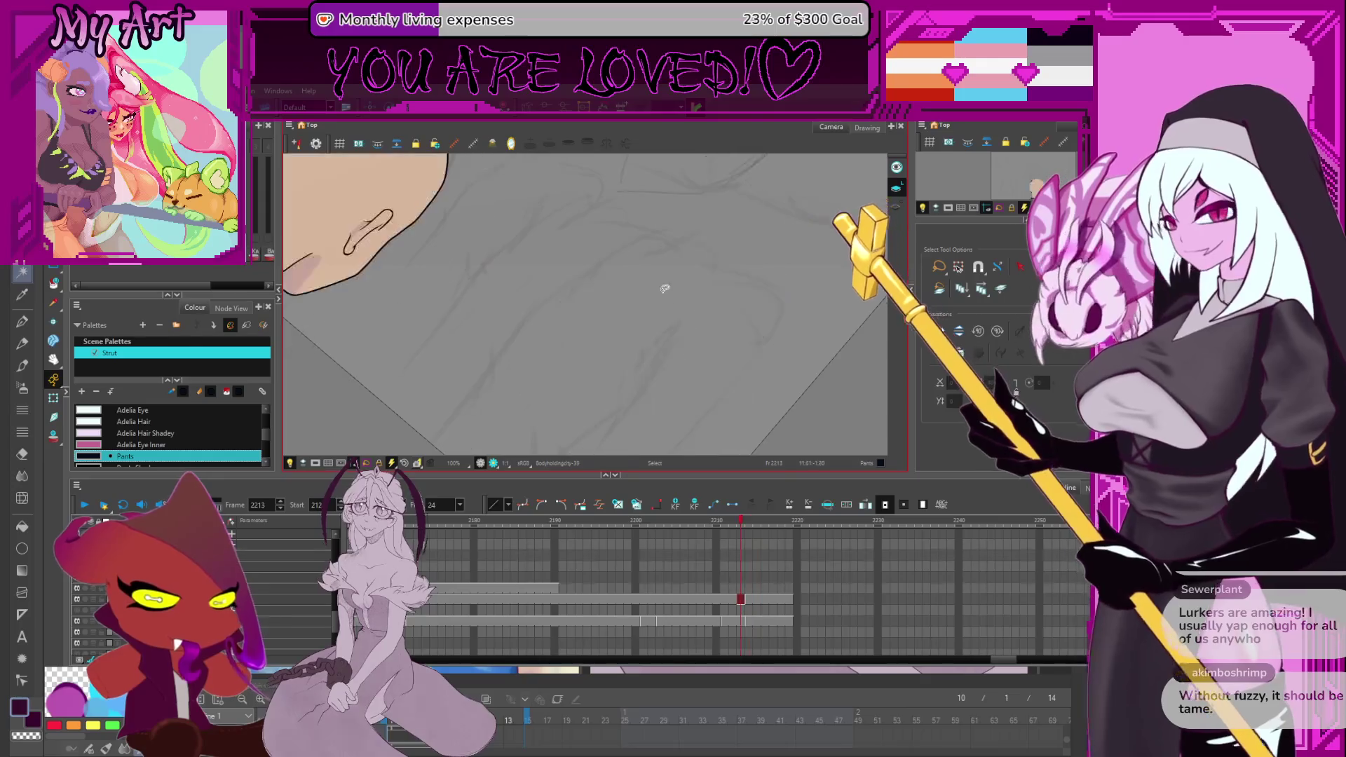
scroll(645, 256, up, 2)
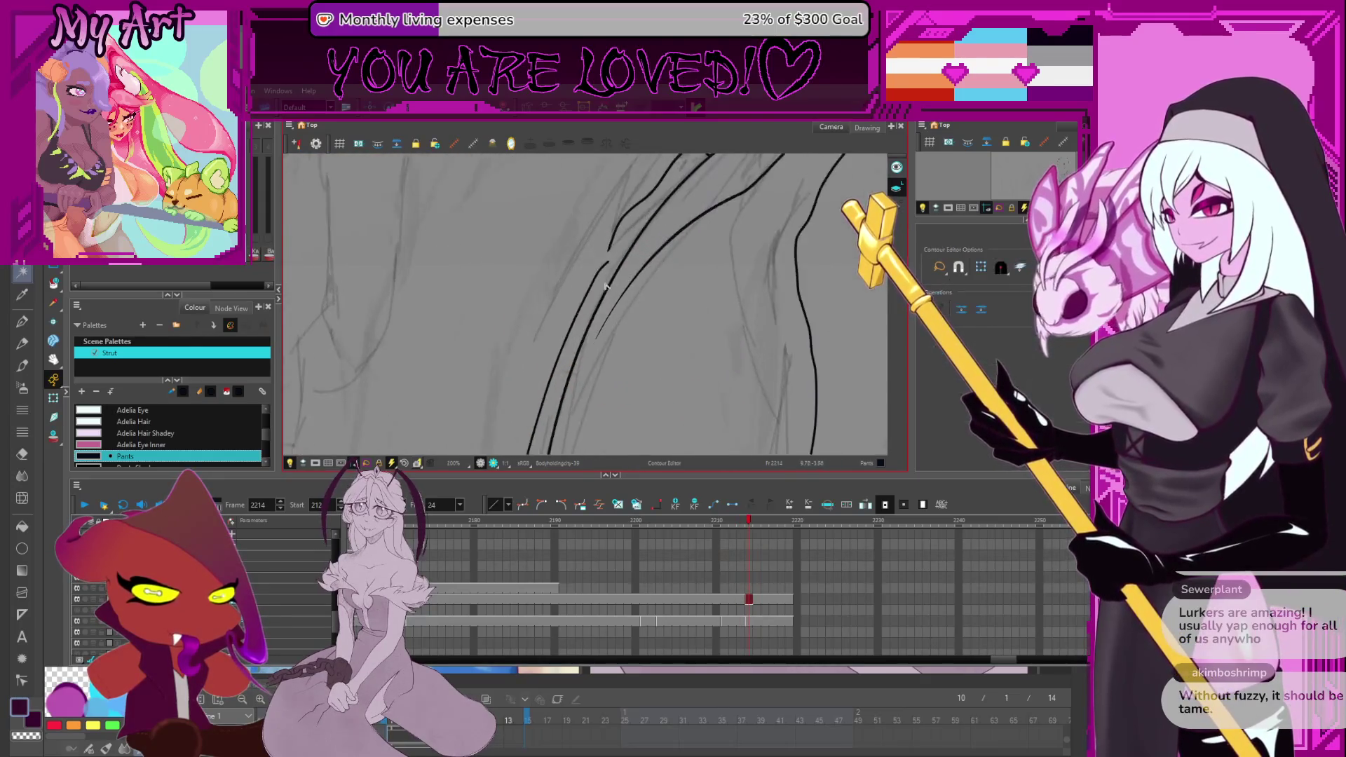
key(alt+q)
click(601, 295)
click(604, 301)
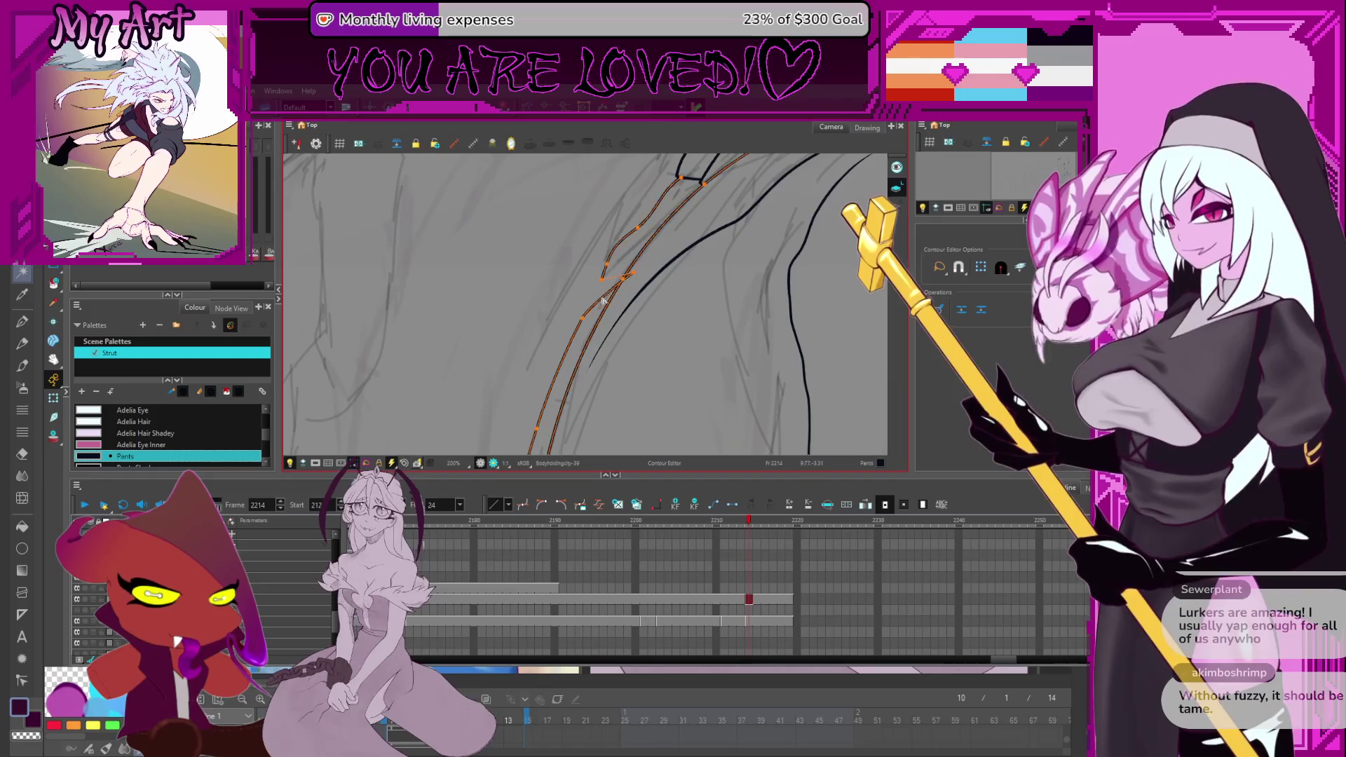
shift+click(602, 294)
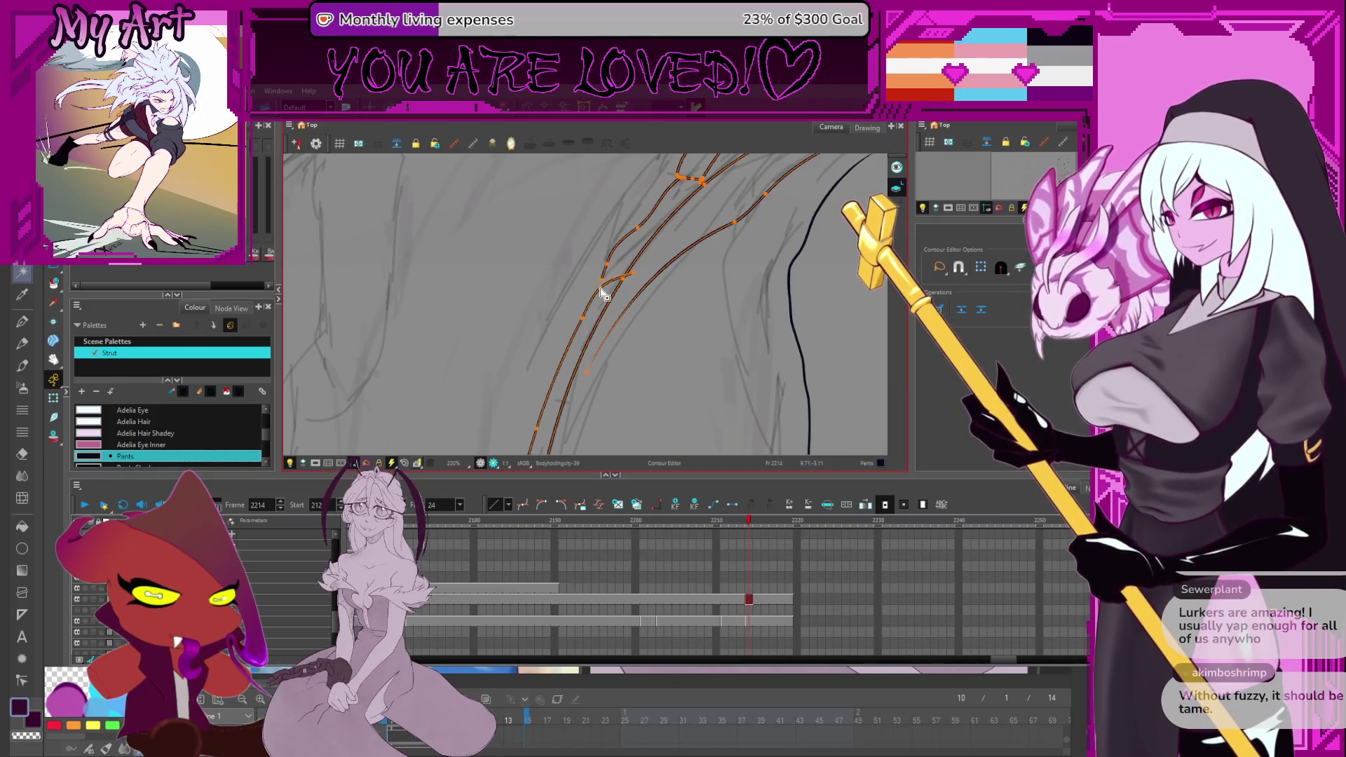
Add the right shoulder outline to the selection, then pan down over the lower jacket and zoom out.
drag(603, 289, 599, 304)
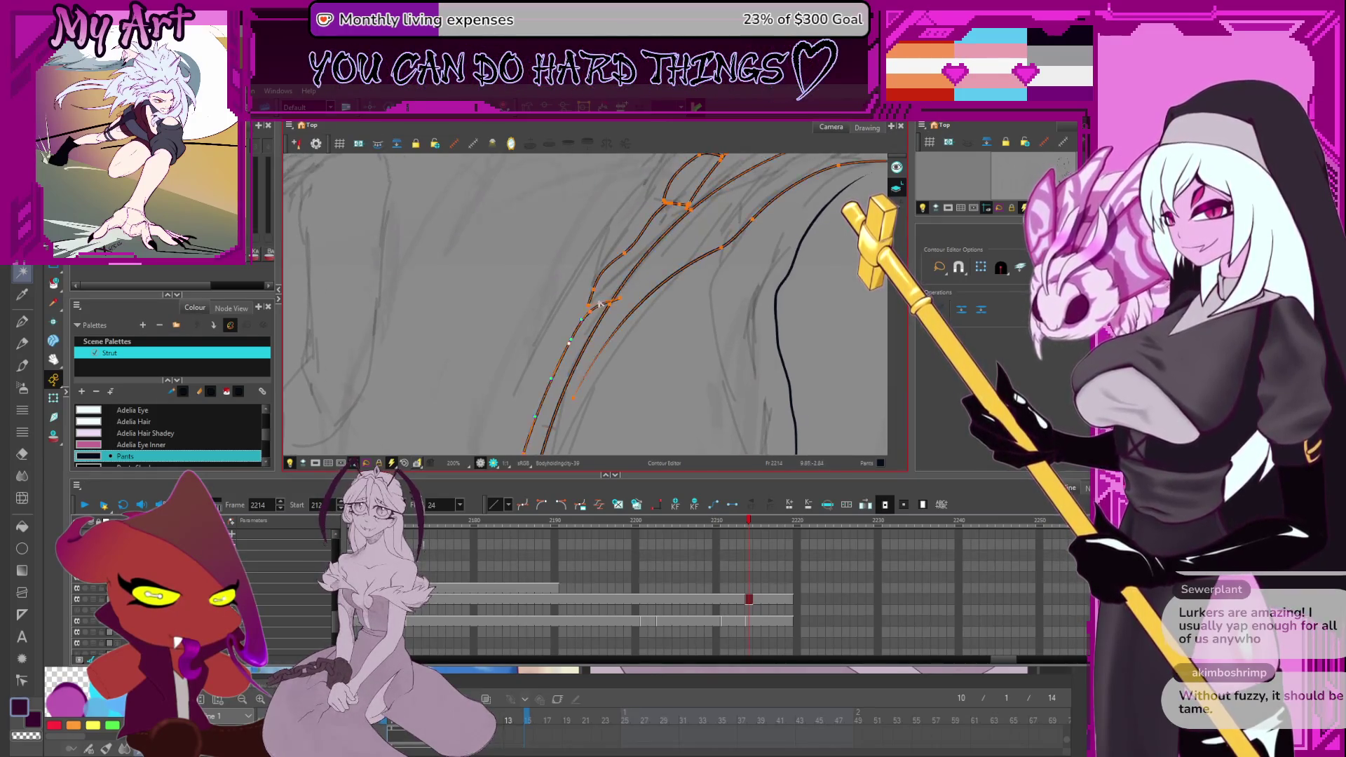
scroll(631, 258, up, 2)
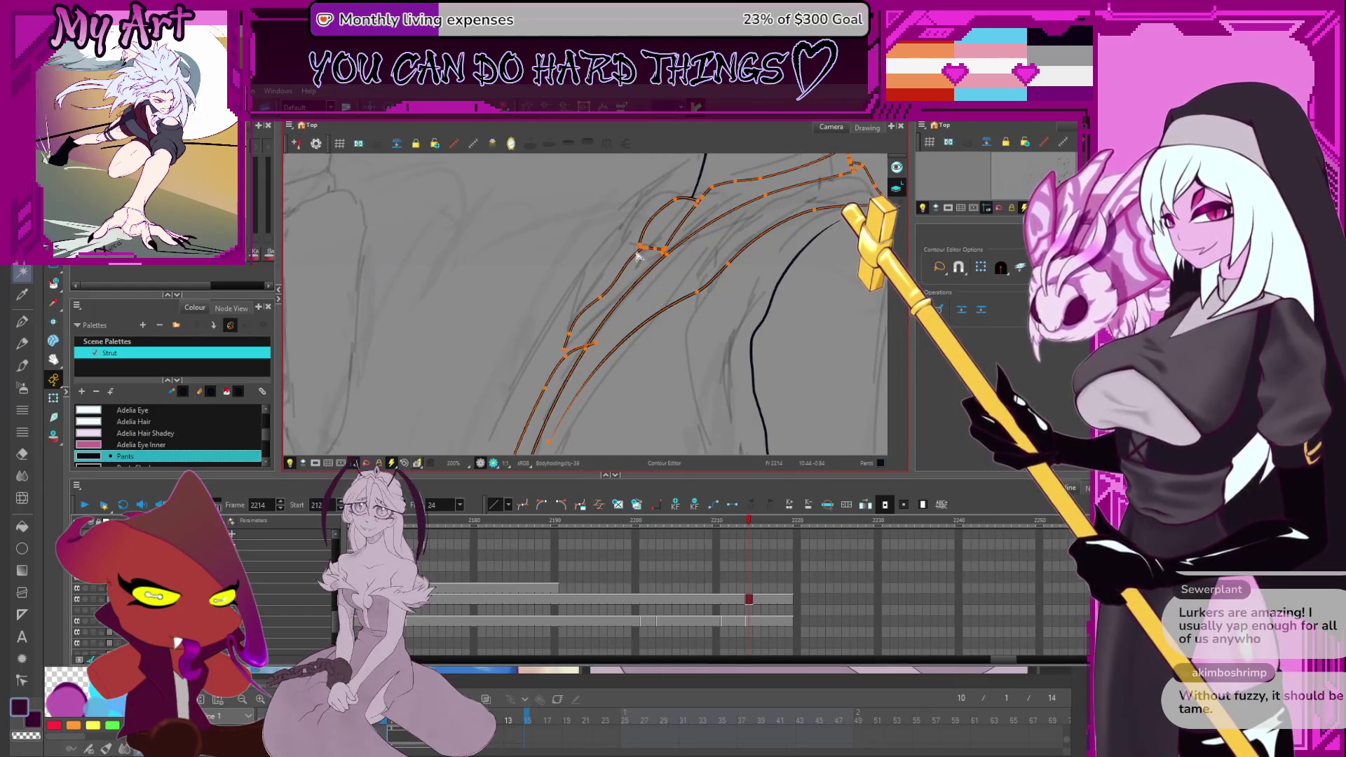
shift+click(605, 279)
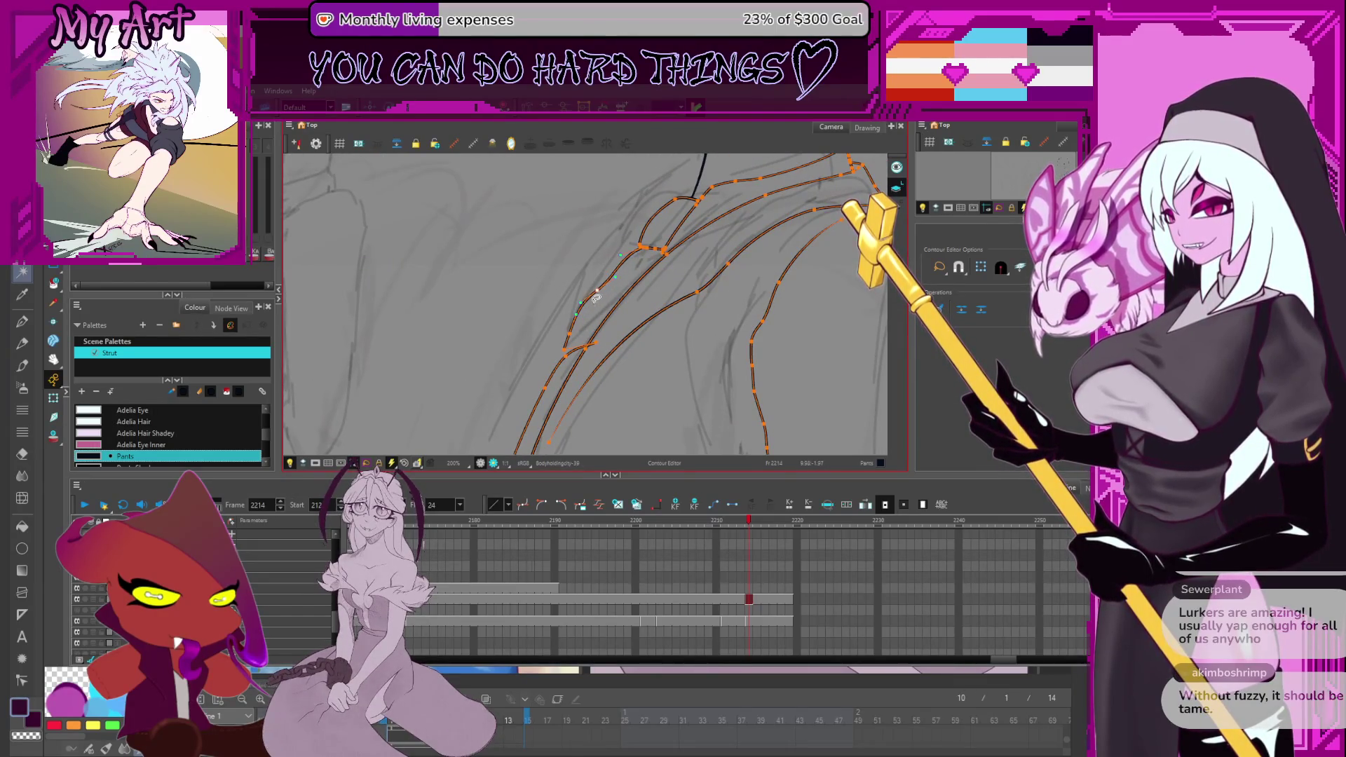
drag(591, 294, 616, 287)
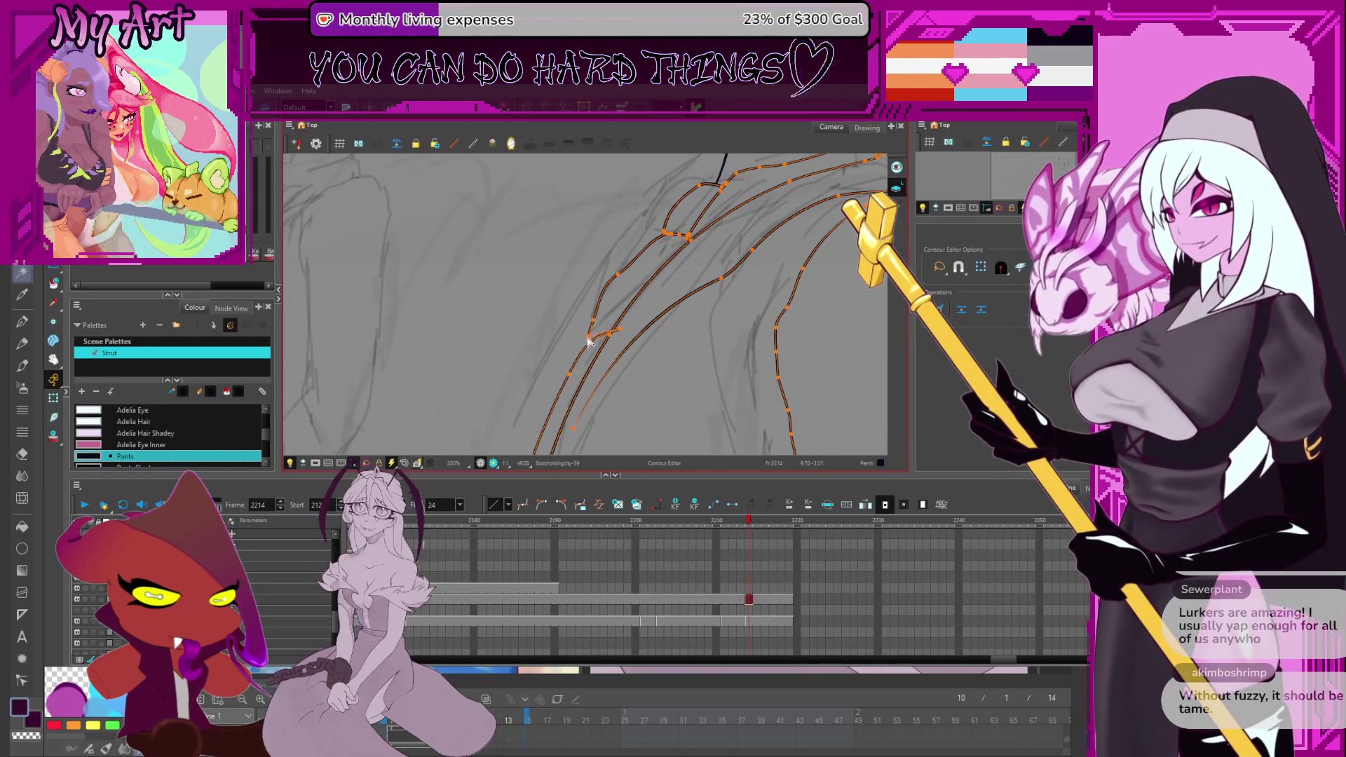
key(space)
drag(620, 305, 583, 353)
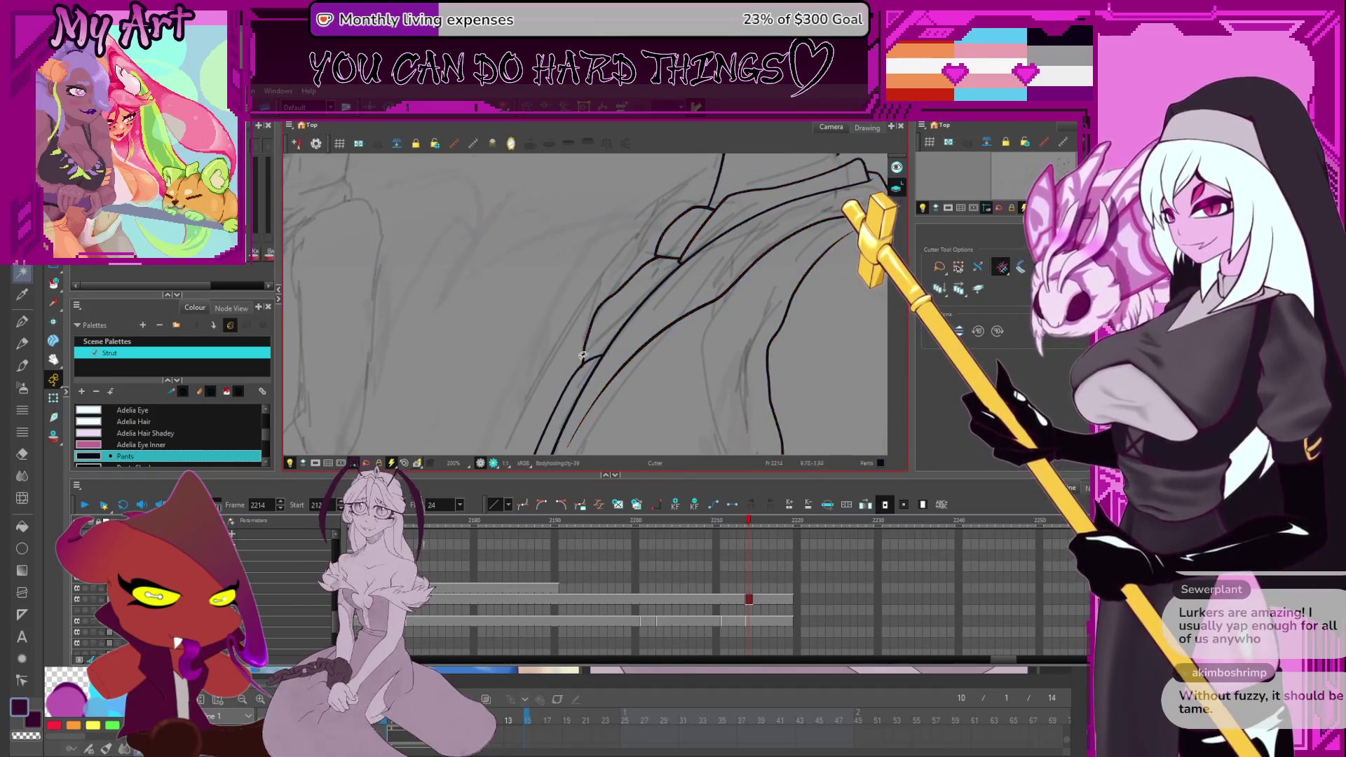
key(alt+q)
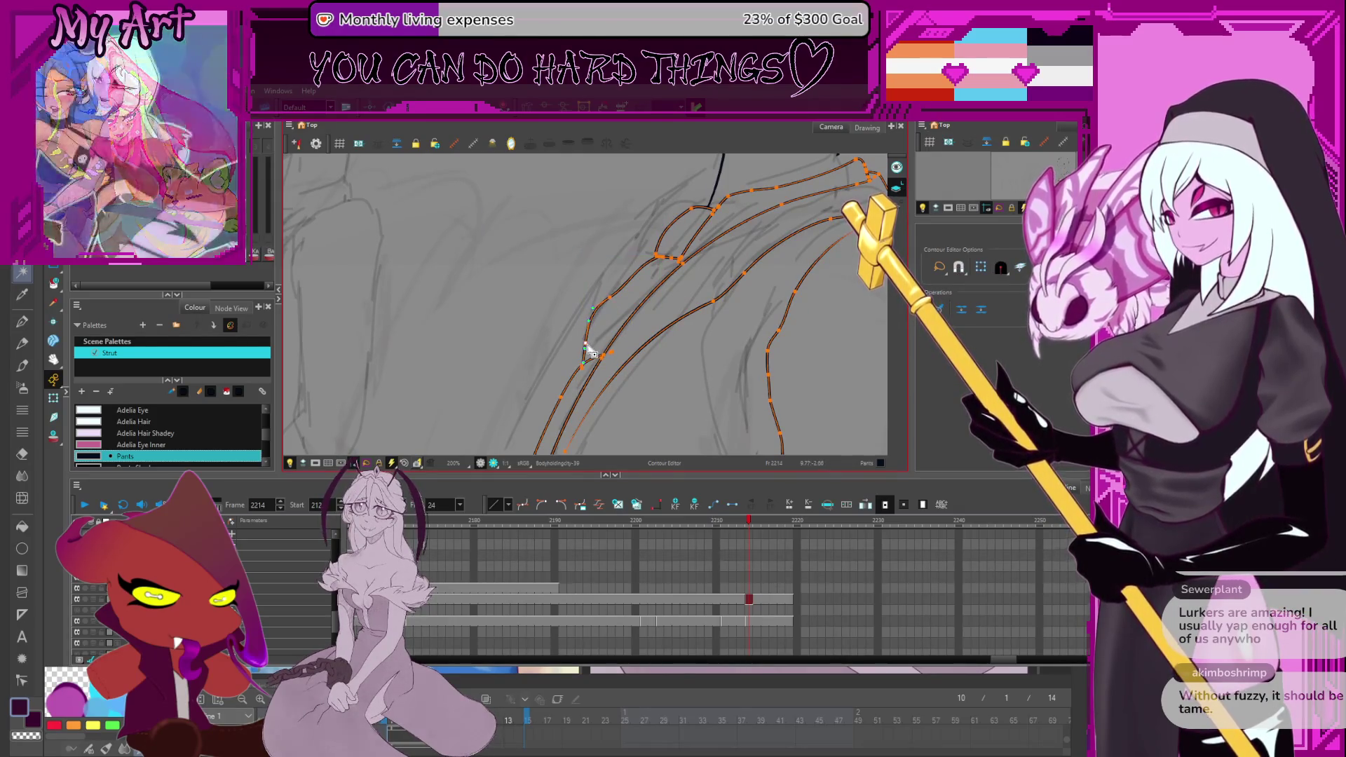
scroll(593, 329, down, 2)
scroll(592, 329, down, 3)
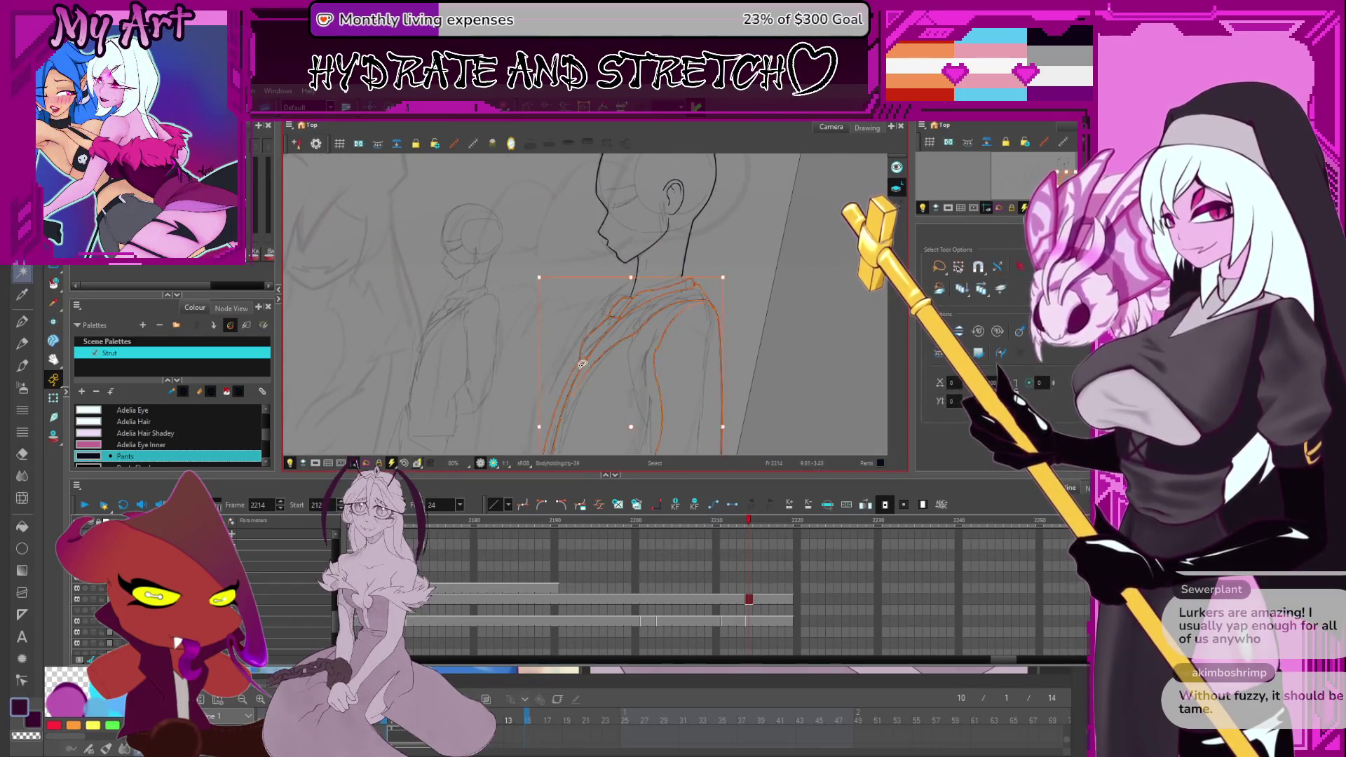
Switch to the Pencil, clear the selection, and zoom in on the neck and collar.
key(alt+slash)
scroll(578, 379, up, 2)
key(Escape)
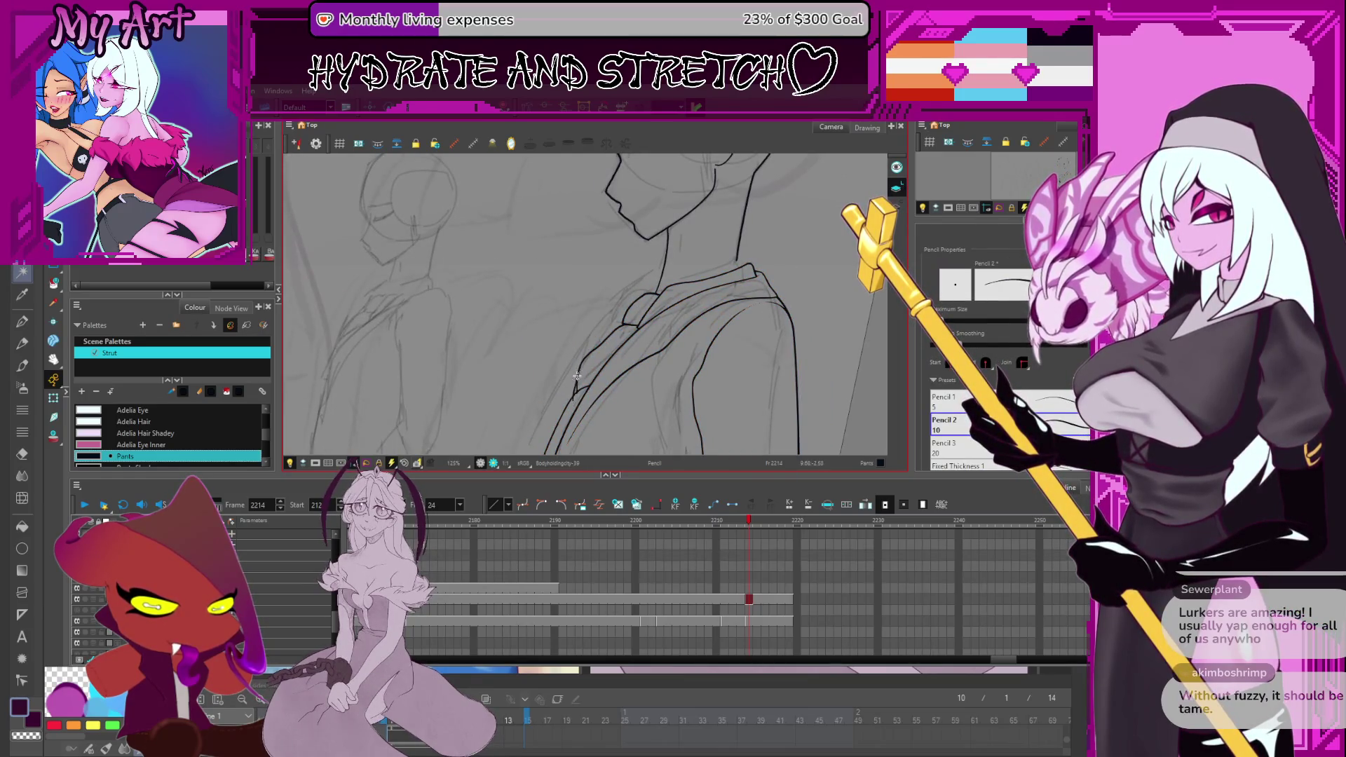
scroll(576, 375, down, 3)
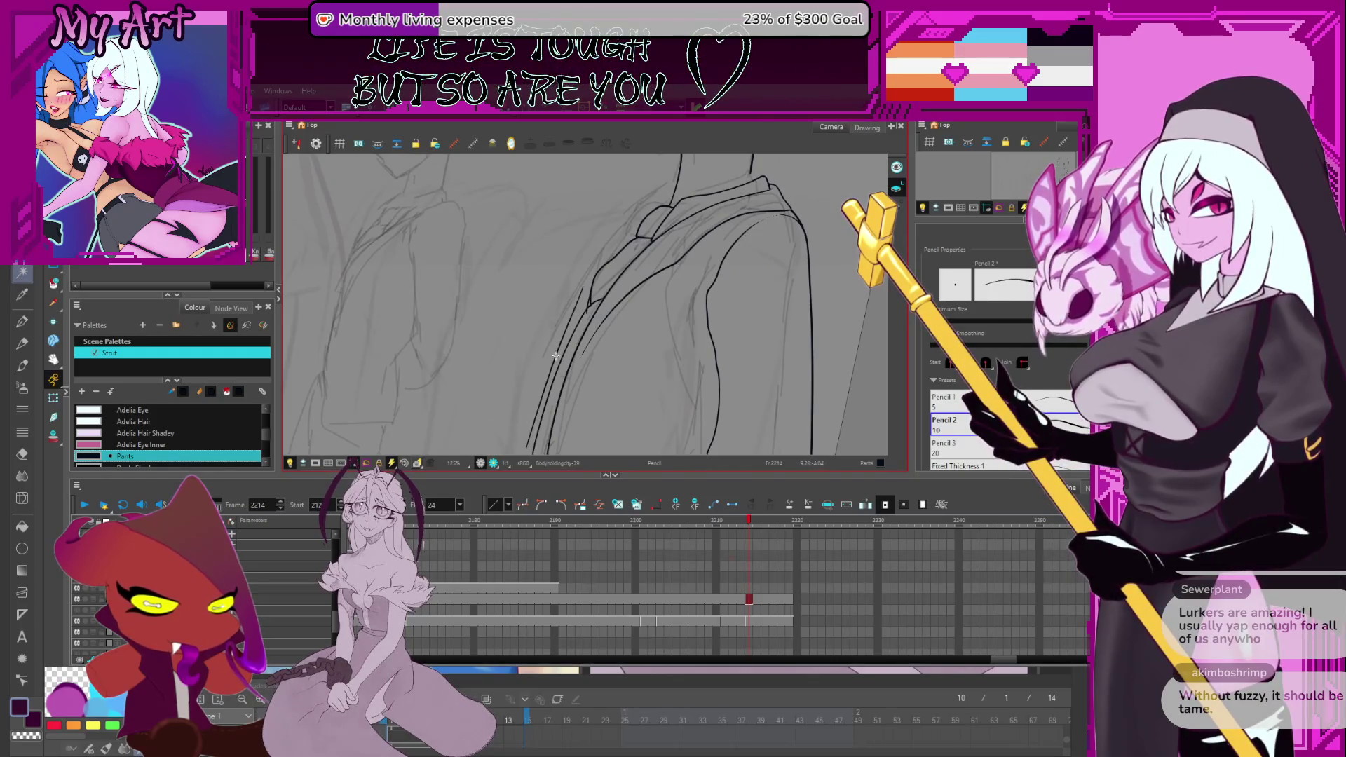
scroll(560, 342, down, 4)
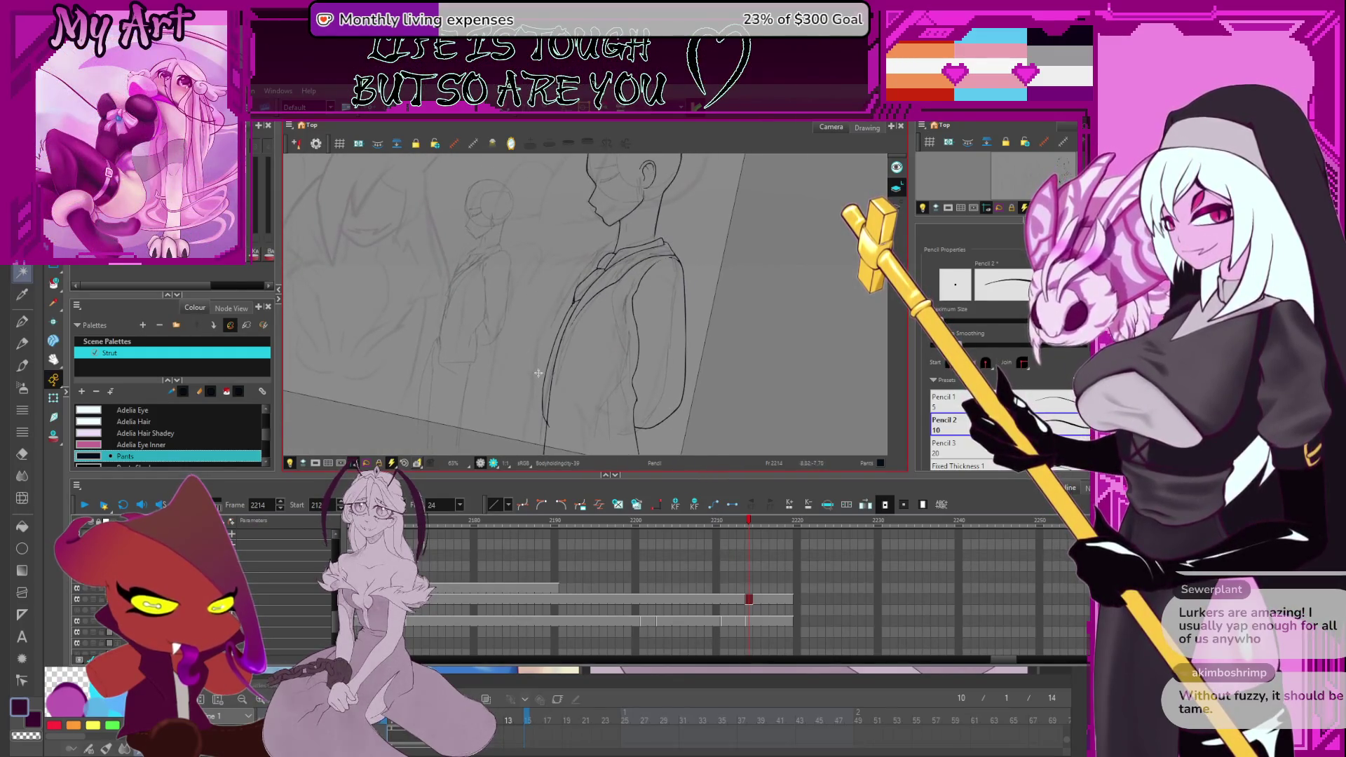
scroll(540, 386, up, 2)
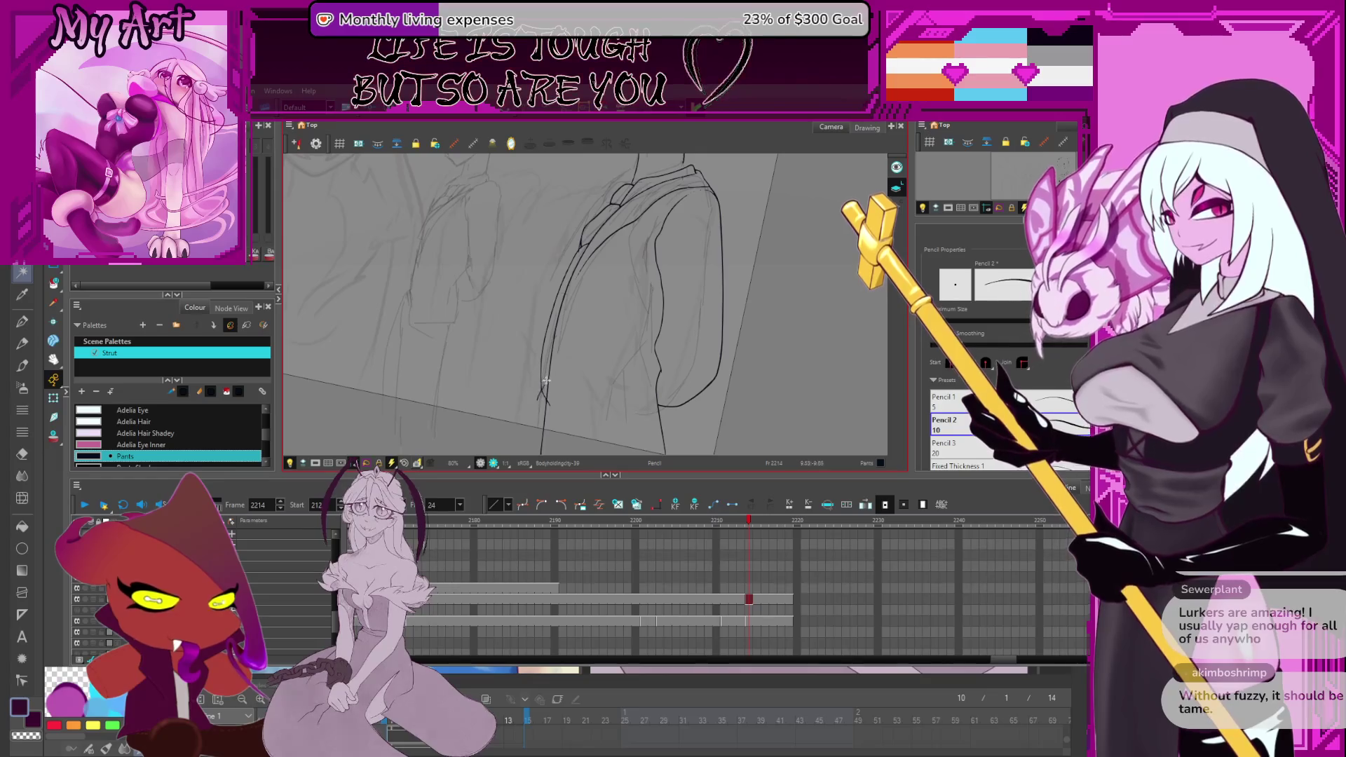
mouse_move(539, 398)
mouse_down()
mouse_move(516, 408)
mouse_move(469, 326)
mouse_move(559, 363)
mouse_move(573, 385)
mouse_up()
scroll(547, 296, up, 1)
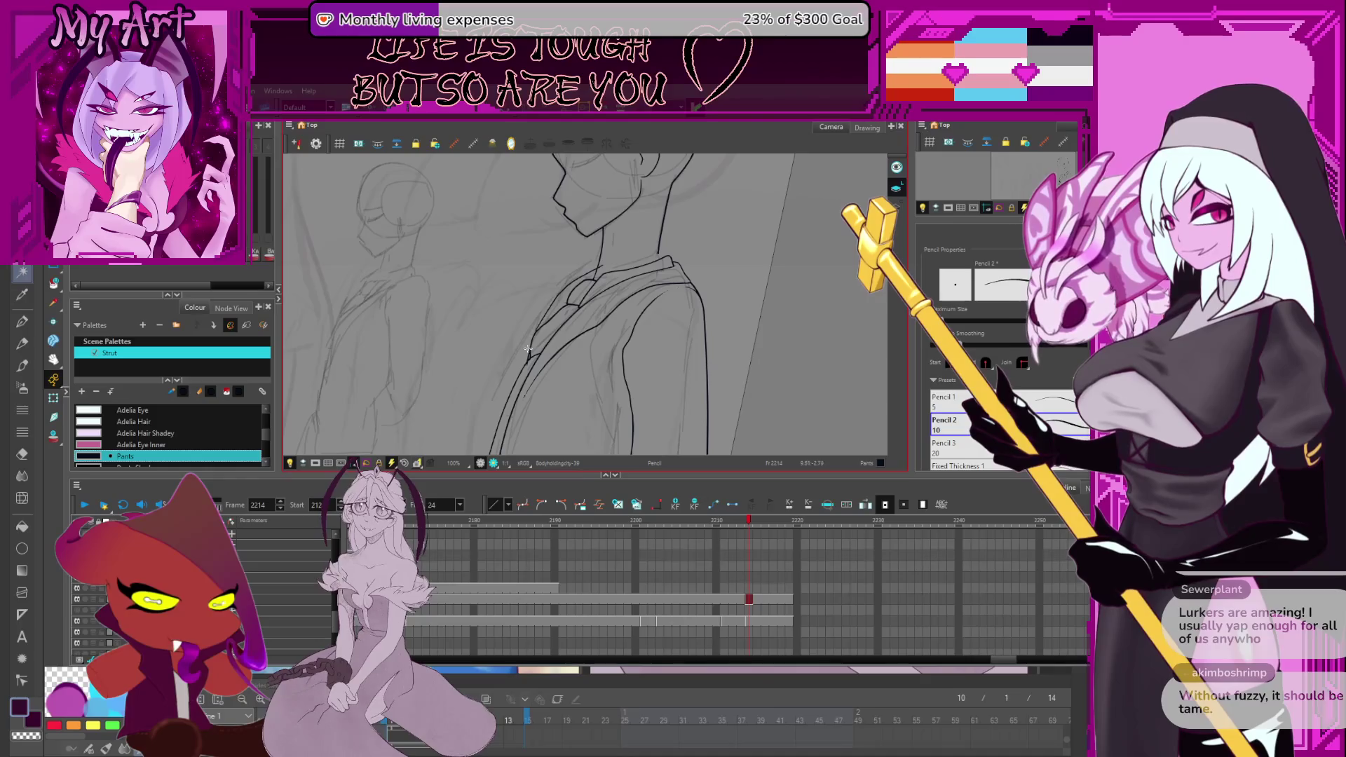
drag(526, 352, 554, 322)
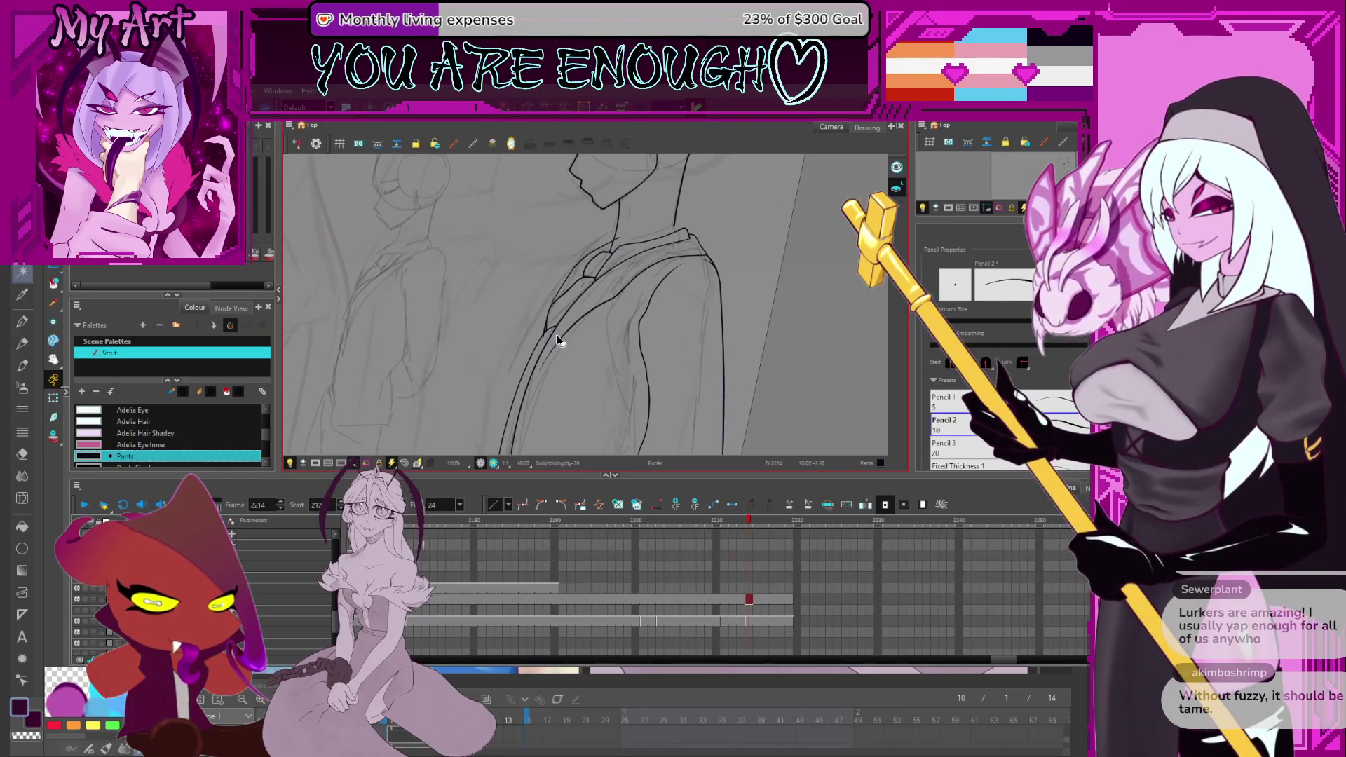
scroll(556, 337, up, 1)
key(alt+t)
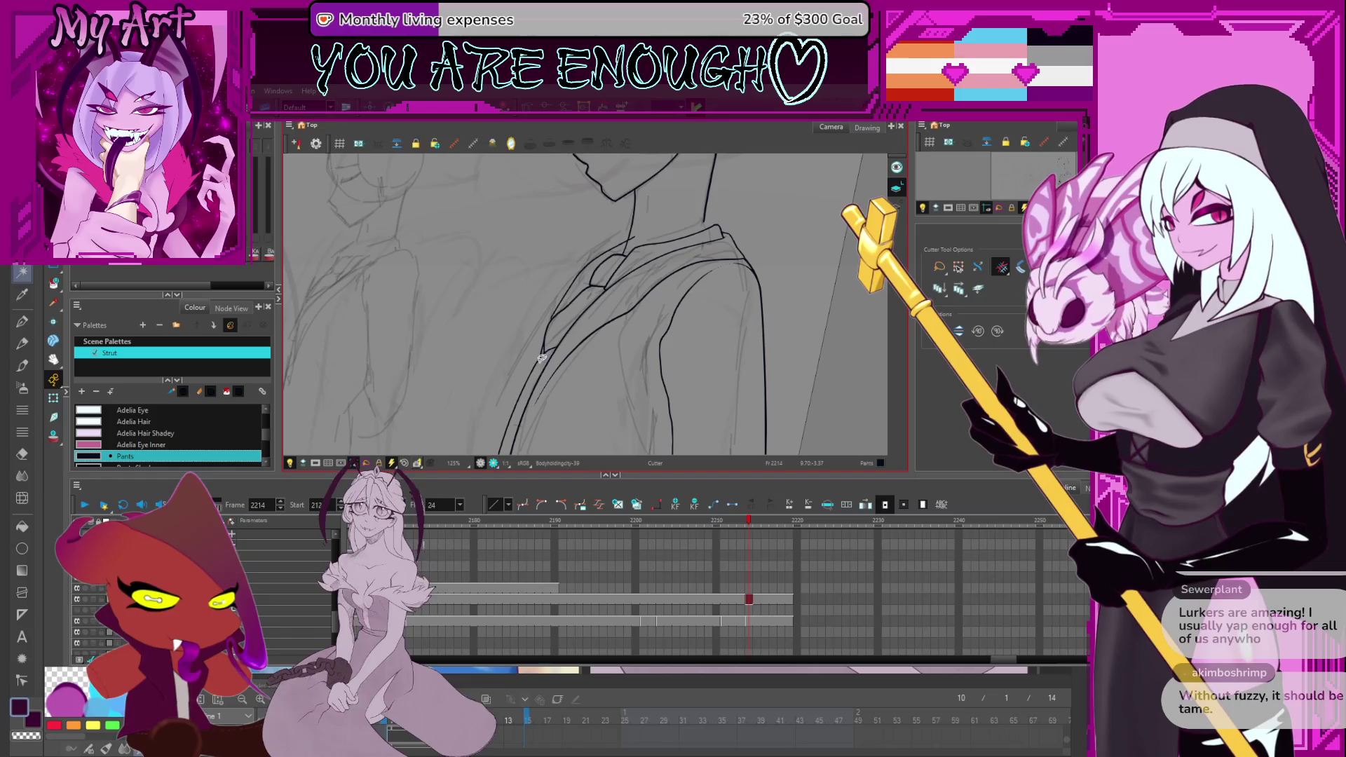
scroll(547, 354, up, 2)
key(alt+q)
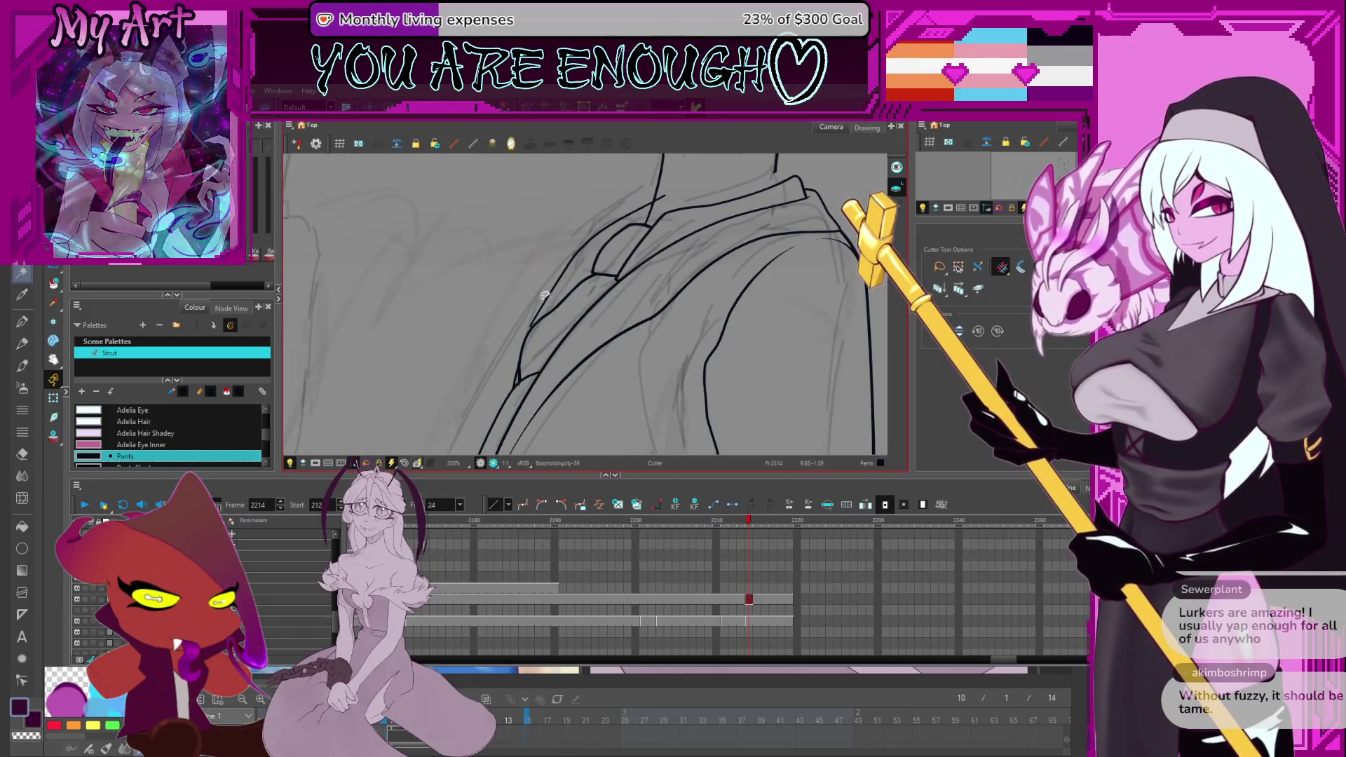
Select the outer and second lapel contours beside the collar for point editing.
click(542, 313)
shift+click(533, 322)
shift+click(539, 331)
click(532, 336)
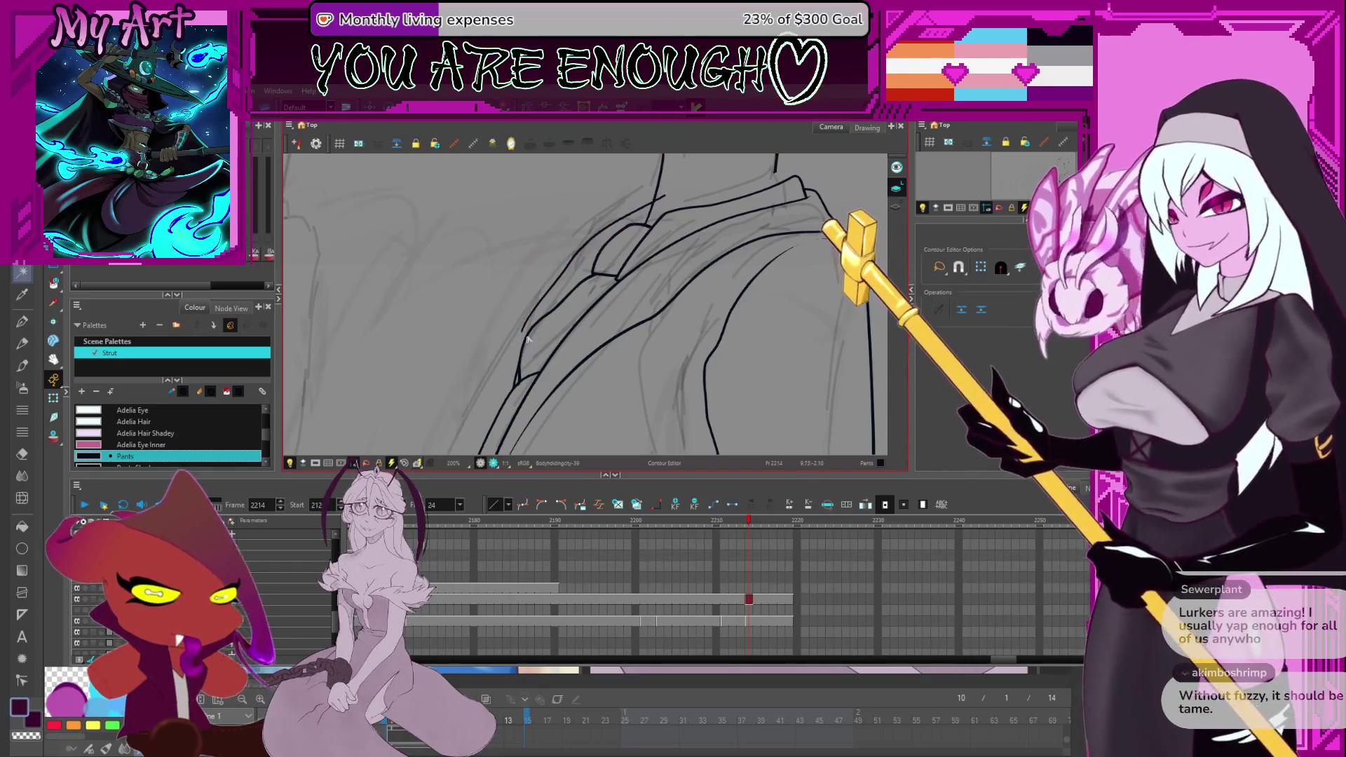
click(527, 336)
shift+click(533, 337)
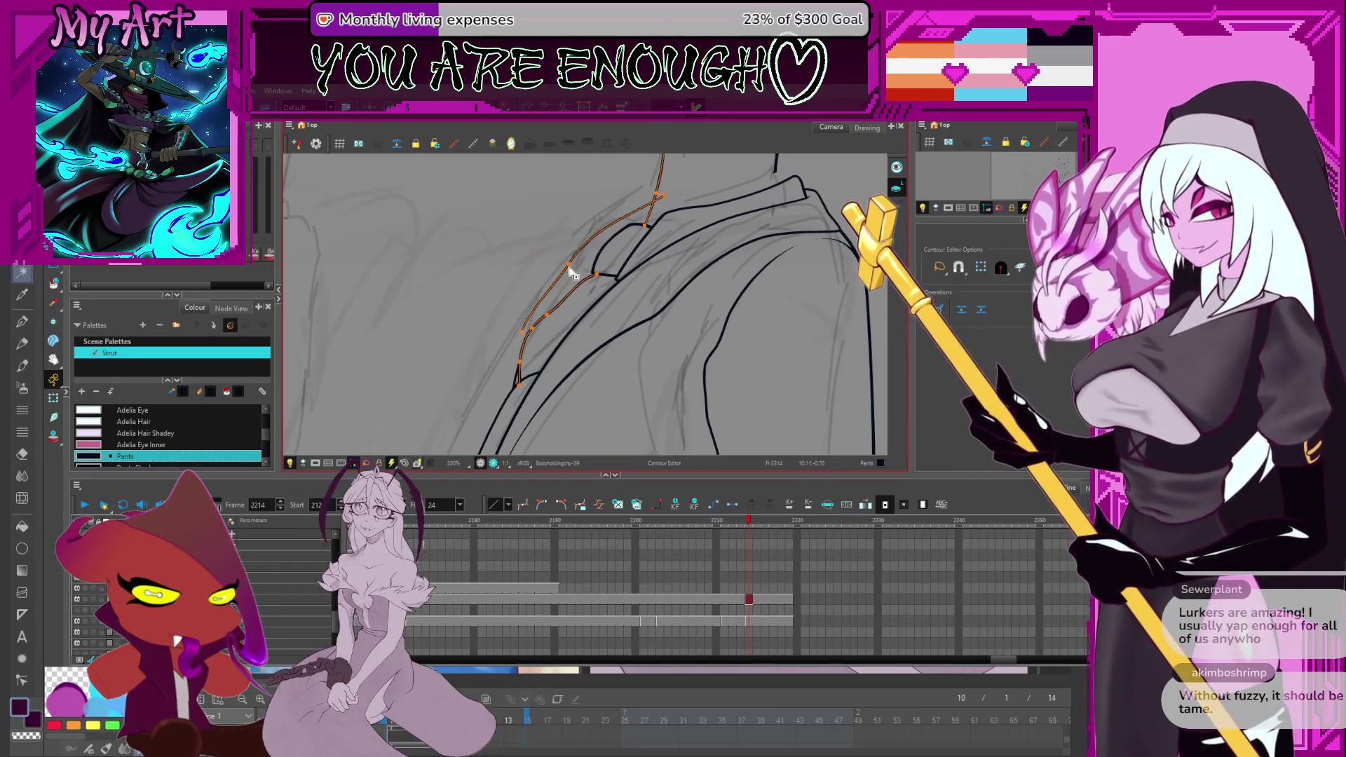
scroll(588, 258, up, 1)
scroll(609, 265, up, 1)
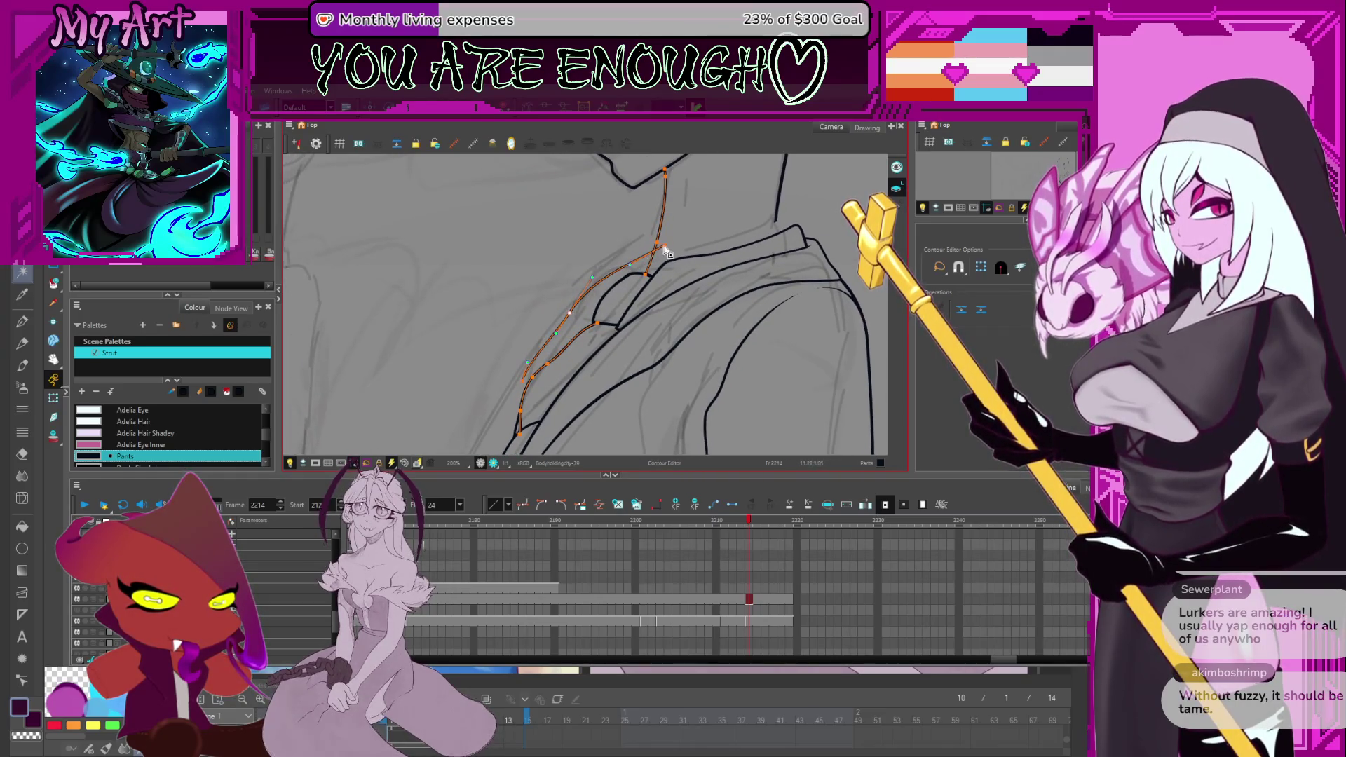
Add the top jacket, collar-to-shoulder, shoulder and sleeve strokes to the selection.
shift+click(639, 268)
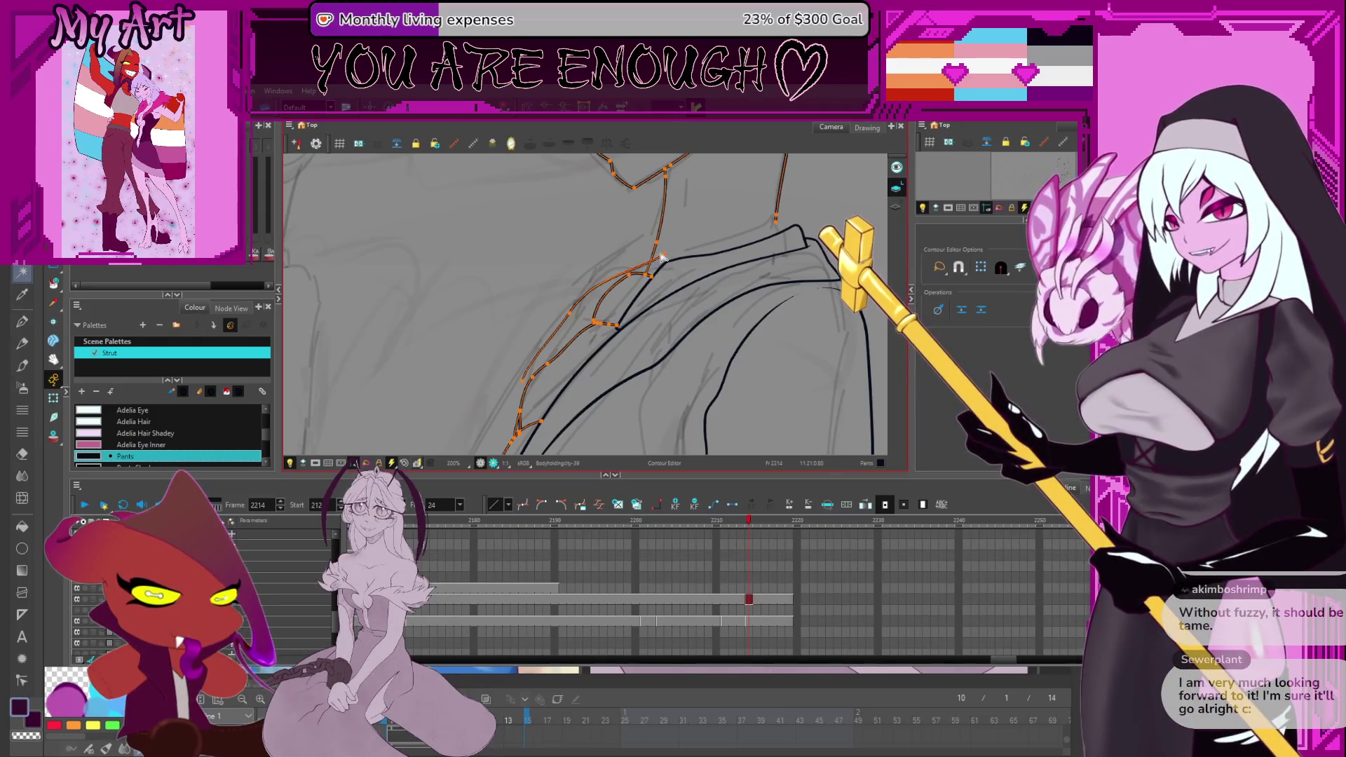
shift+click(654, 250)
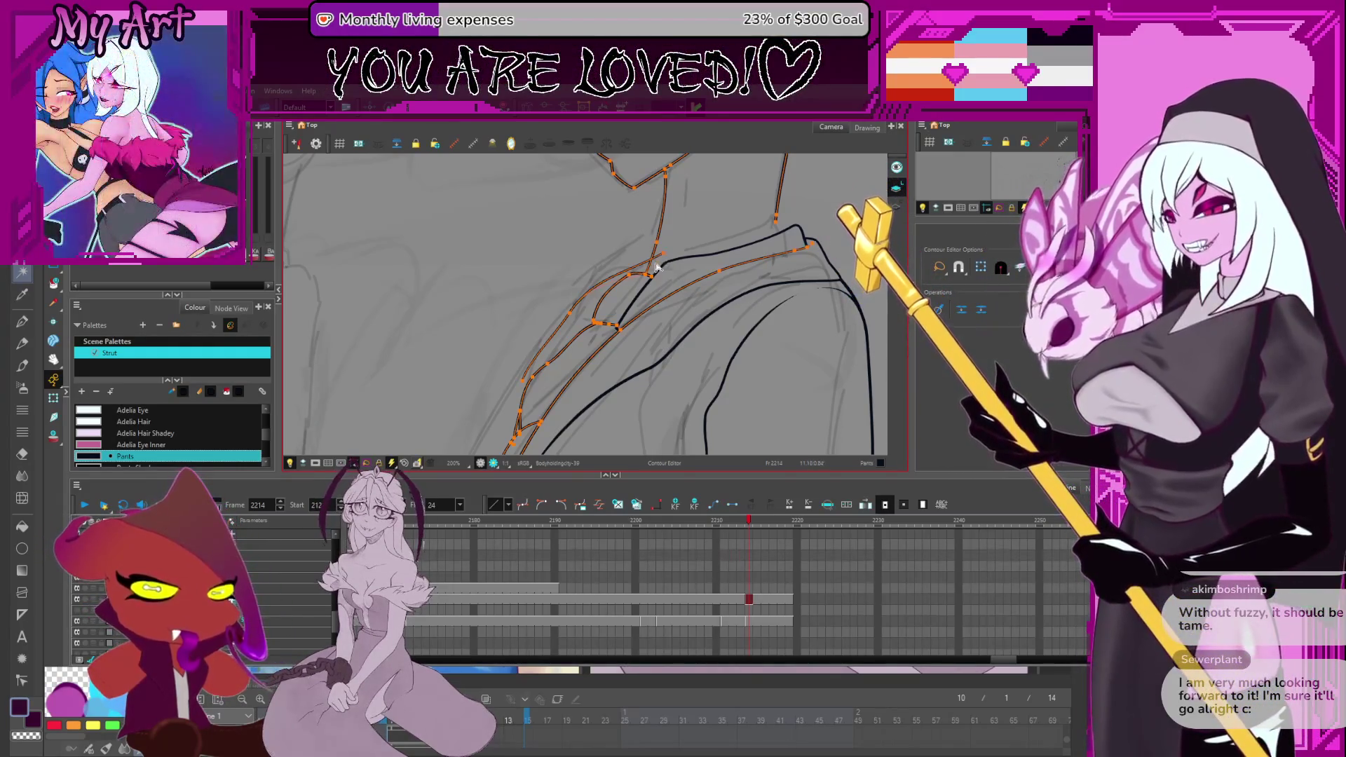
shift+click(645, 284)
shift+click(632, 286)
shift+click(635, 278)
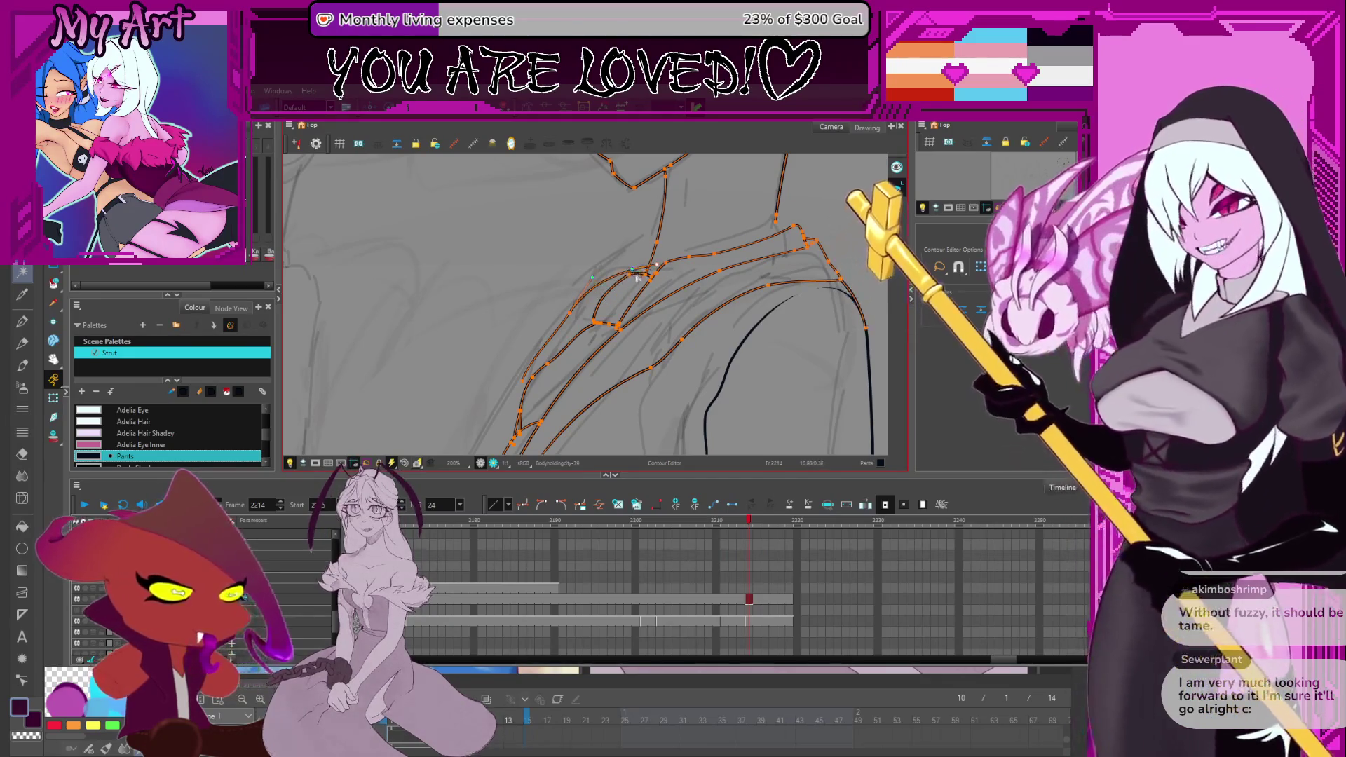
scroll(644, 284, up, 2)
scroll(700, 286, down, 2)
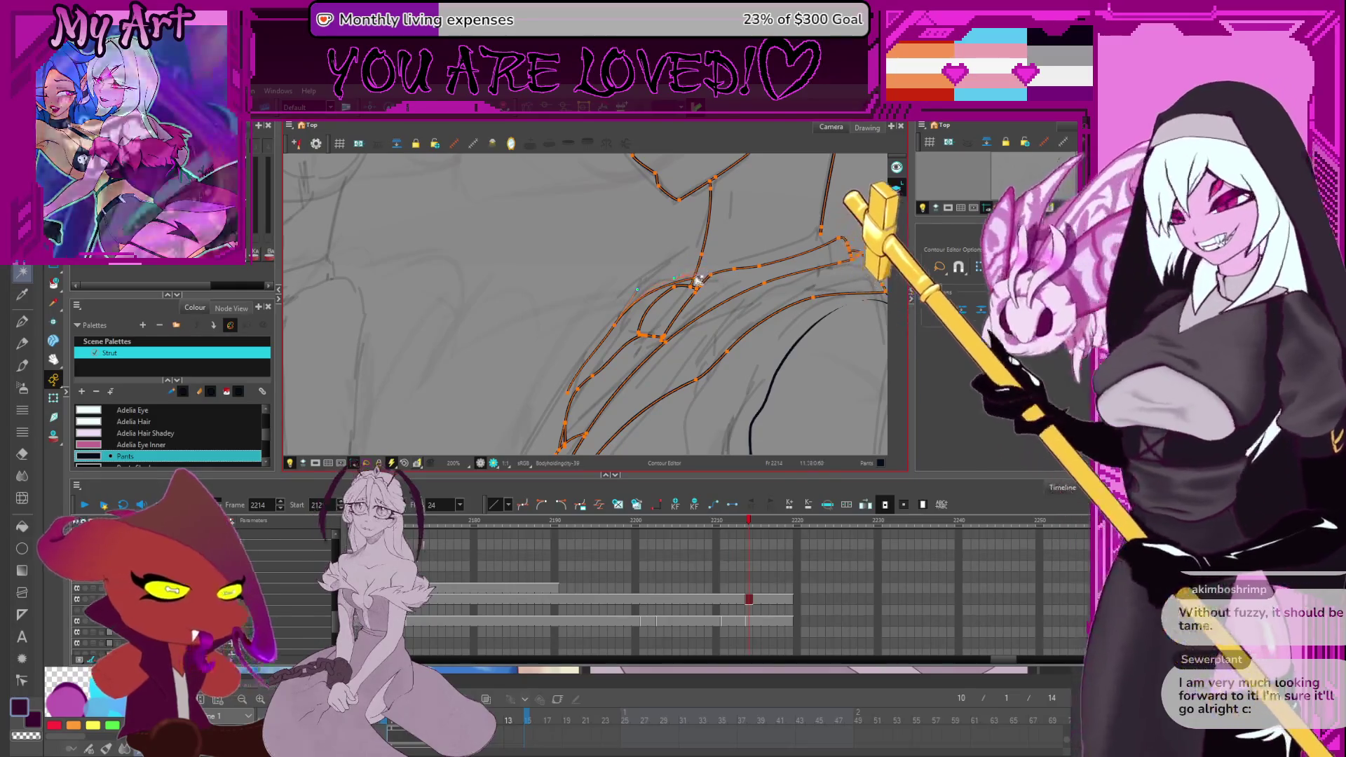
Select all strokes, pan back to the lapel, and pick the small stroke beside the collar.
key(ctrl+a)
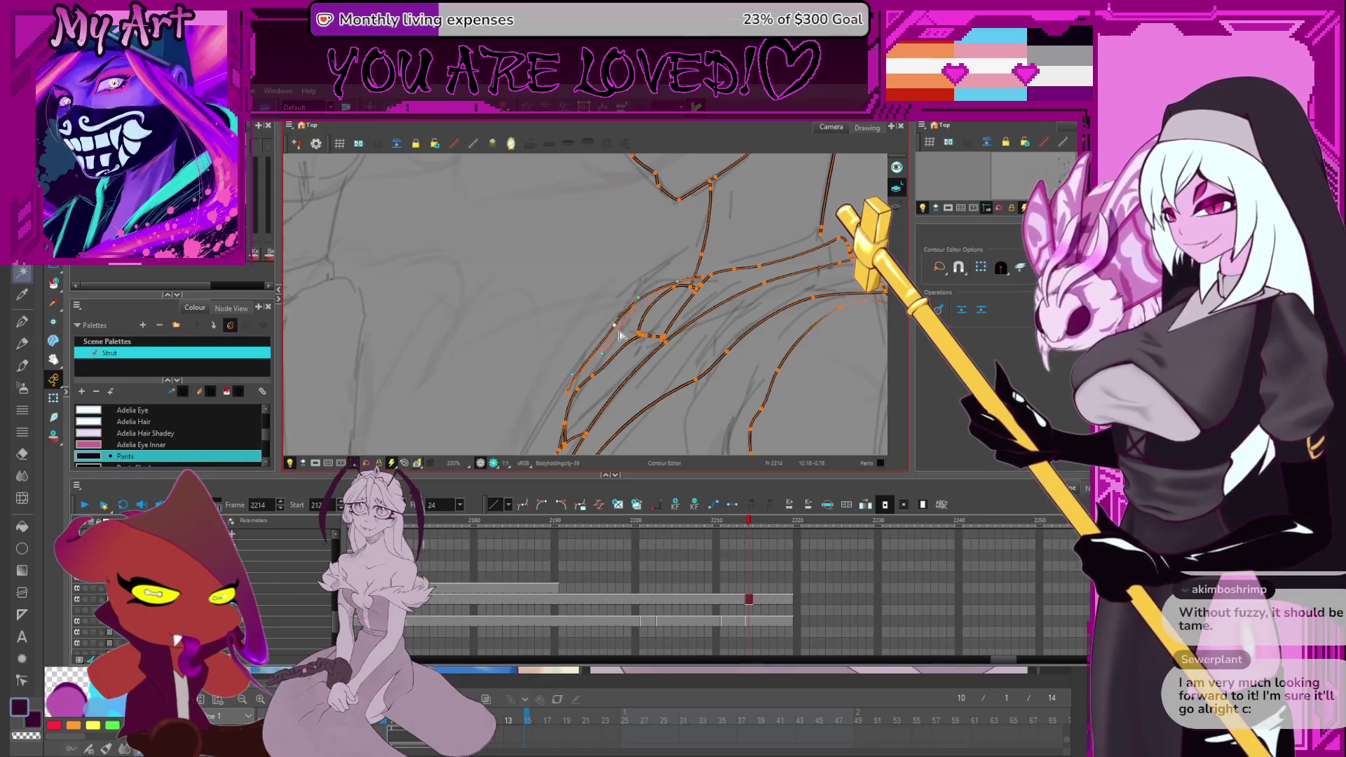
drag(619, 335, 581, 357)
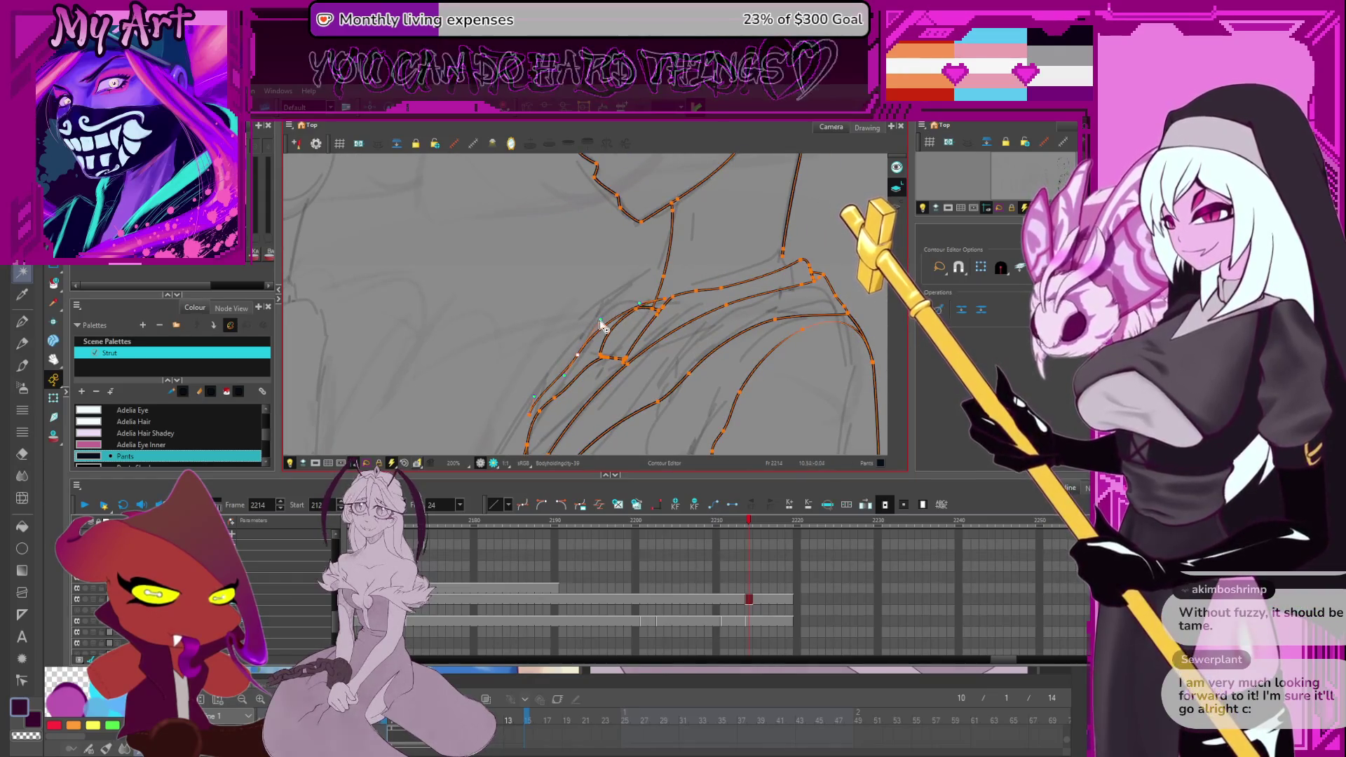
scroll(617, 315, down, 2)
key(space)
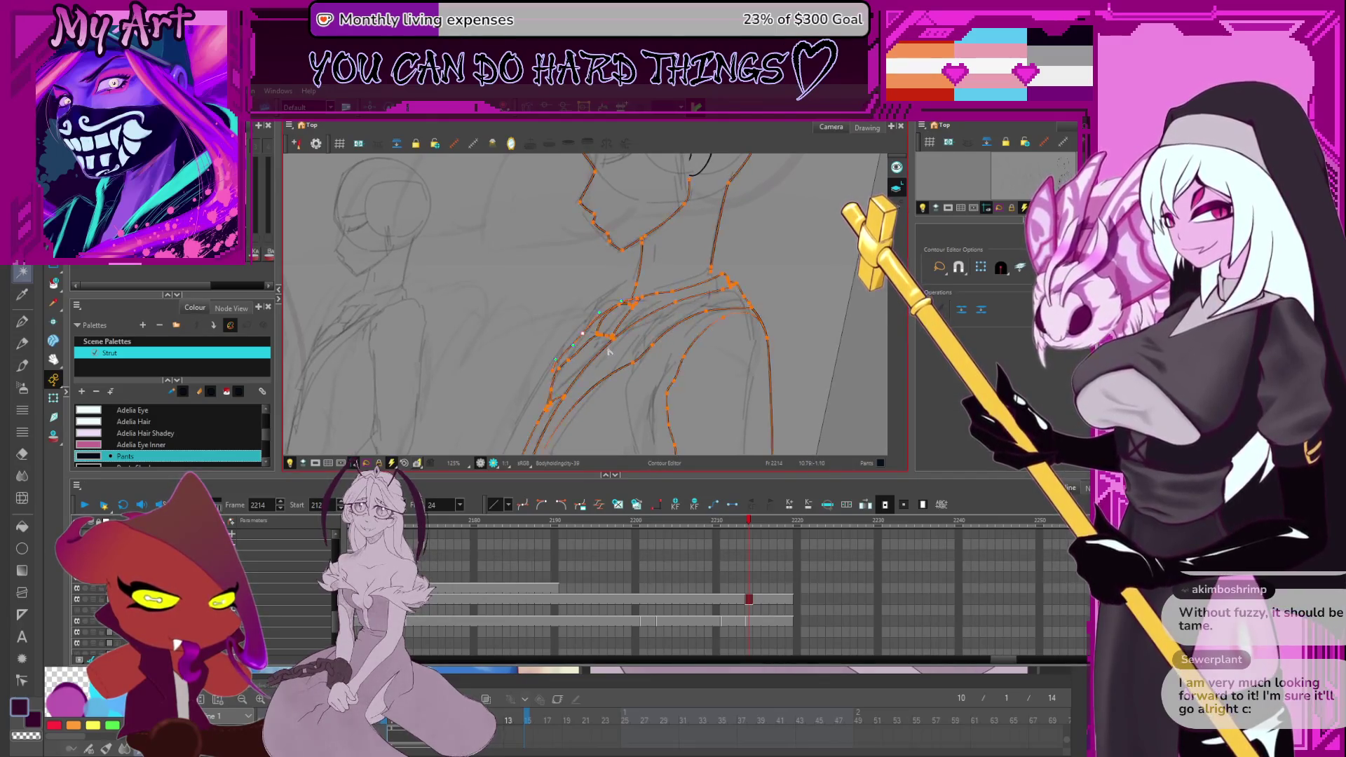
key(alt+s)
click(592, 330)
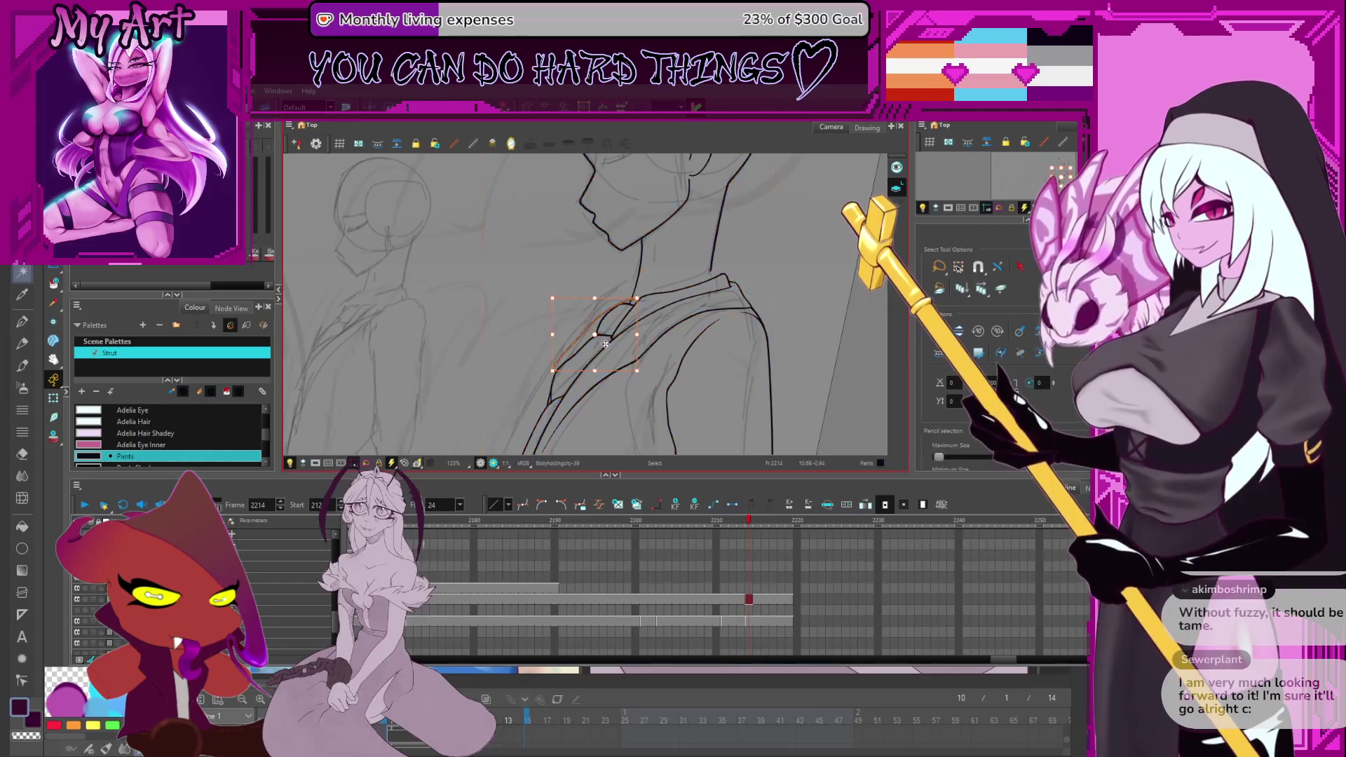
Zoom to 250% over the lapel lines and select the ink stroke near the collar.
scroll(554, 371, down, 1)
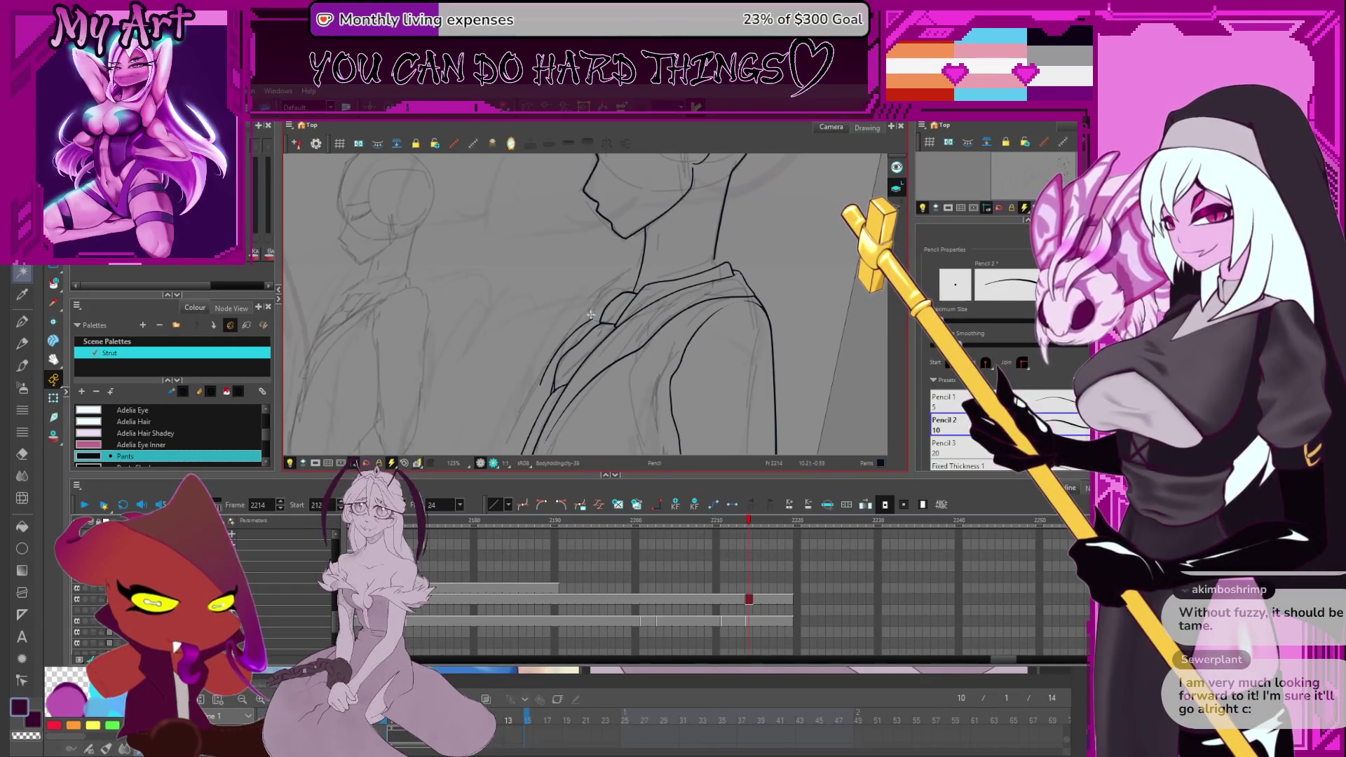
scroll(596, 314, up, 2)
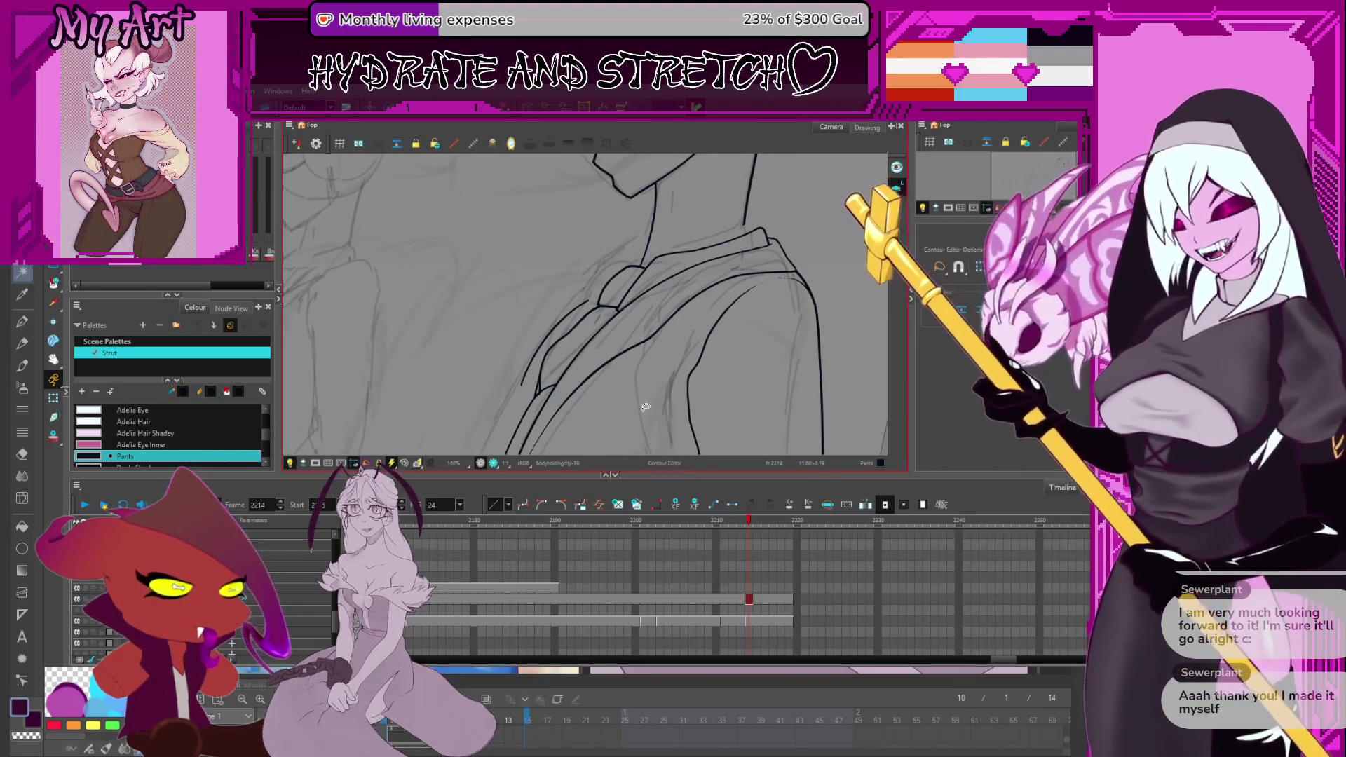
drag(629, 343, 608, 379)
scroll(608, 378, up, 2)
click(559, 359)
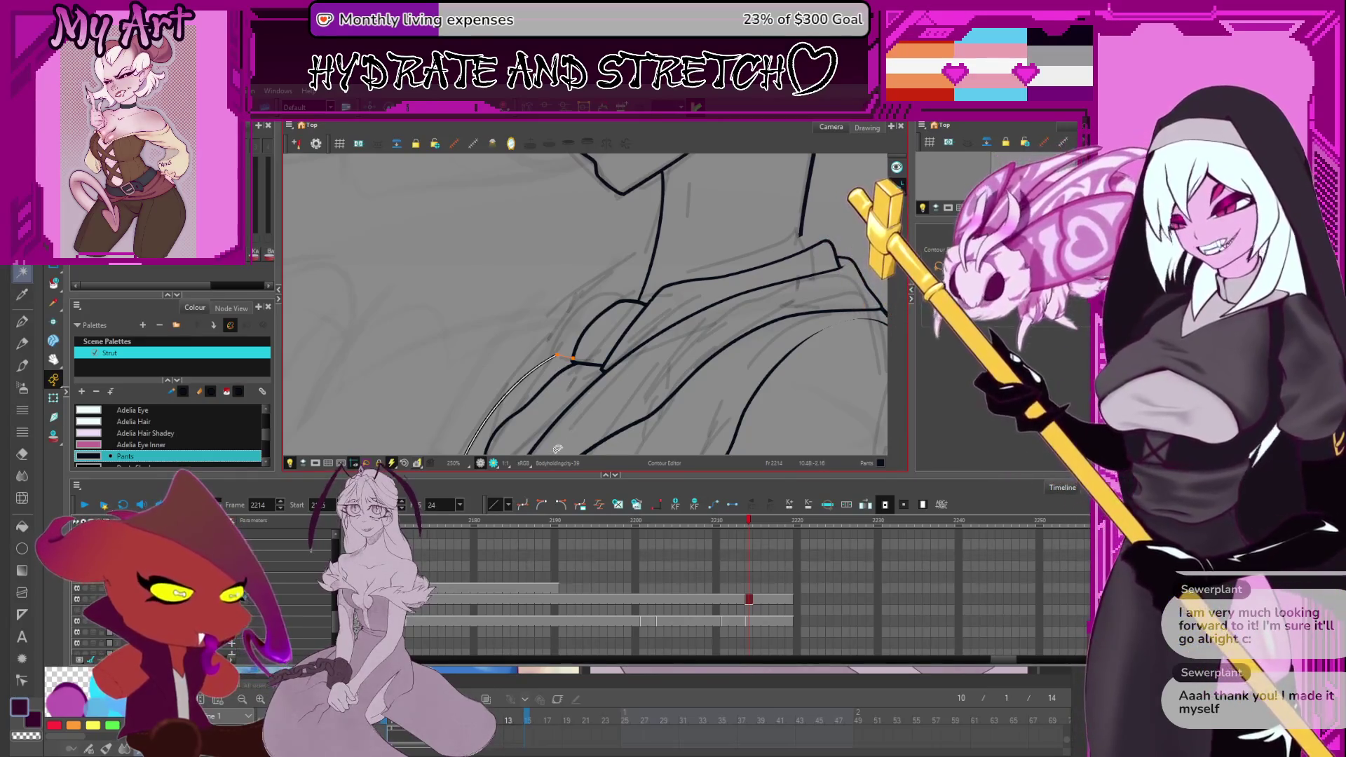
Select the lower lapel contours and drag the lapel line's upper end into place.
drag(550, 315, 609, 287)
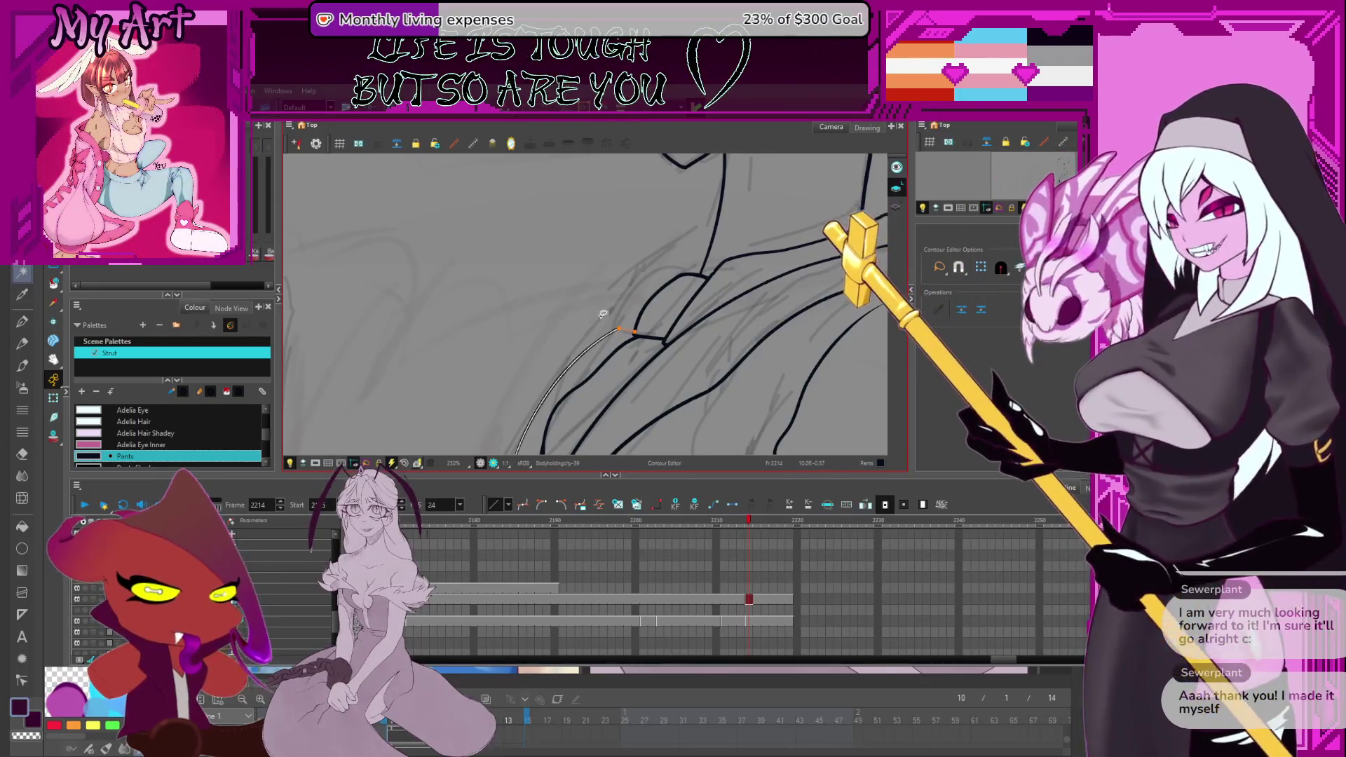
click(618, 334)
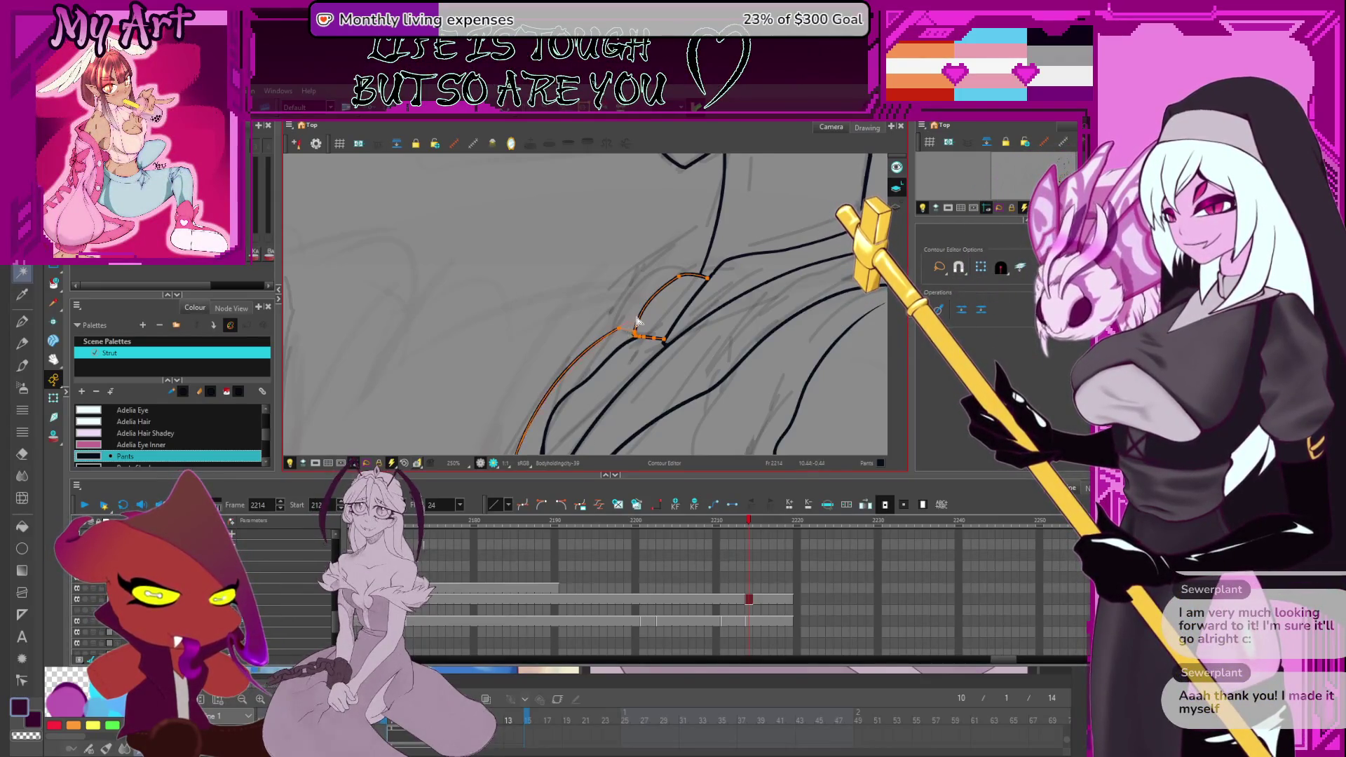
click(628, 323)
mouse_move(645, 321)
mouse_down()
mouse_move(603, 351)
mouse_move(600, 373)
mouse_up()
scroll(600, 373, down, 1)
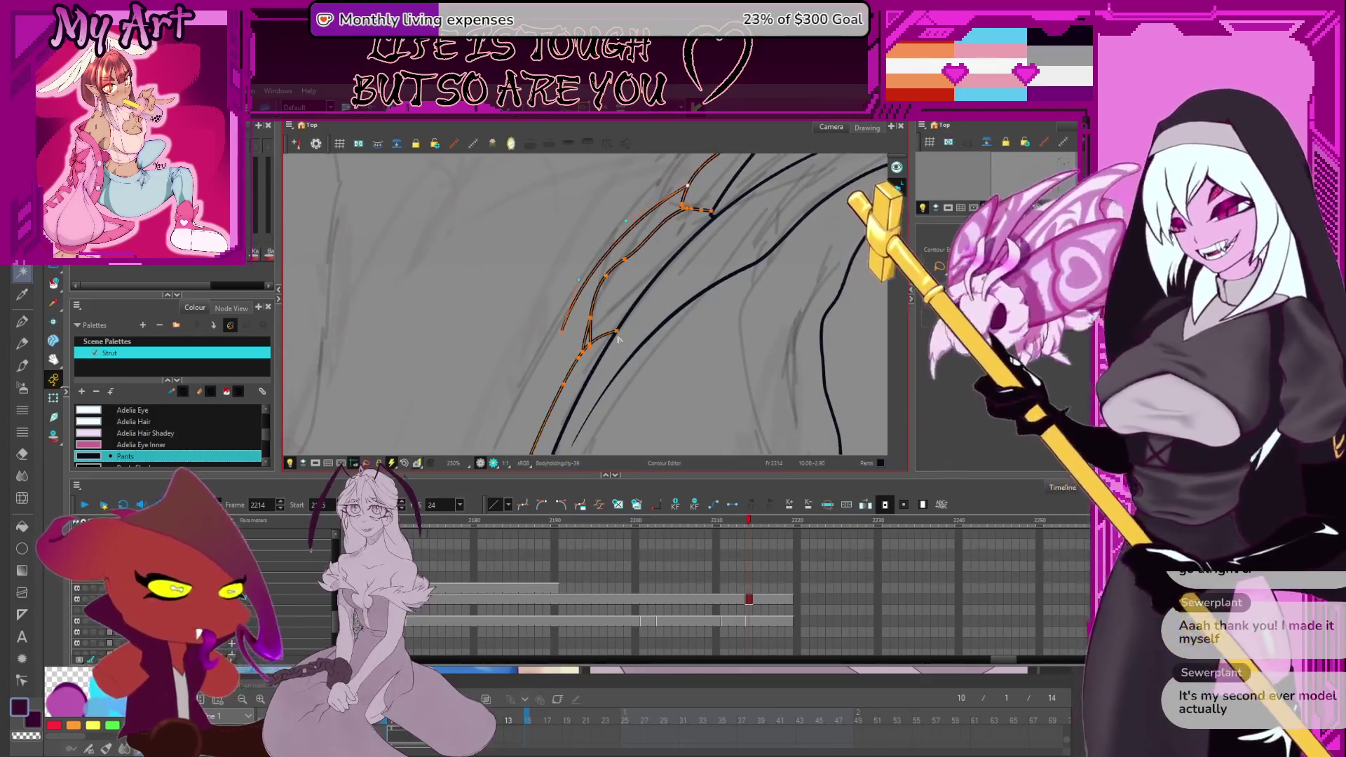
scroll(553, 303, down, 2)
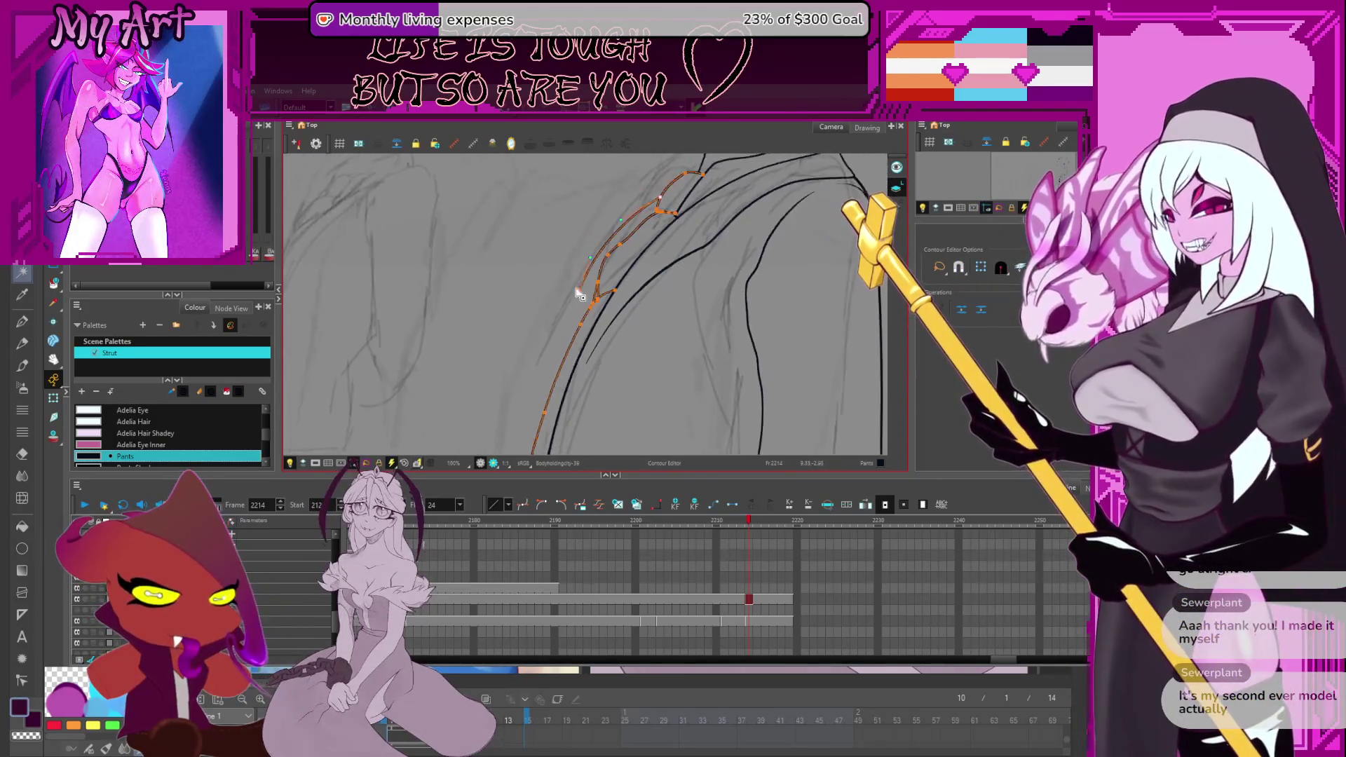
Add the inner lapel and right jacket edge strokes, then bring Clip Studio Paint forward.
click(576, 312)
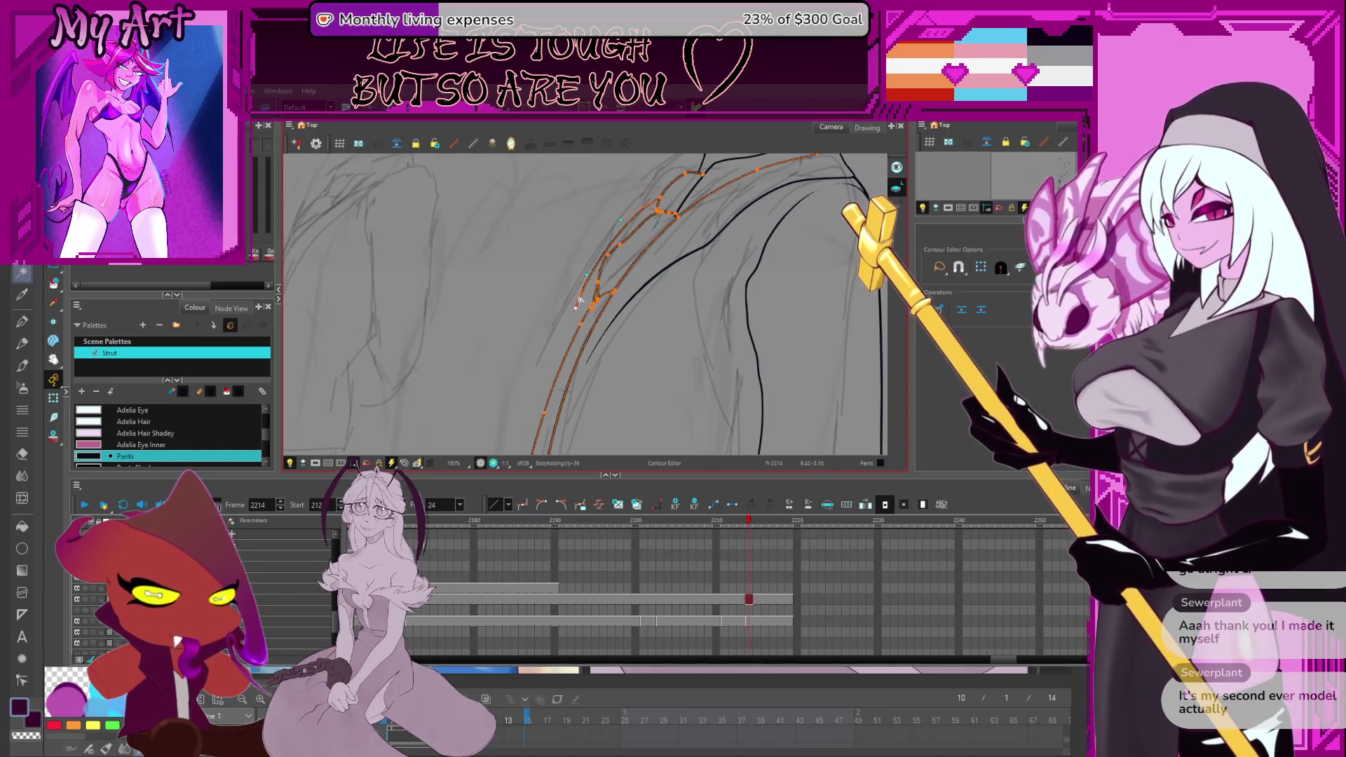
click(585, 272)
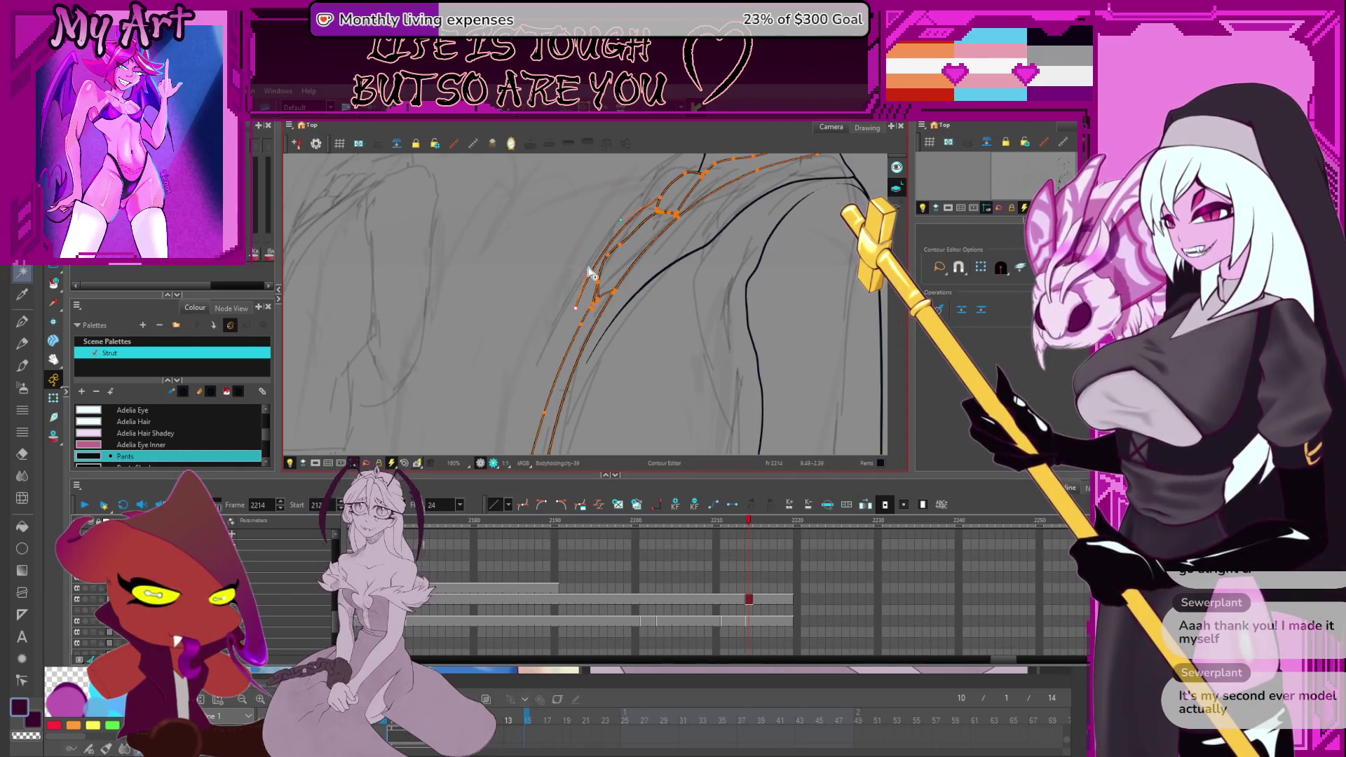
click(574, 313)
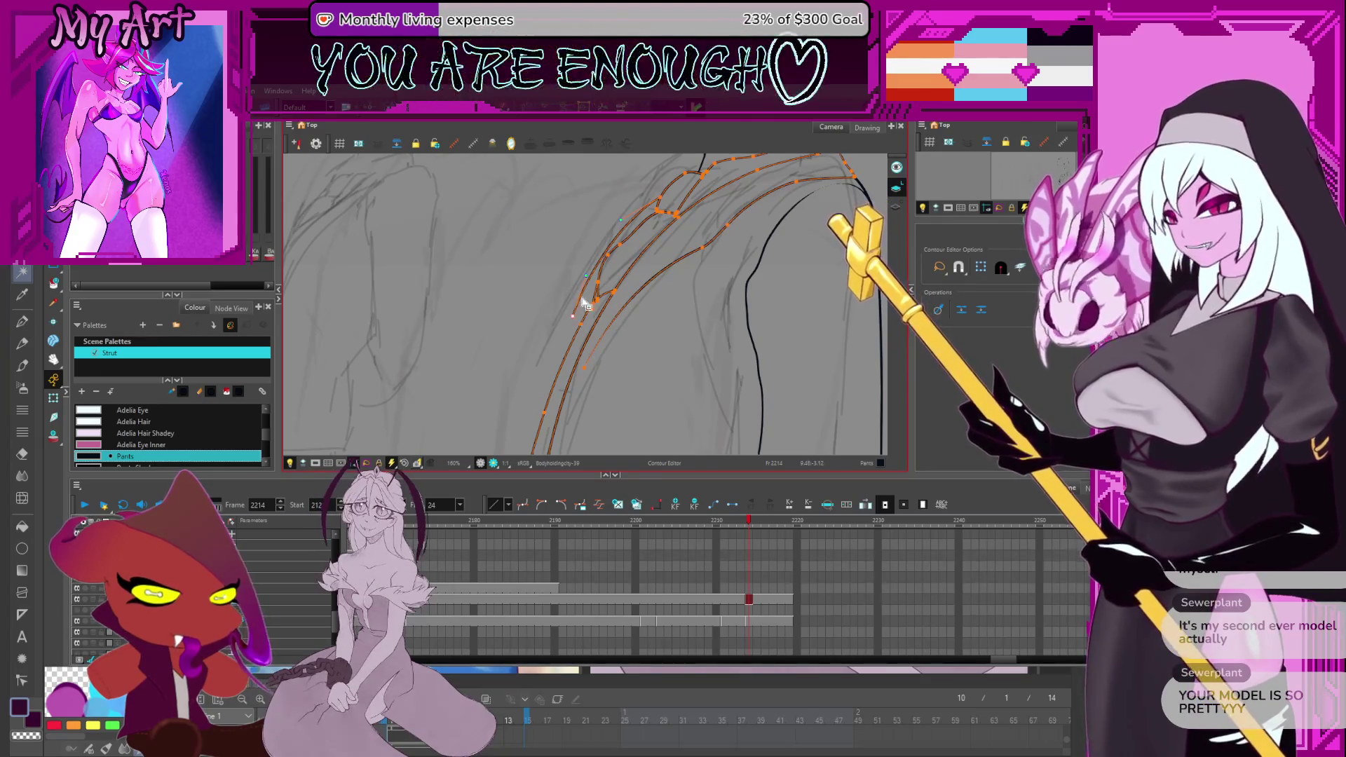
click(576, 313)
click(550, 384)
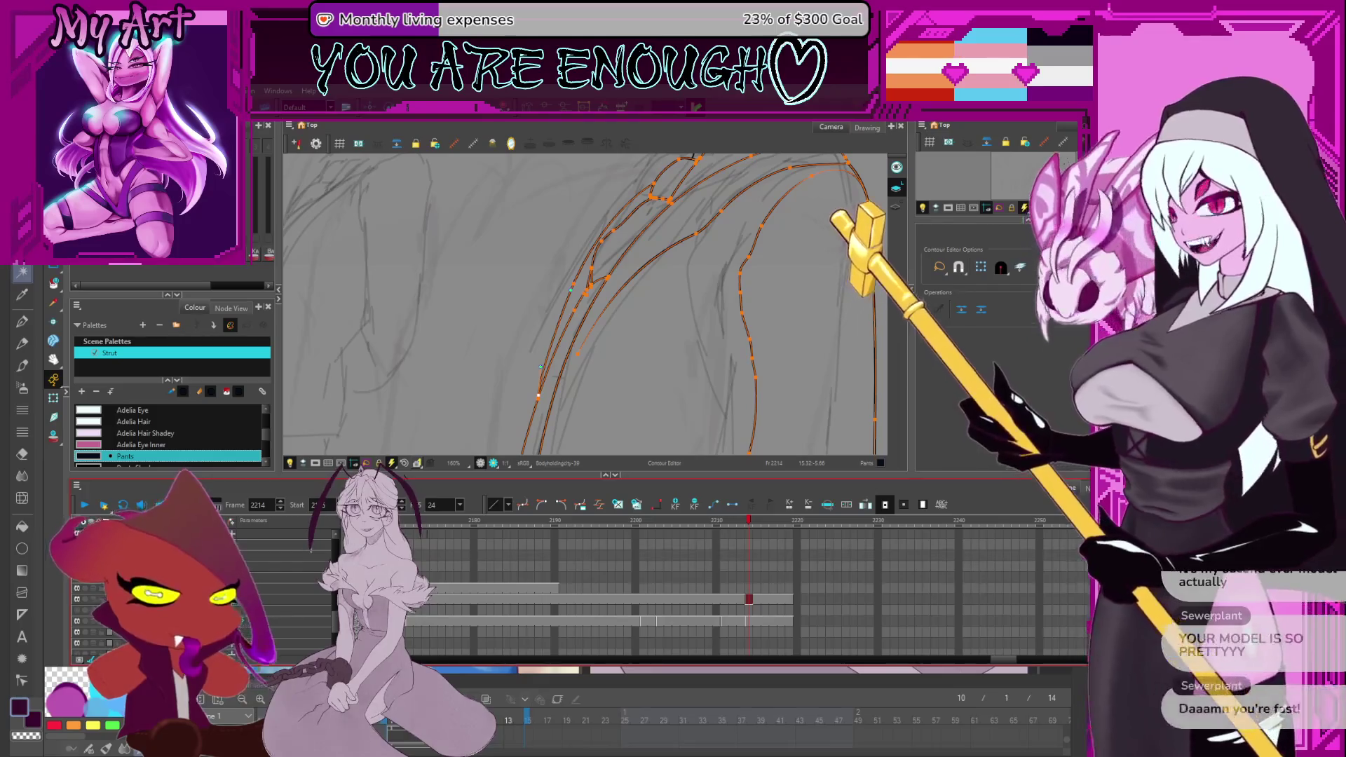
key(alt+Tab)
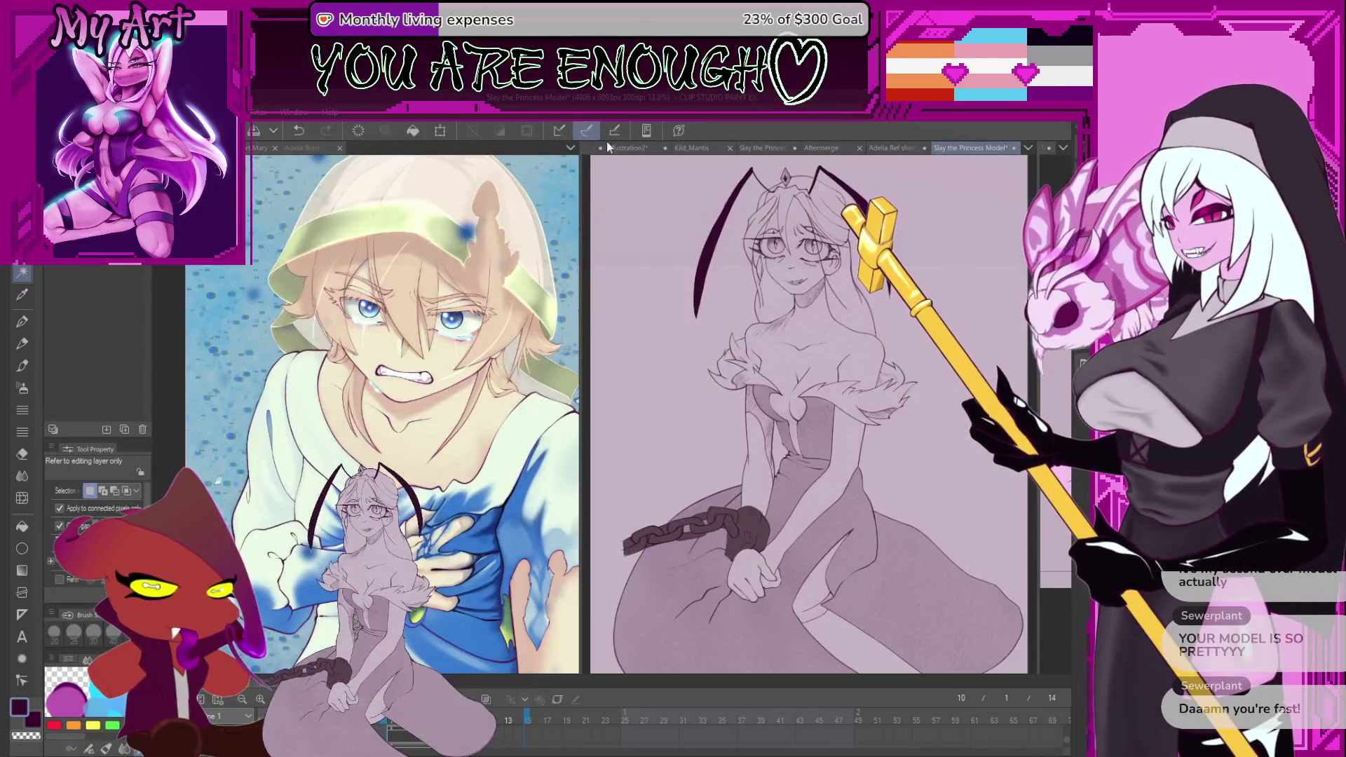
Show the Aftermerge canvas in Clip Studio Paint, then clear Harmony's stroke selection.
click(823, 147)
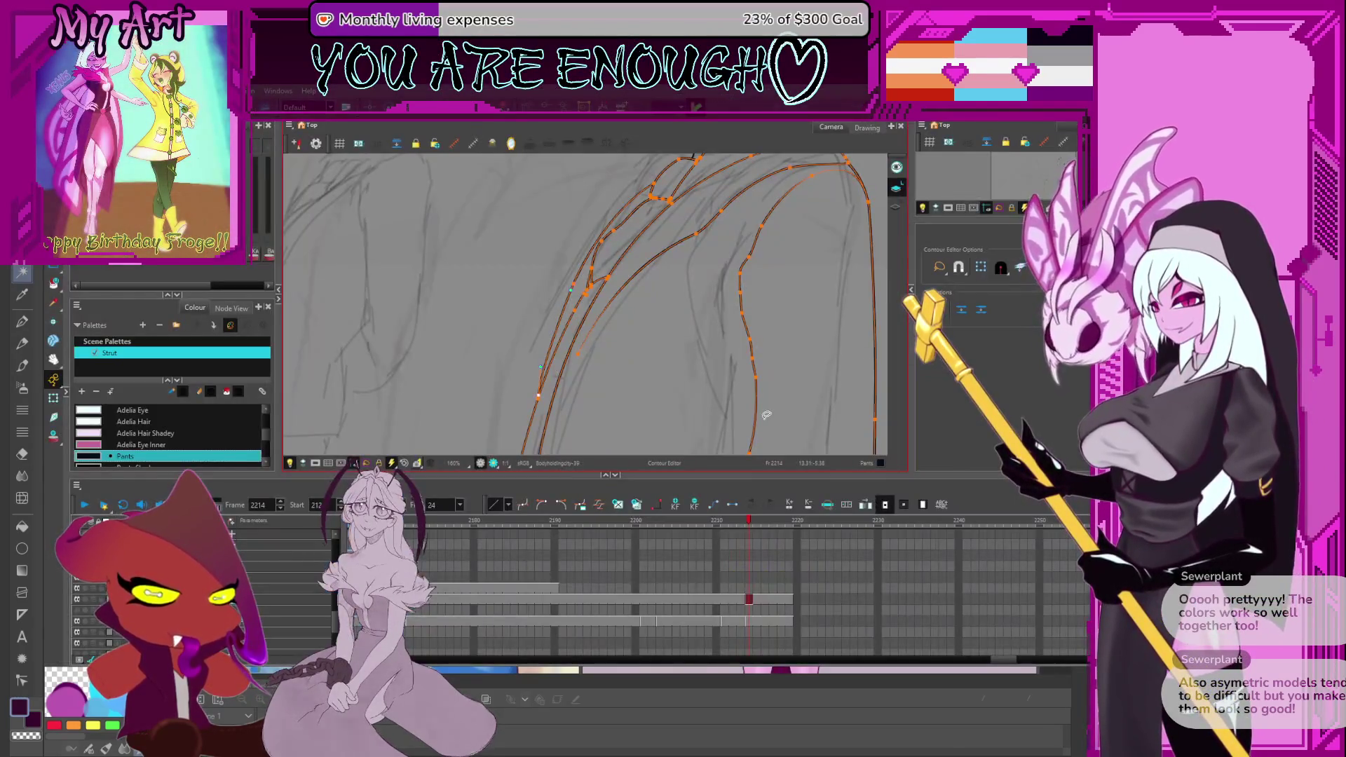
click(695, 389)
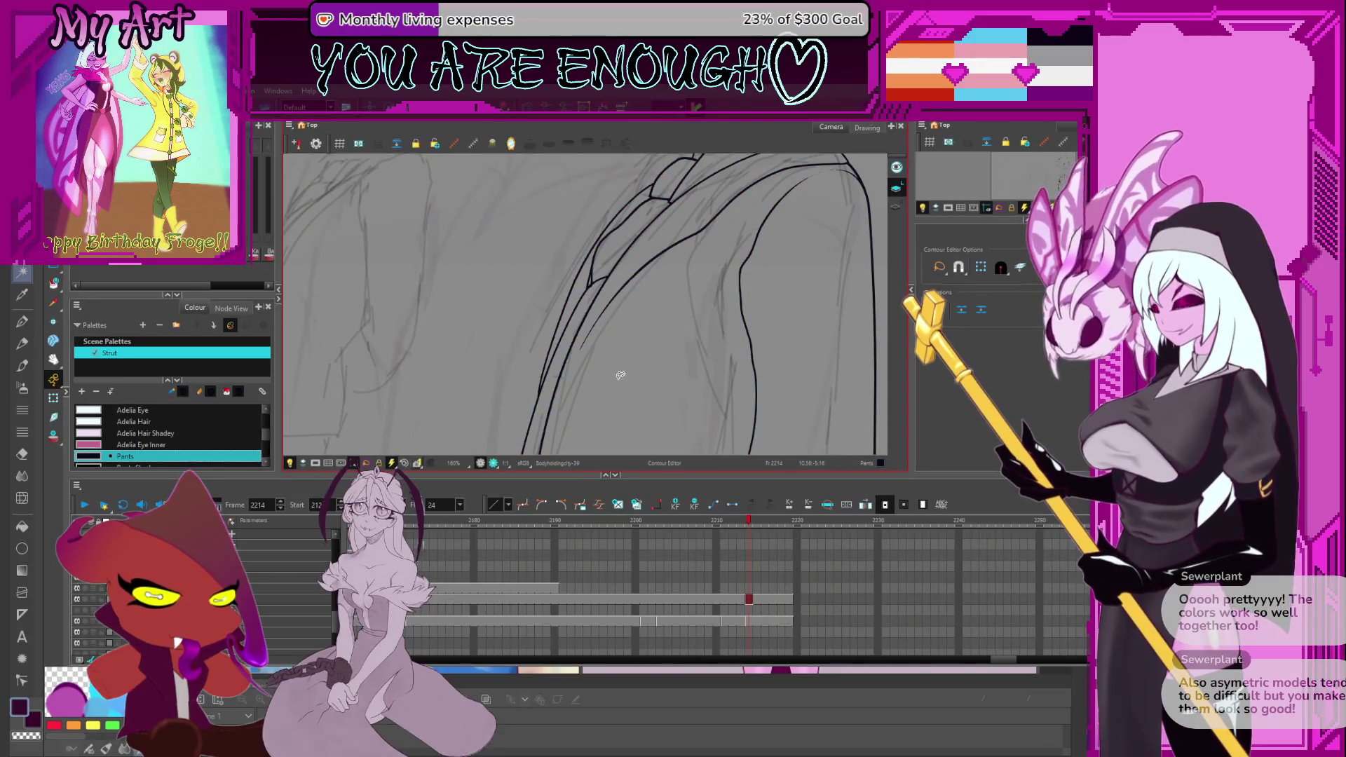
Pan over the jacket and draw a pencil line up the lapel edge, undoing a stray stroke.
scroll(619, 375, down, 2)
drag(610, 400, 608, 355)
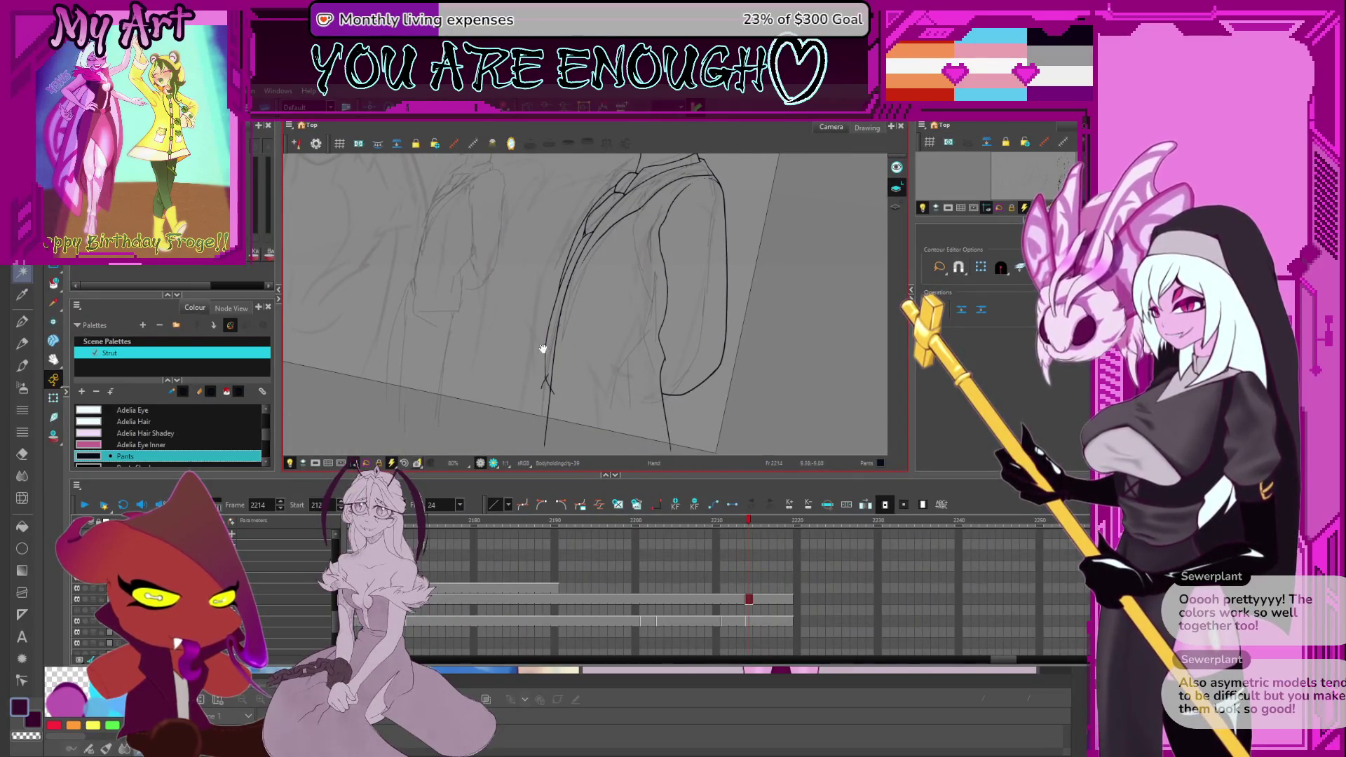
scroll(550, 388, up, 2)
key(alt+b)
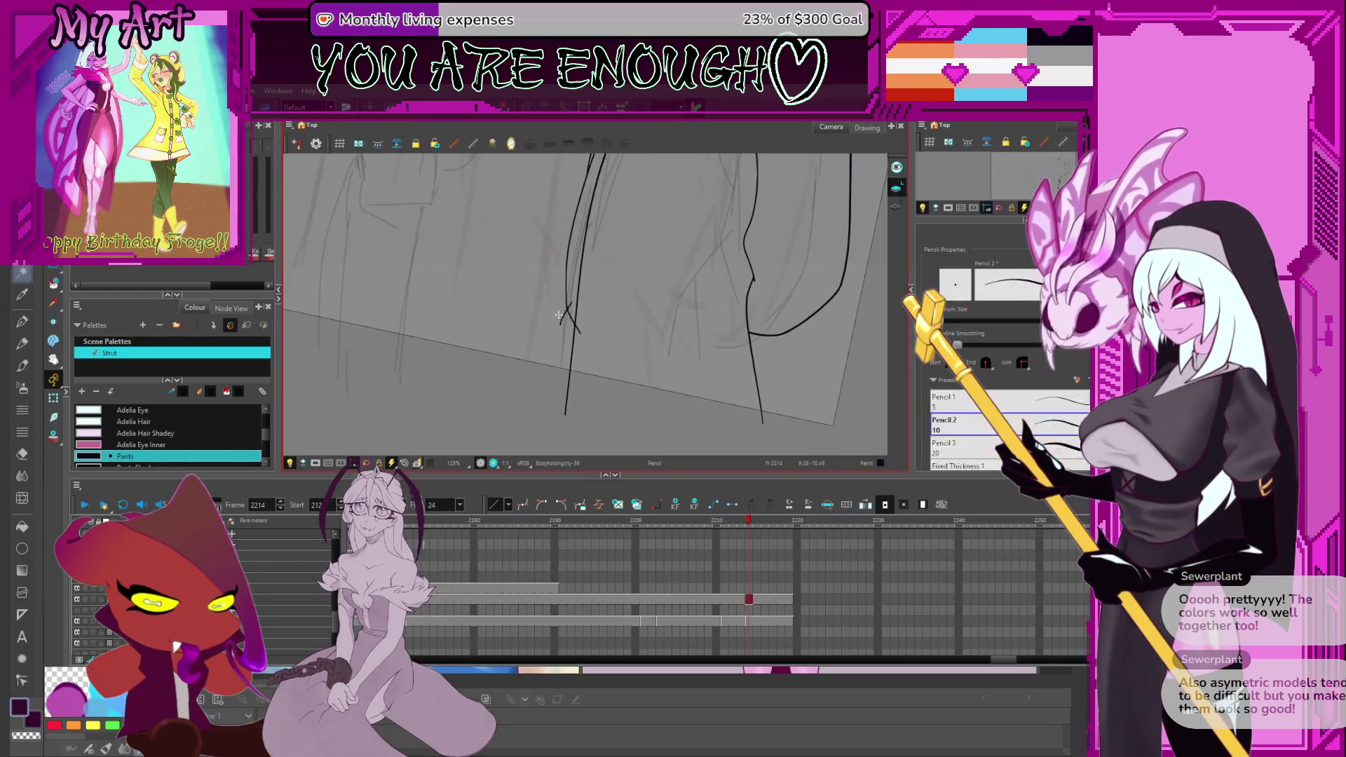
drag(561, 398, 556, 366)
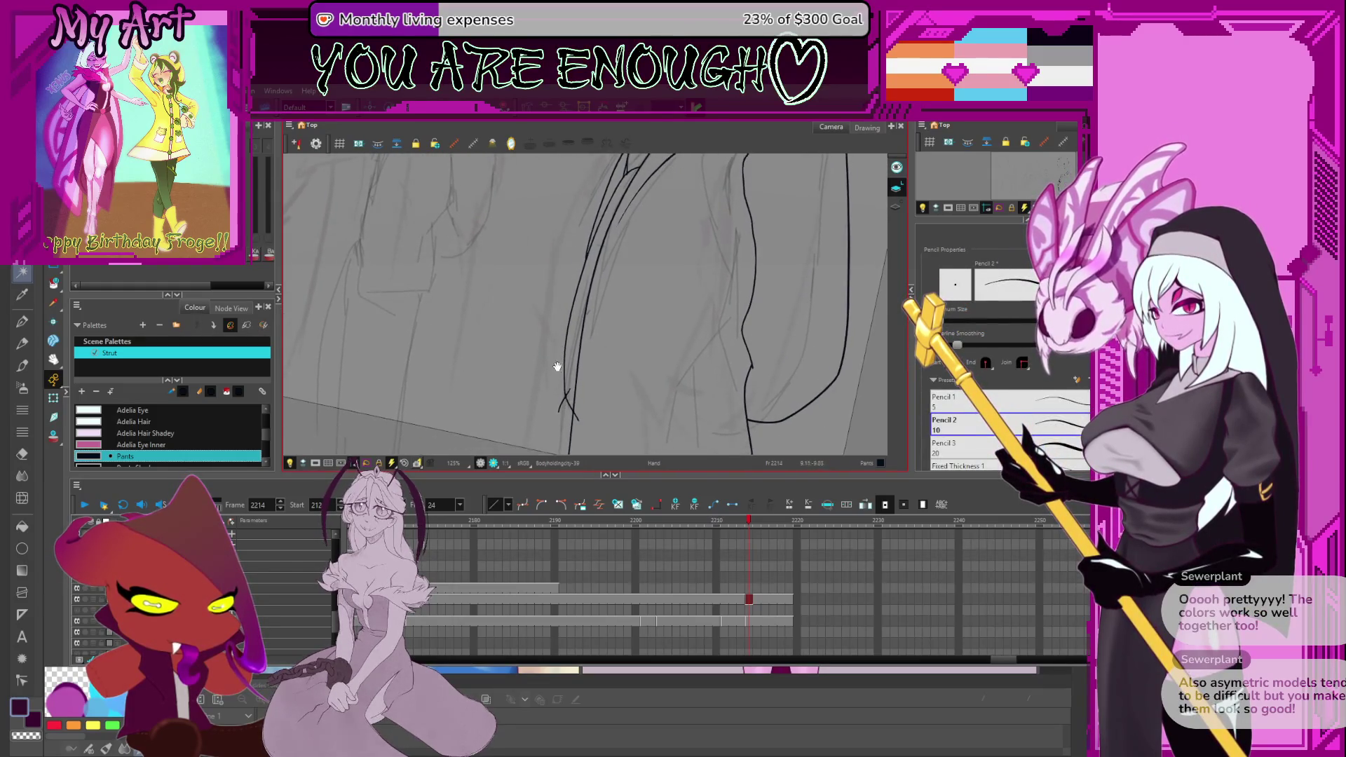
drag(560, 412, 553, 364)
mouse_move(541, 417)
mouse_down()
mouse_move(551, 328)
mouse_move(584, 340)
mouse_move(595, 324)
mouse_up()
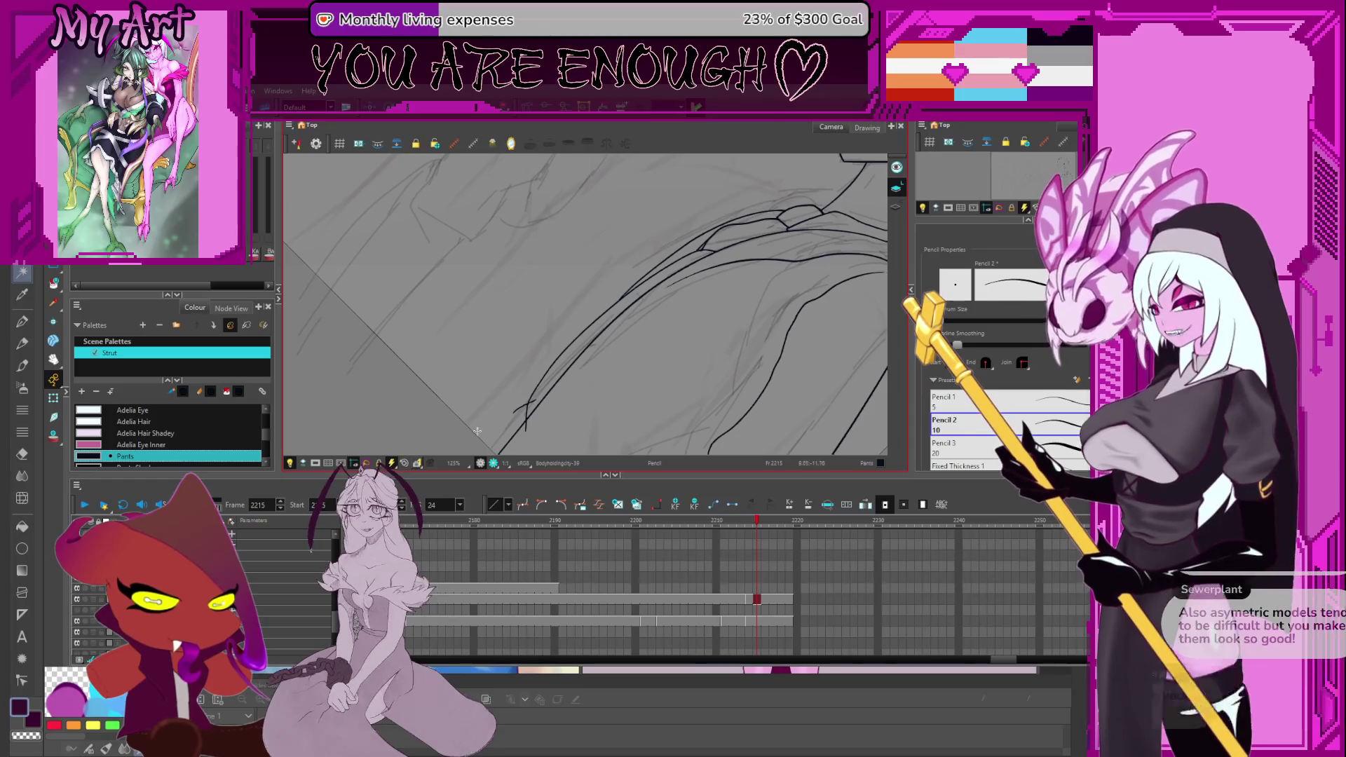
scroll(533, 350, down, 1)
key(ctrl+z)
Redraw the long lapel line toward the upper right until it sits correctly.
mouse_move(452, 431)
mouse_down()
mouse_move(634, 252)
mouse_move(713, 199)
mouse_up()
key(ctrl+z)
key(ctrl+z)
mouse_move(471, 445)
mouse_down()
mouse_move(610, 280)
mouse_move(698, 219)
mouse_up()
key(ctrl+z)
drag(474, 421, 694, 226)
key(ctrl+z)
drag(503, 389, 616, 275)
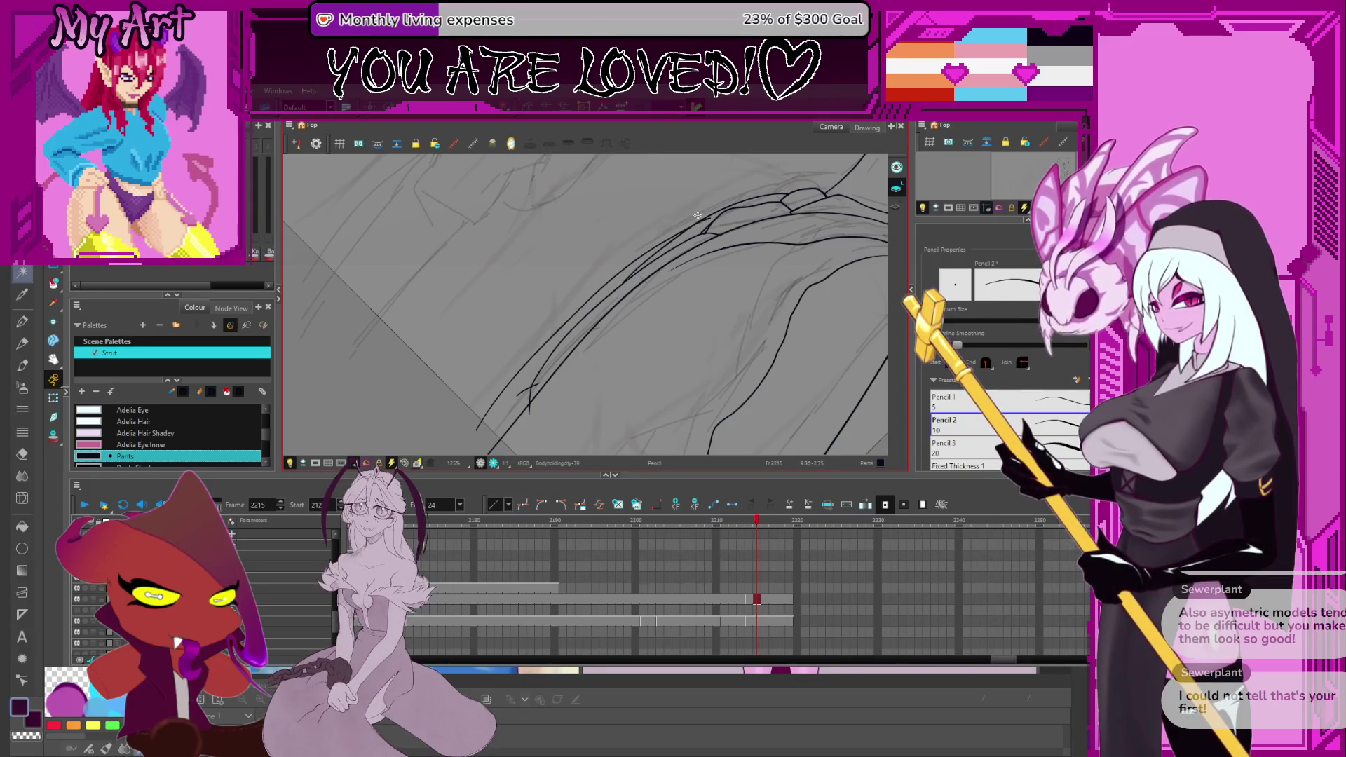
Rotate the view back toward upright and cut the overlapping lapel line end.
mouse_move(712, 322)
mouse_down()
mouse_move(704, 251)
mouse_move(715, 325)
mouse_up()
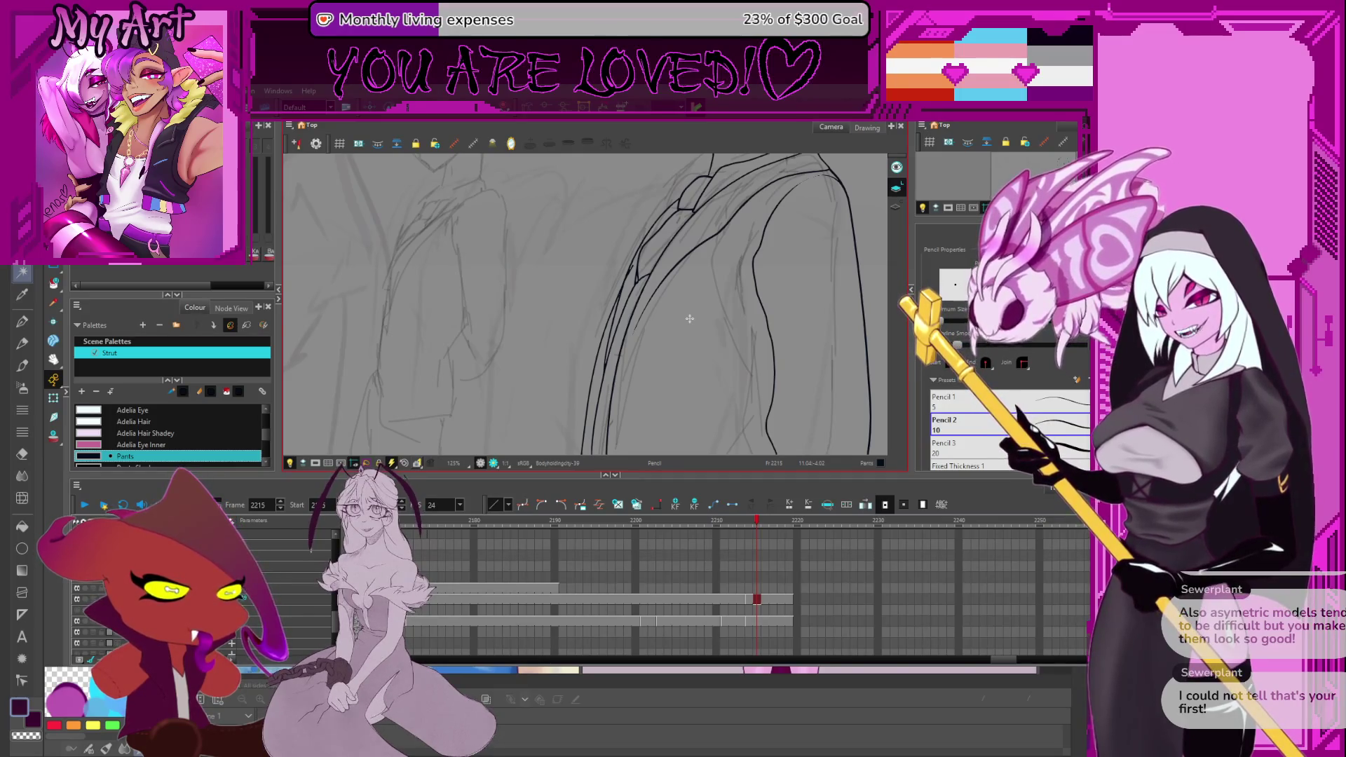
mouse_move(766, 315)
mouse_down()
mouse_move(721, 291)
mouse_move(671, 232)
mouse_up()
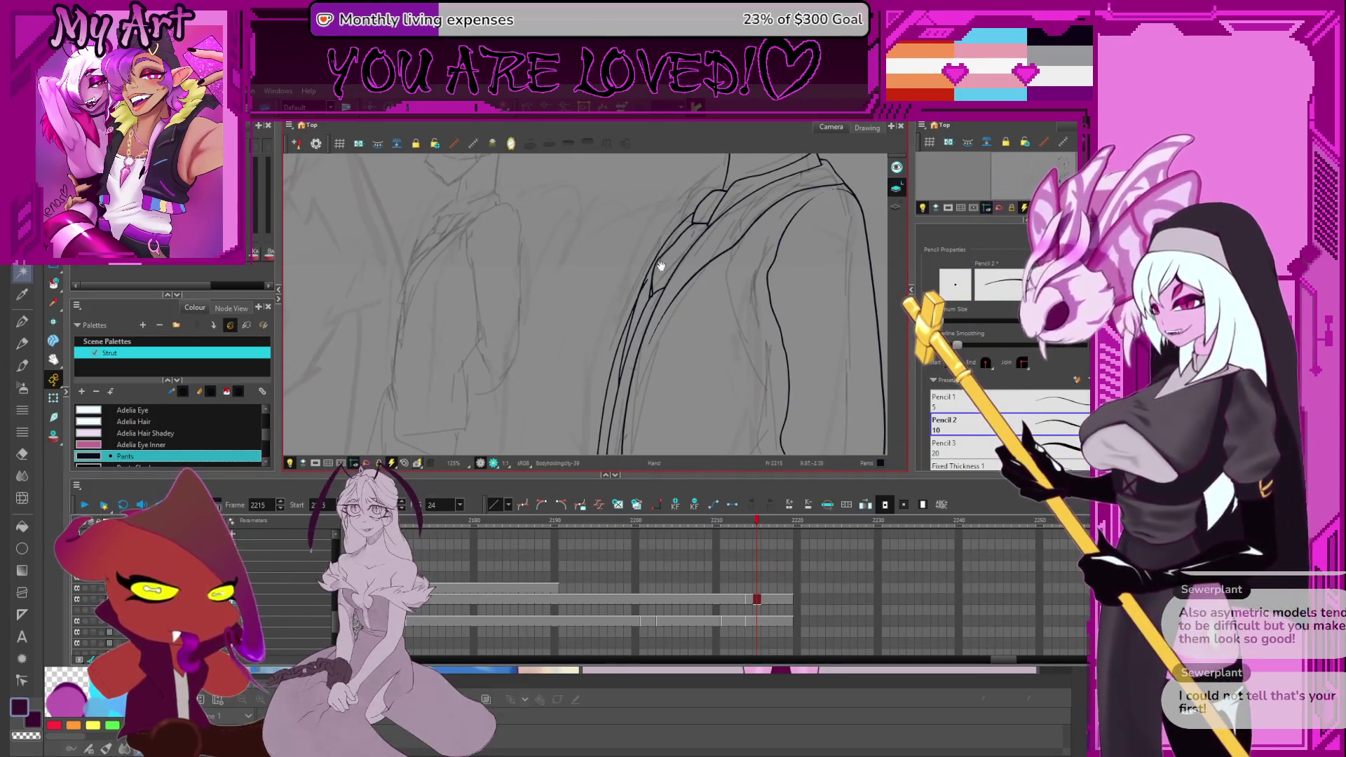
key(2)
key(alt+t)
drag(711, 279, 730, 297)
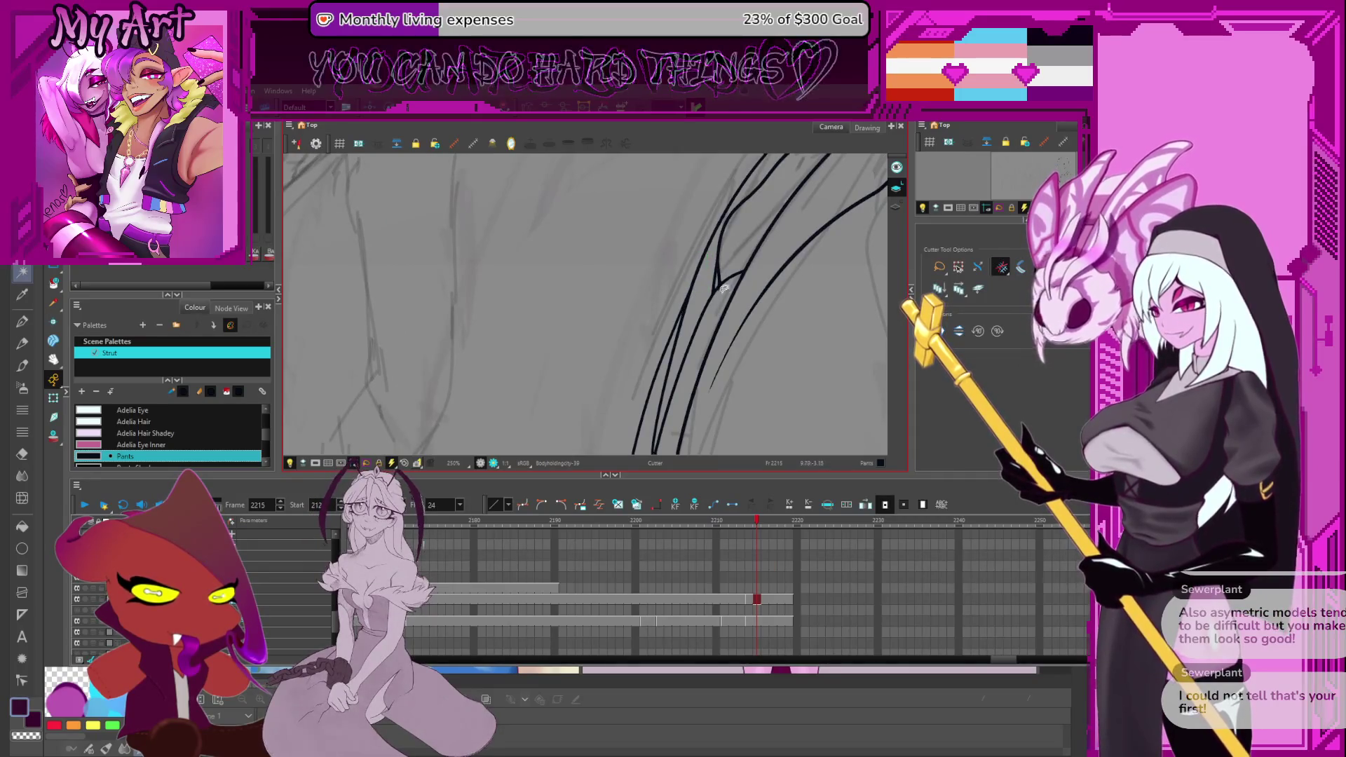
Pan across the jacket and select the short stroke at the line end.
key(1)
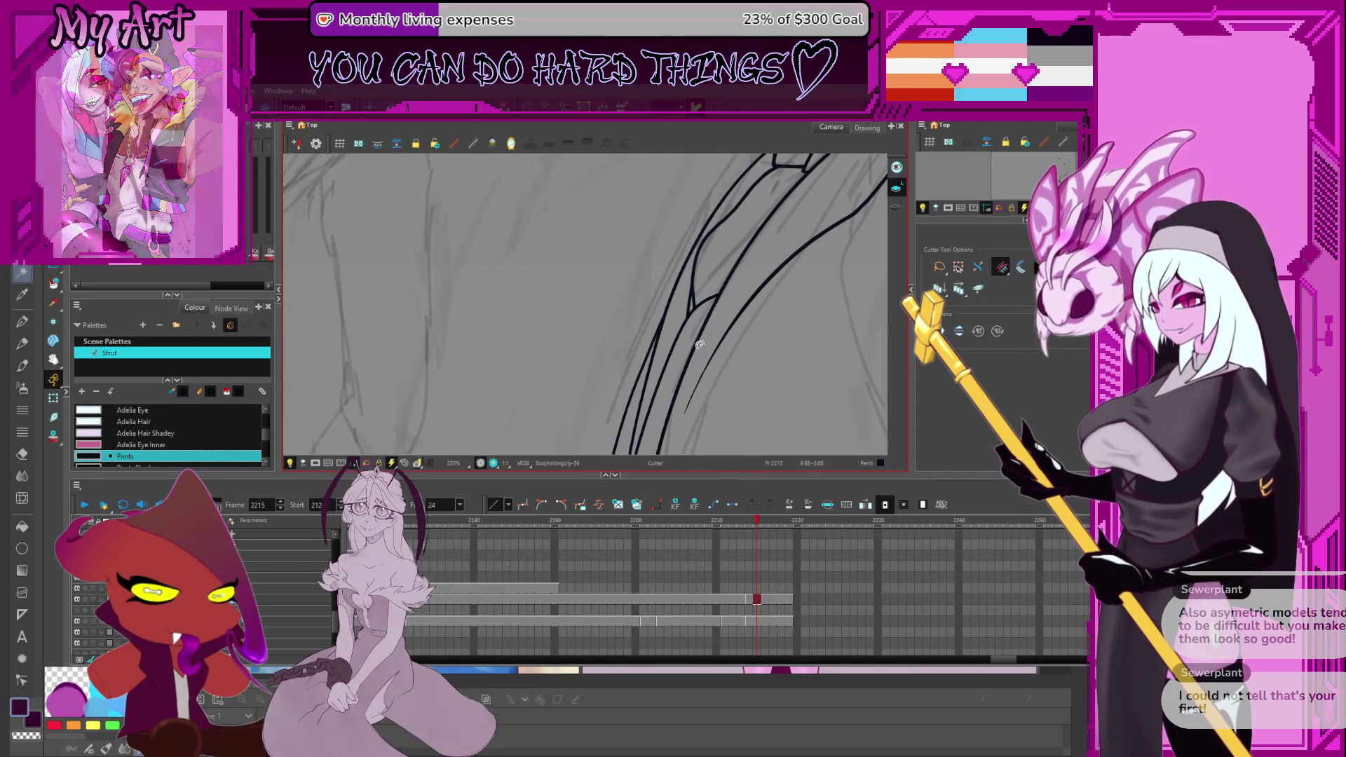
key(1)
mouse_move(673, 330)
mouse_down()
mouse_move(644, 312)
mouse_move(640, 399)
mouse_move(625, 421)
mouse_move(608, 419)
mouse_move(596, 379)
mouse_move(598, 323)
mouse_move(561, 344)
mouse_up()
key(2)
key(alt+/)
key(alt+s)
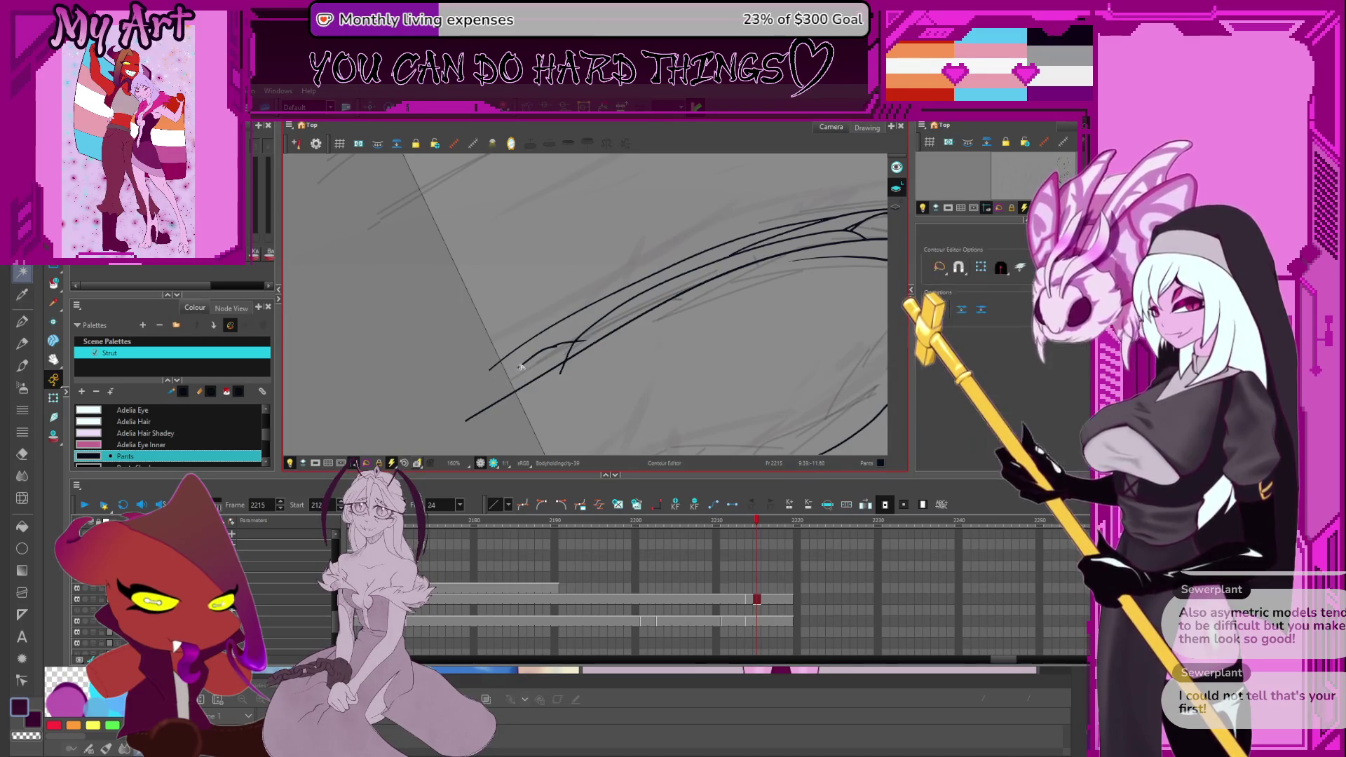
click(511, 364)
Select the vertical jacket edge and pull the hem curve's end onto the right edge.
key(1)
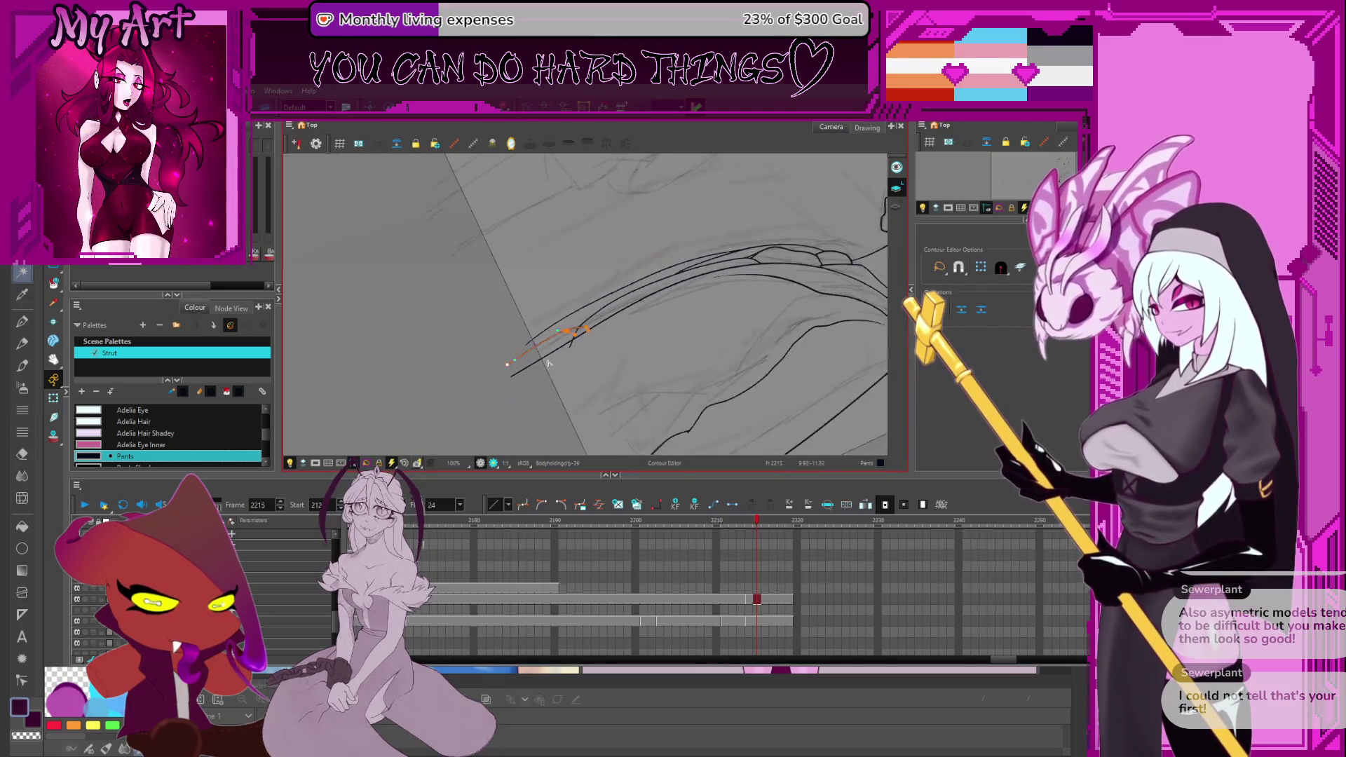
drag(549, 363, 548, 375)
mouse_move(650, 370)
mouse_down()
mouse_move(638, 330)
mouse_move(640, 391)
mouse_move(601, 341)
mouse_up()
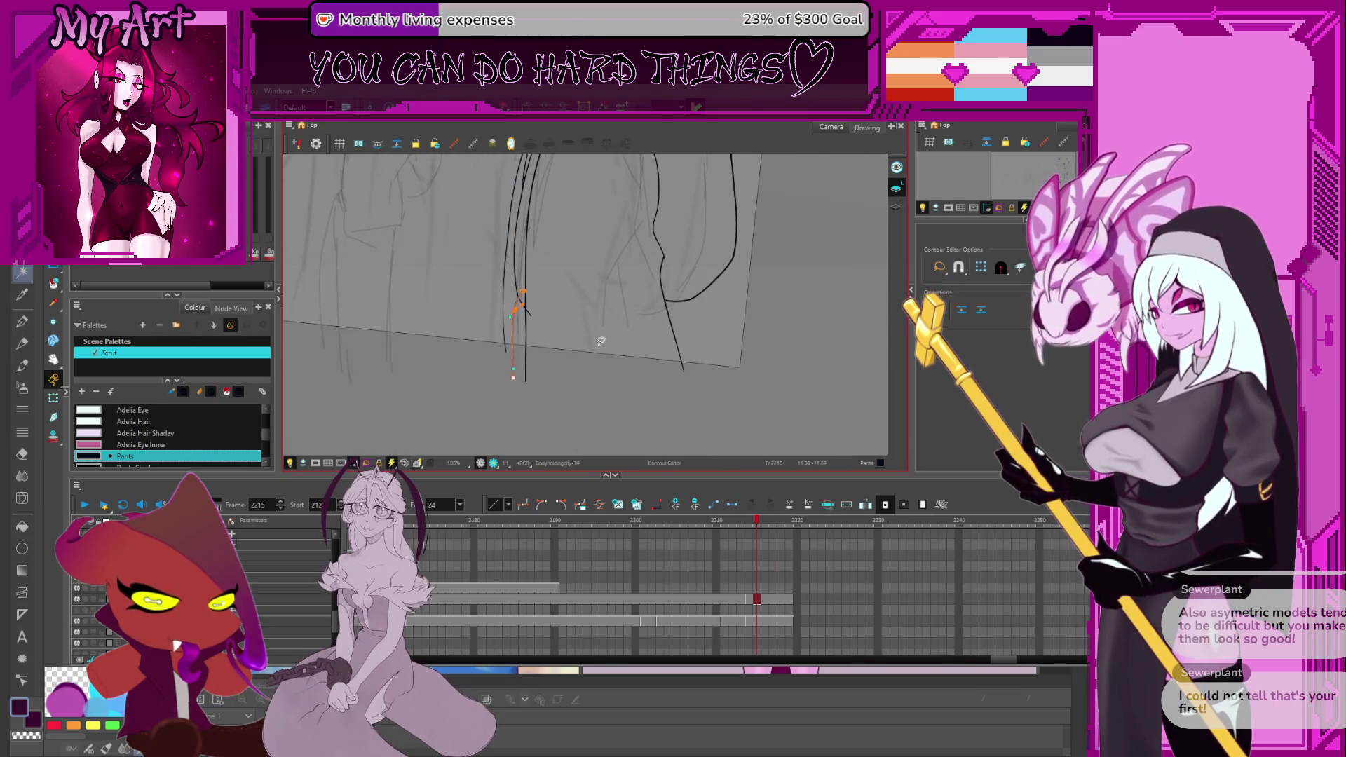
click(529, 361)
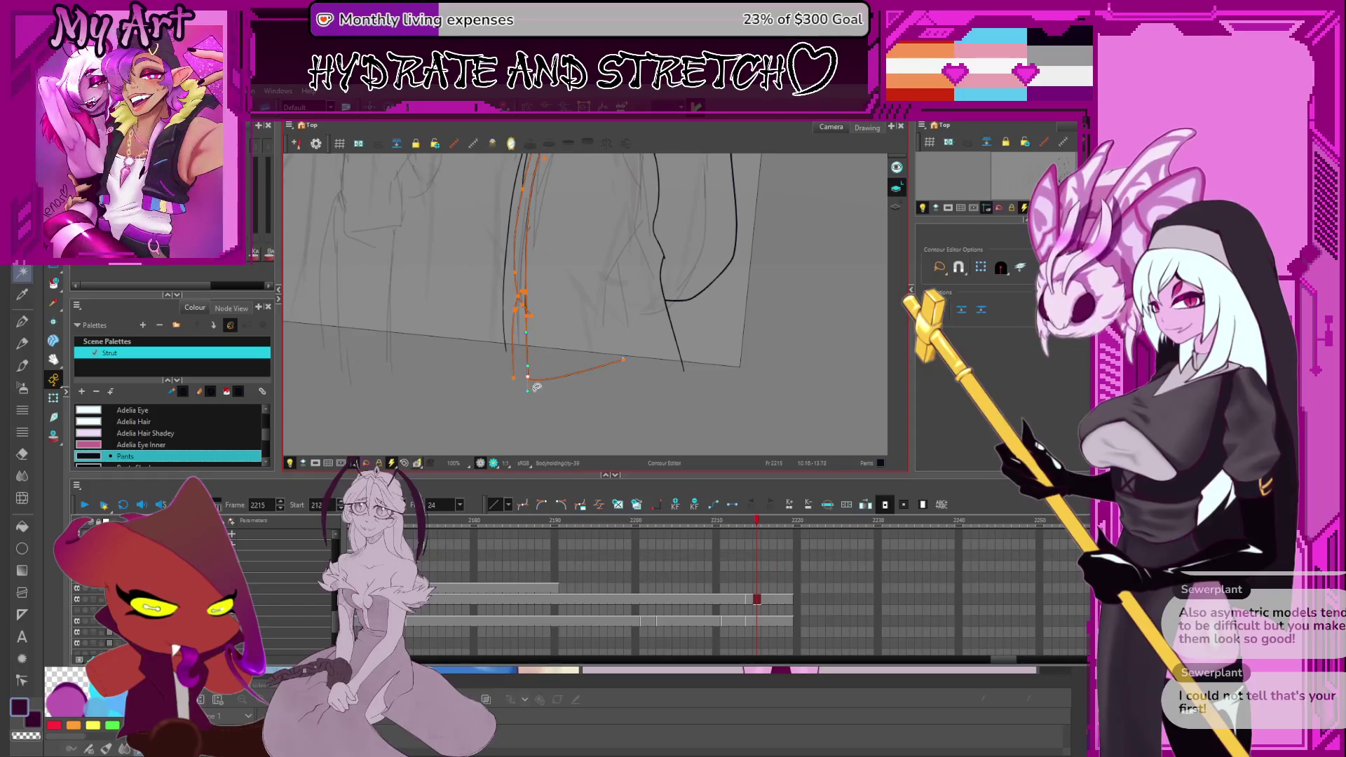
key(ctrl+a)
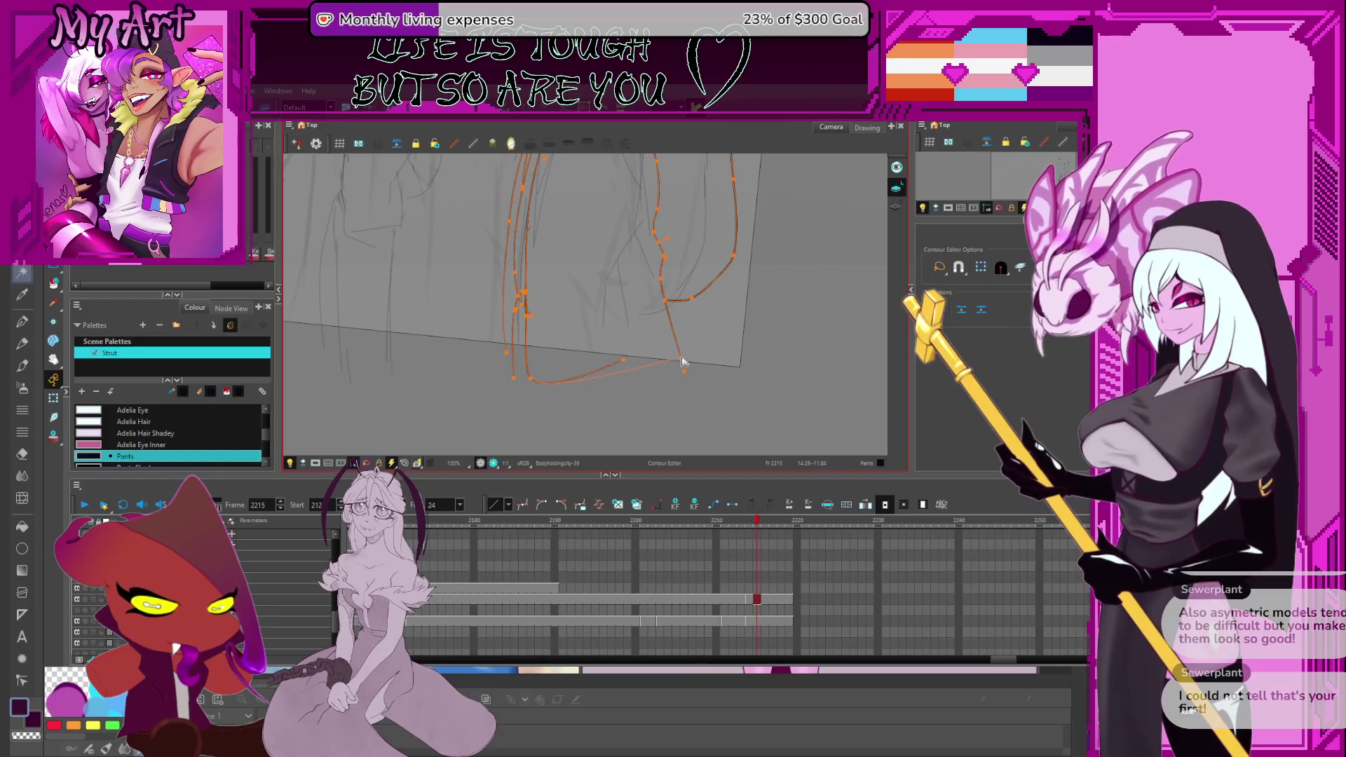
click(678, 365)
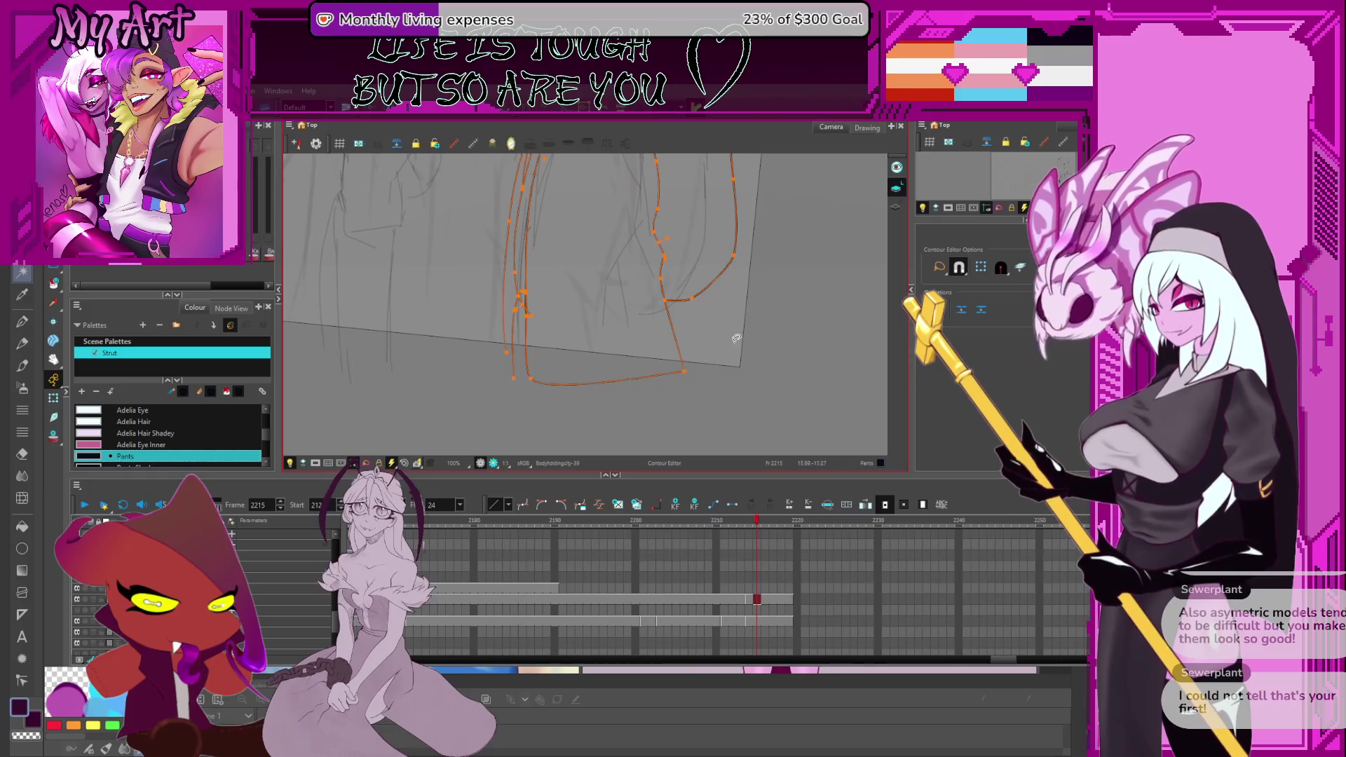
drag(684, 371, 665, 364)
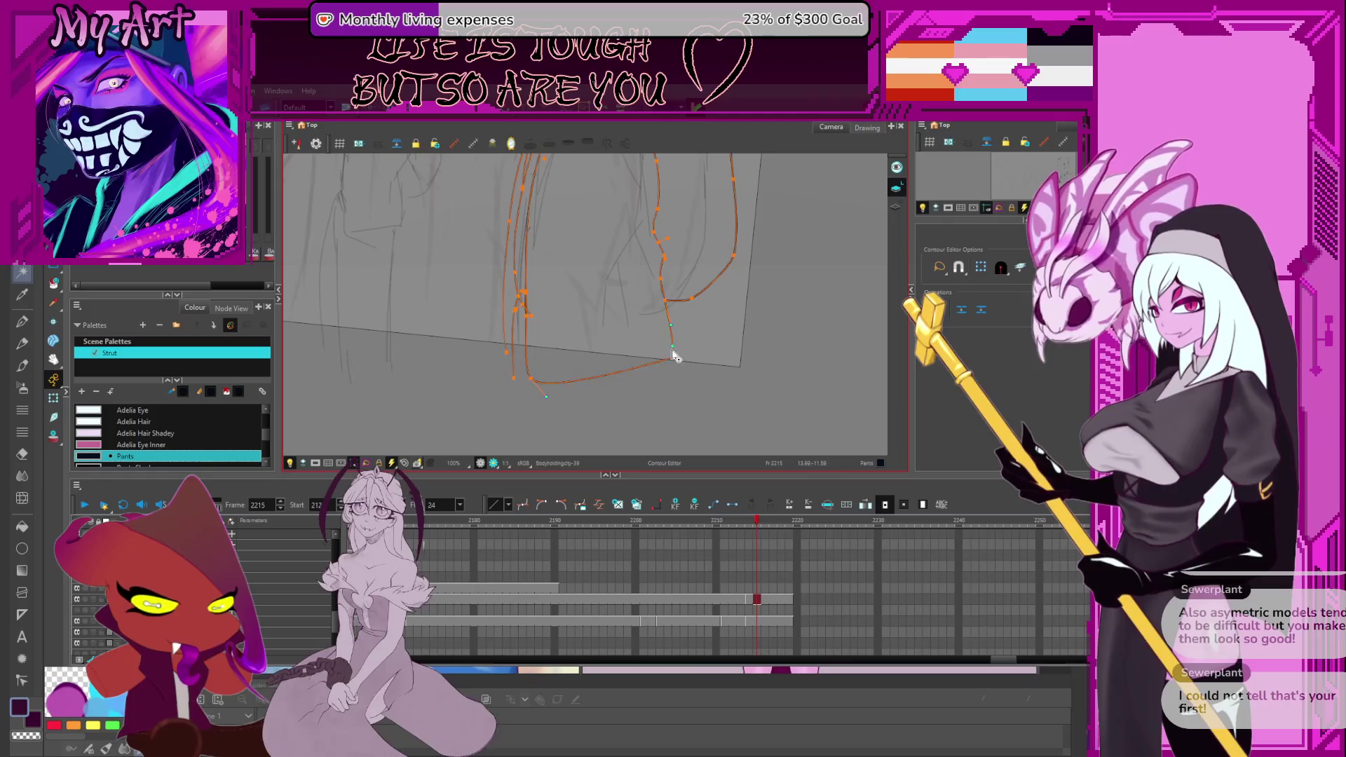
click(442, 632)
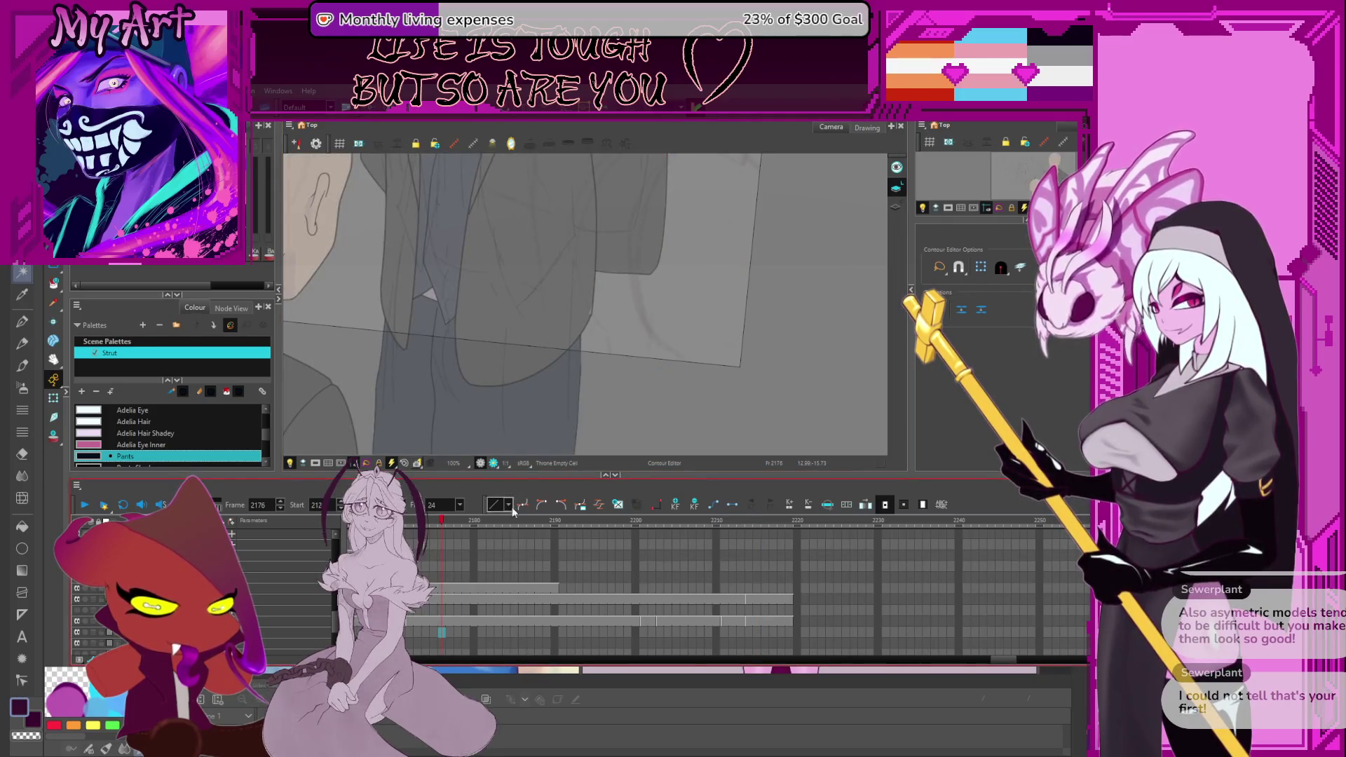
Return to frame 2215 and select its inked line-art cell.
click(756, 633)
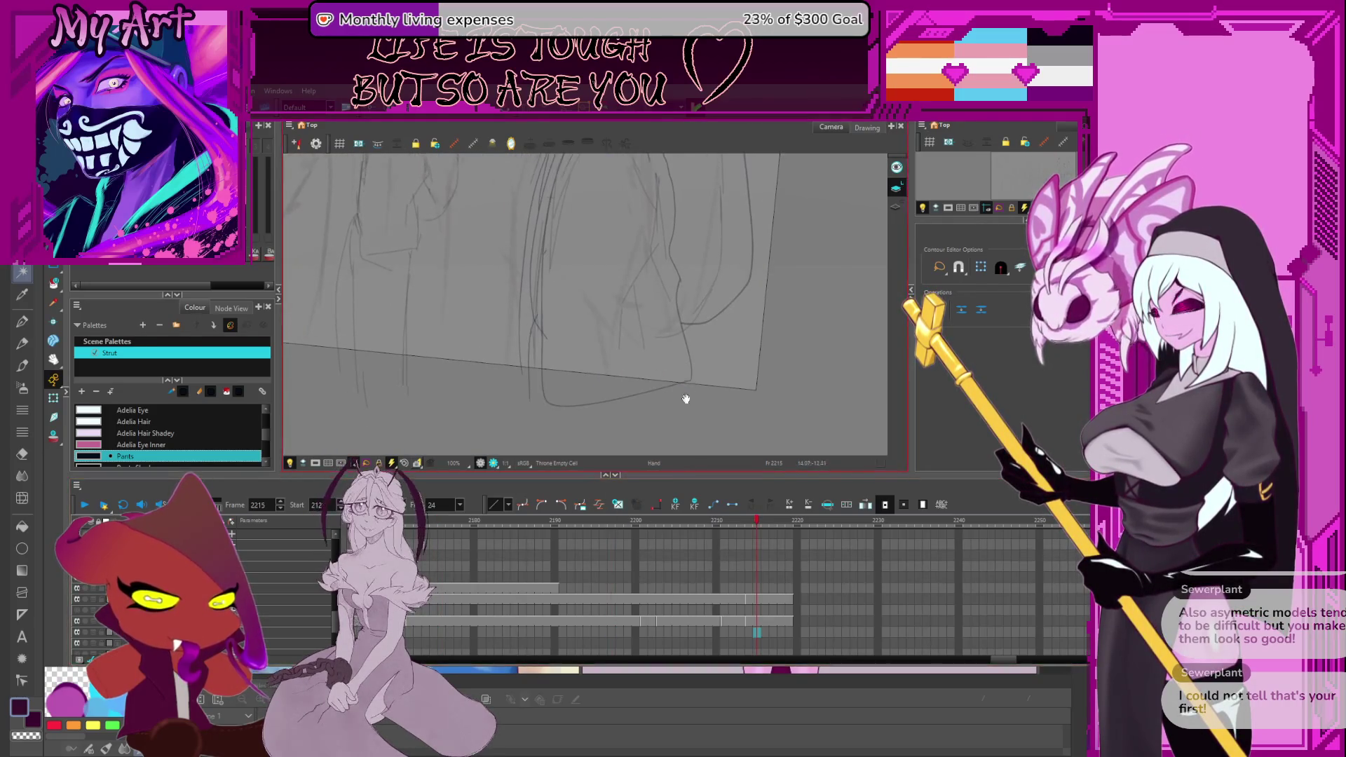
click(755, 601)
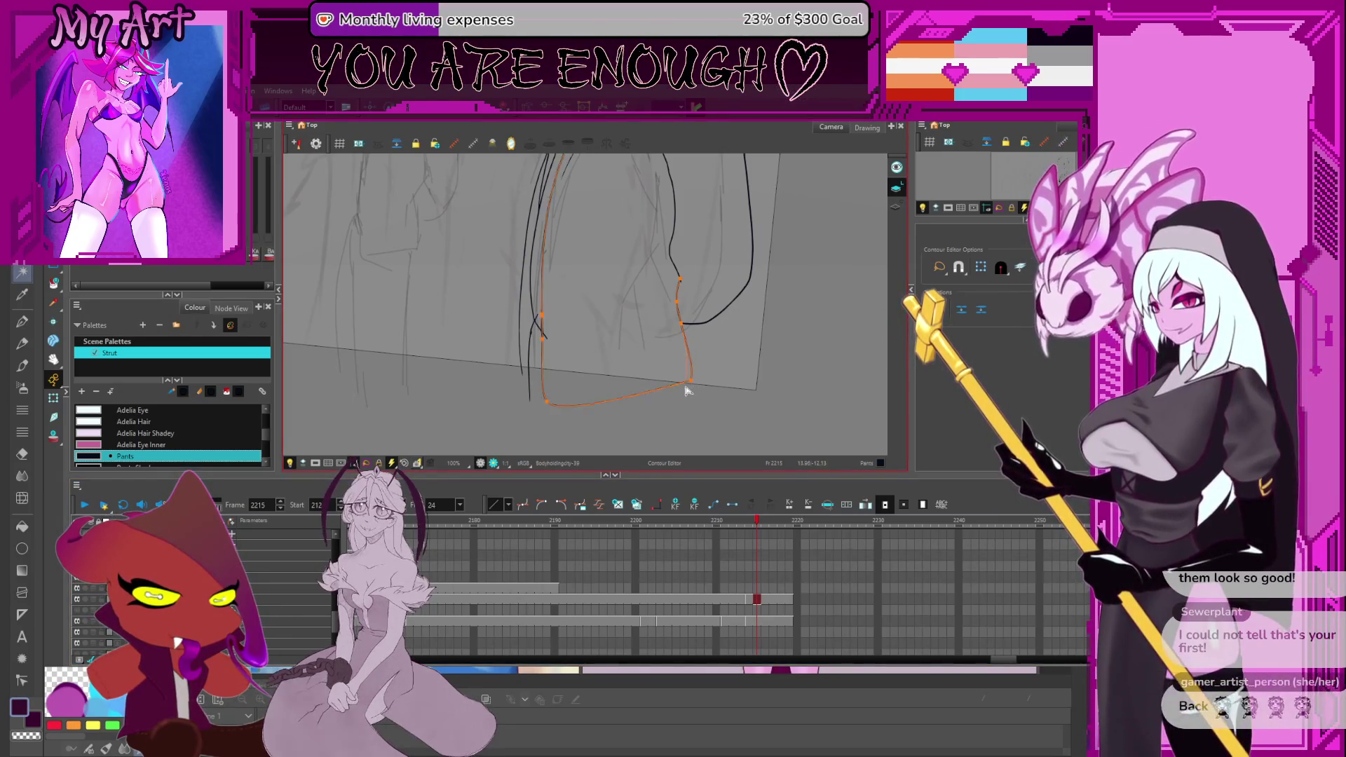
Zoom the leg outline to 125% and adjust its corner point so the lines meet cleanly.
drag(684, 386, 689, 353)
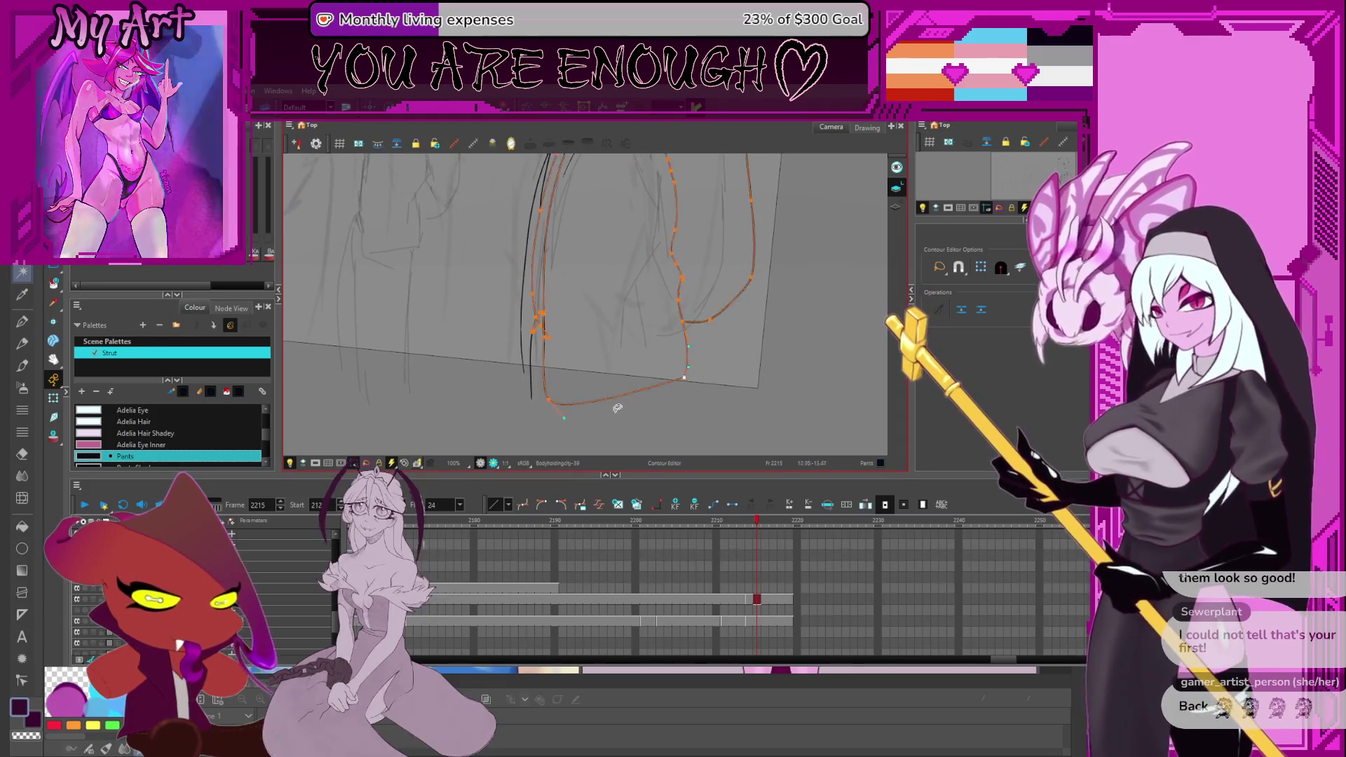
key(2)
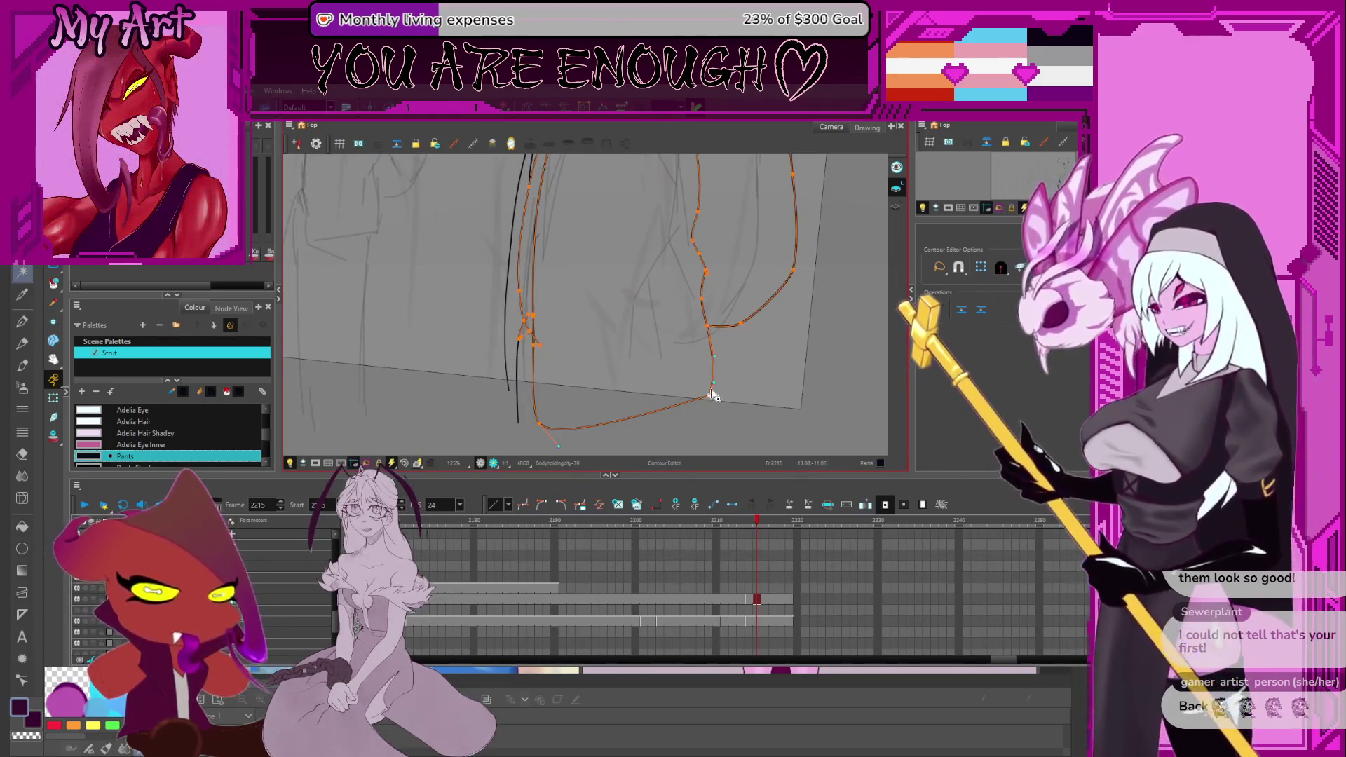
click(709, 403)
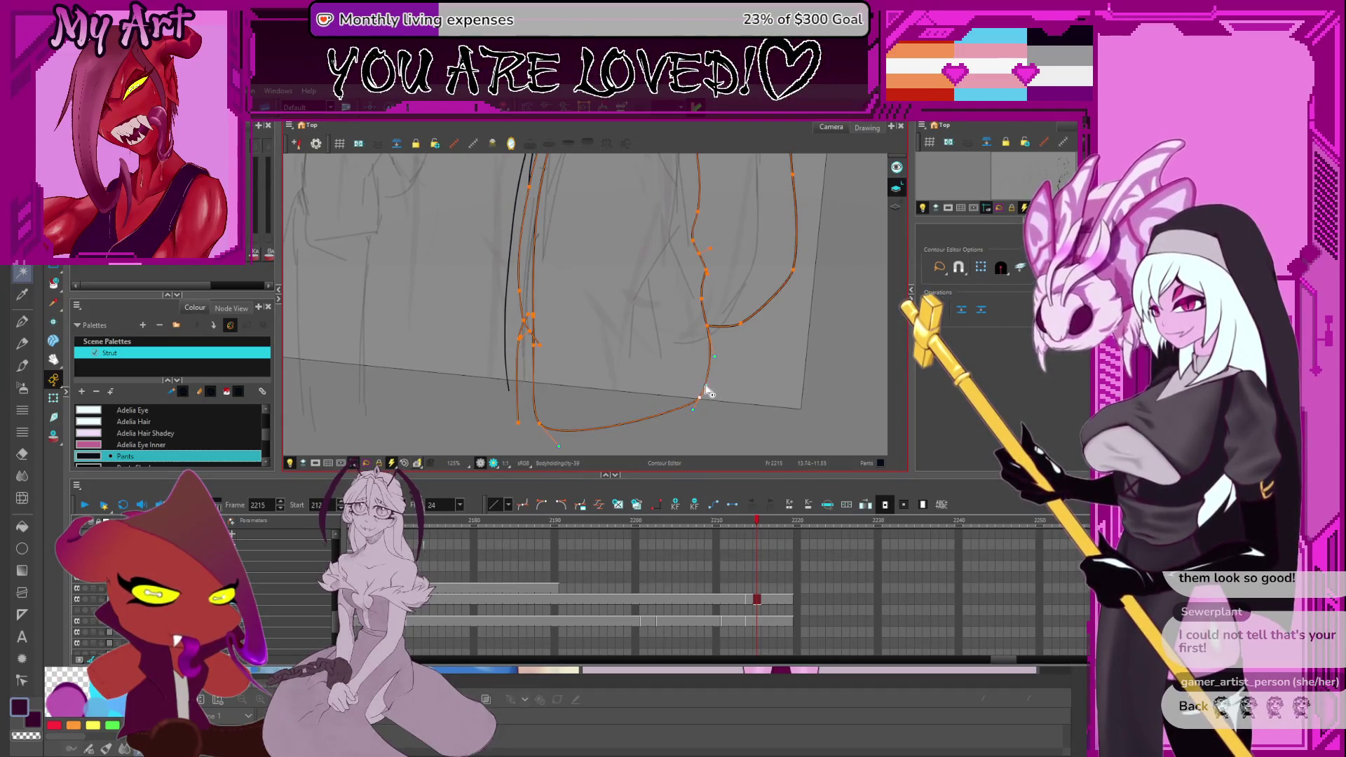
drag(693, 315, 700, 332)
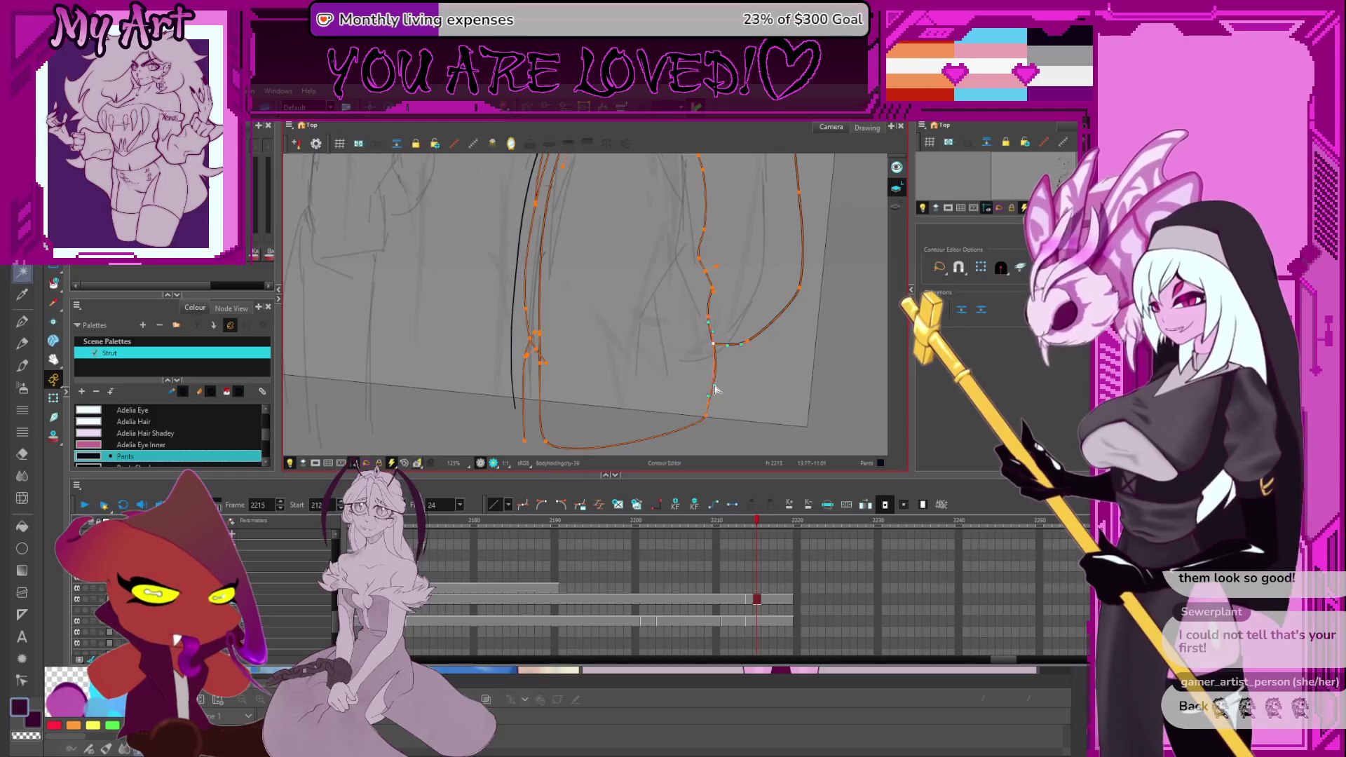
mouse_move(715, 340)
mouse_down()
mouse_move(715, 325)
mouse_move(739, 324)
mouse_move(572, 402)
mouse_move(565, 378)
mouse_up()
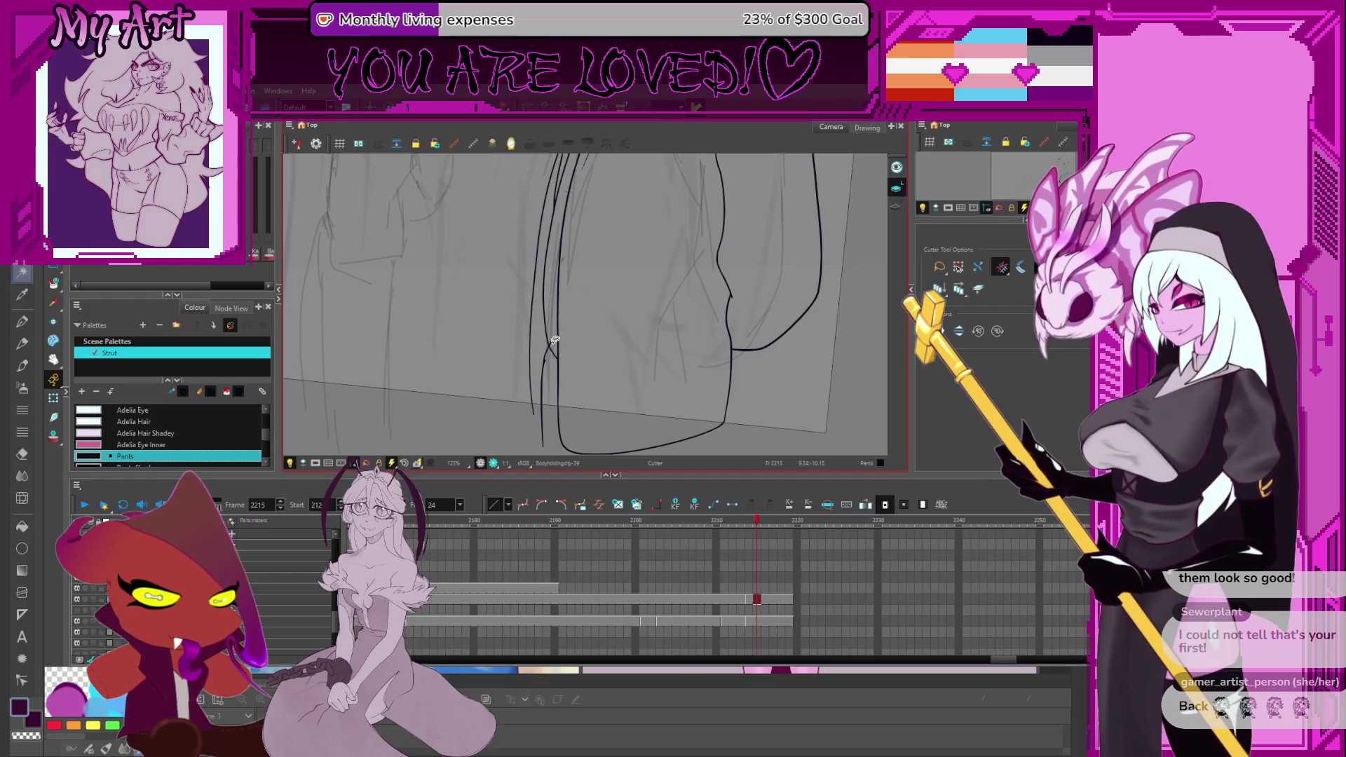
drag(566, 286, 560, 352)
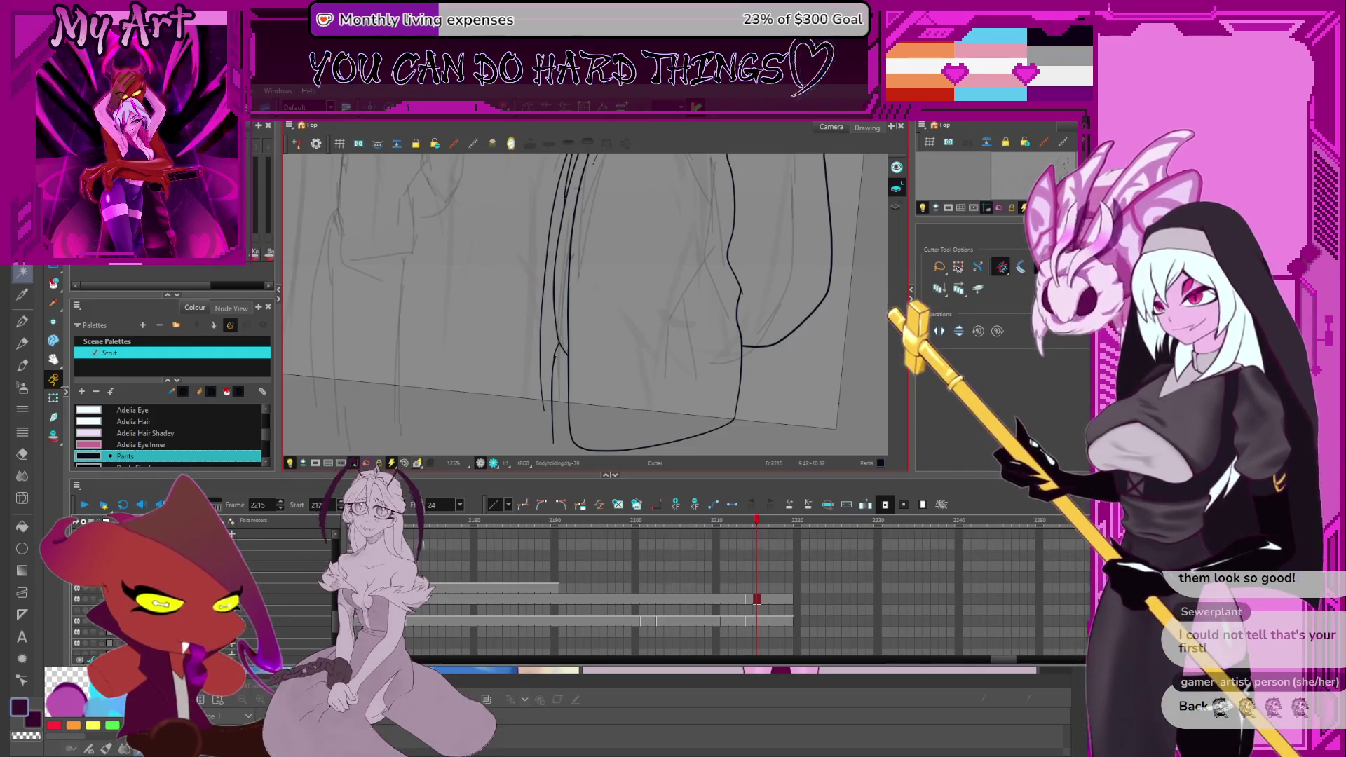
key(alt+shift+q)
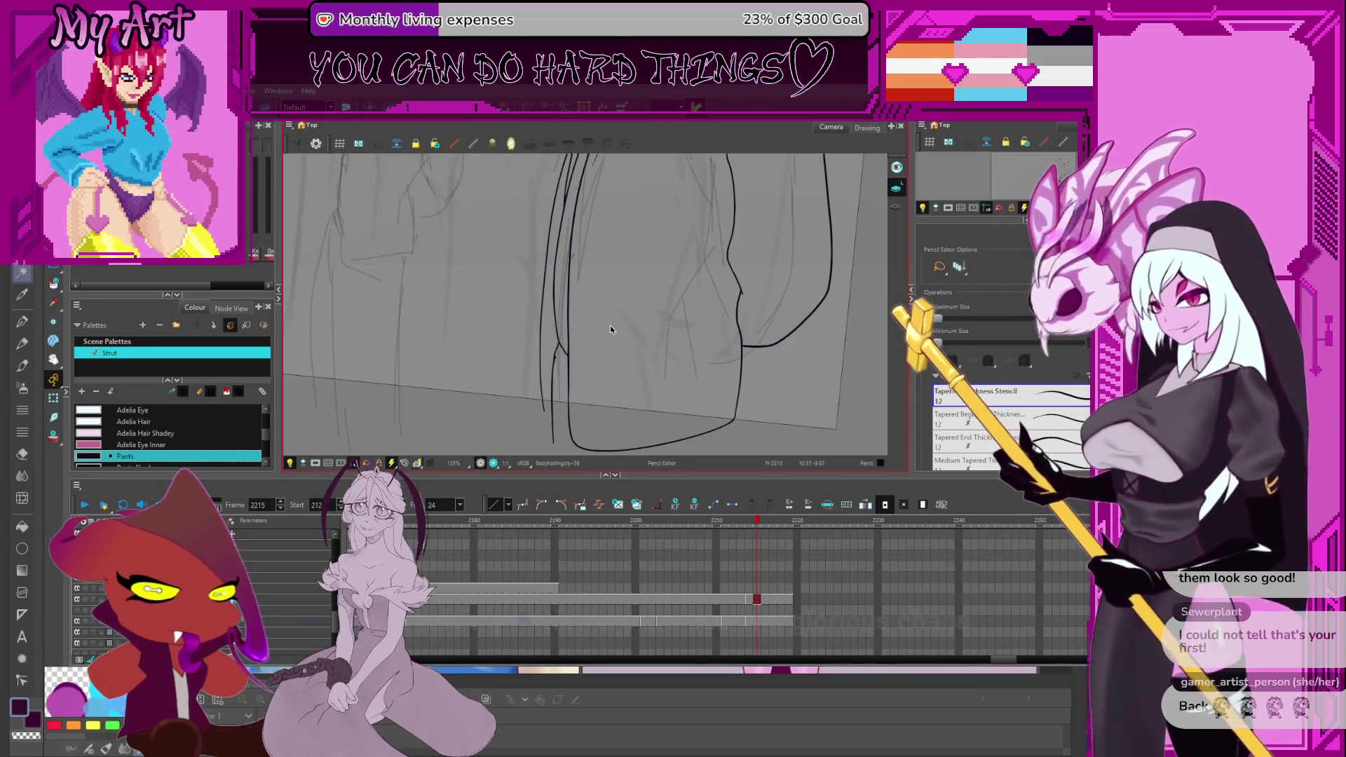
key(space)
drag(636, 332, 634, 376)
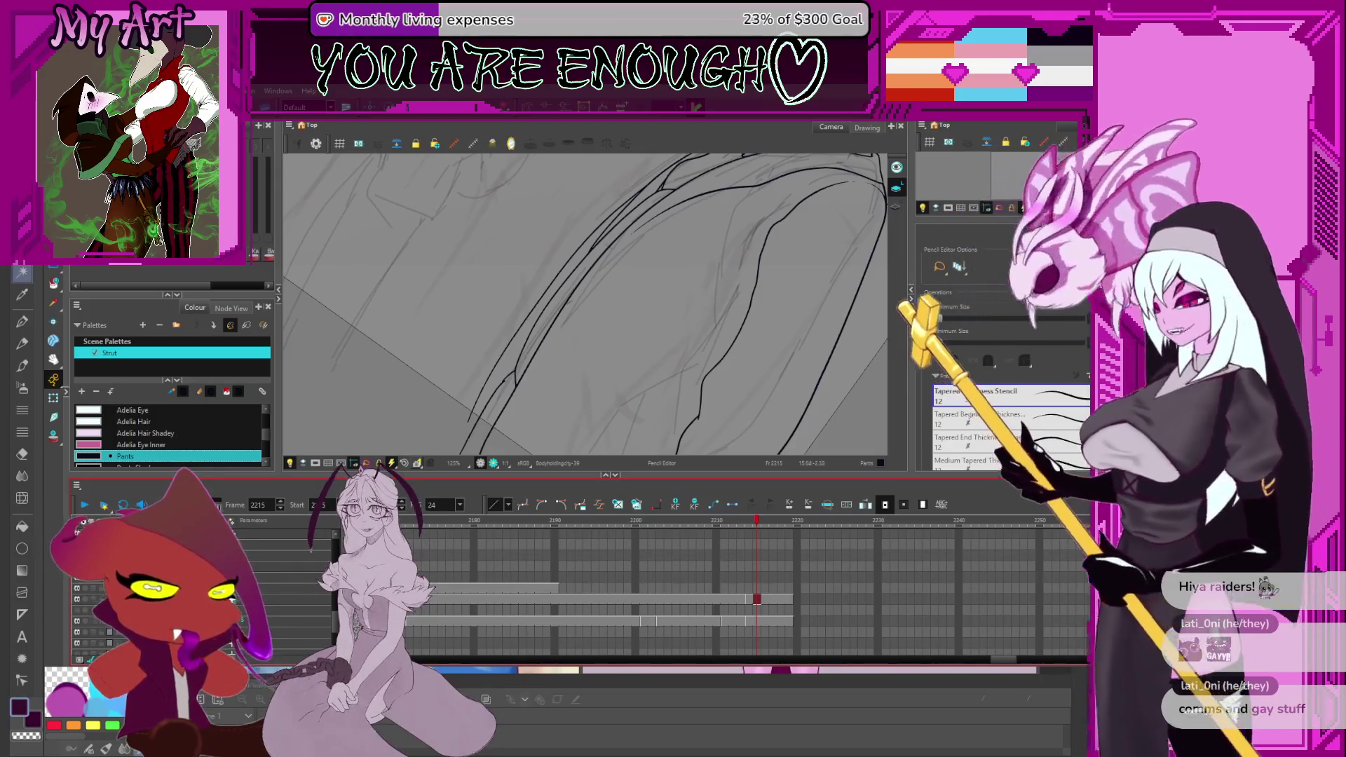
key(f)
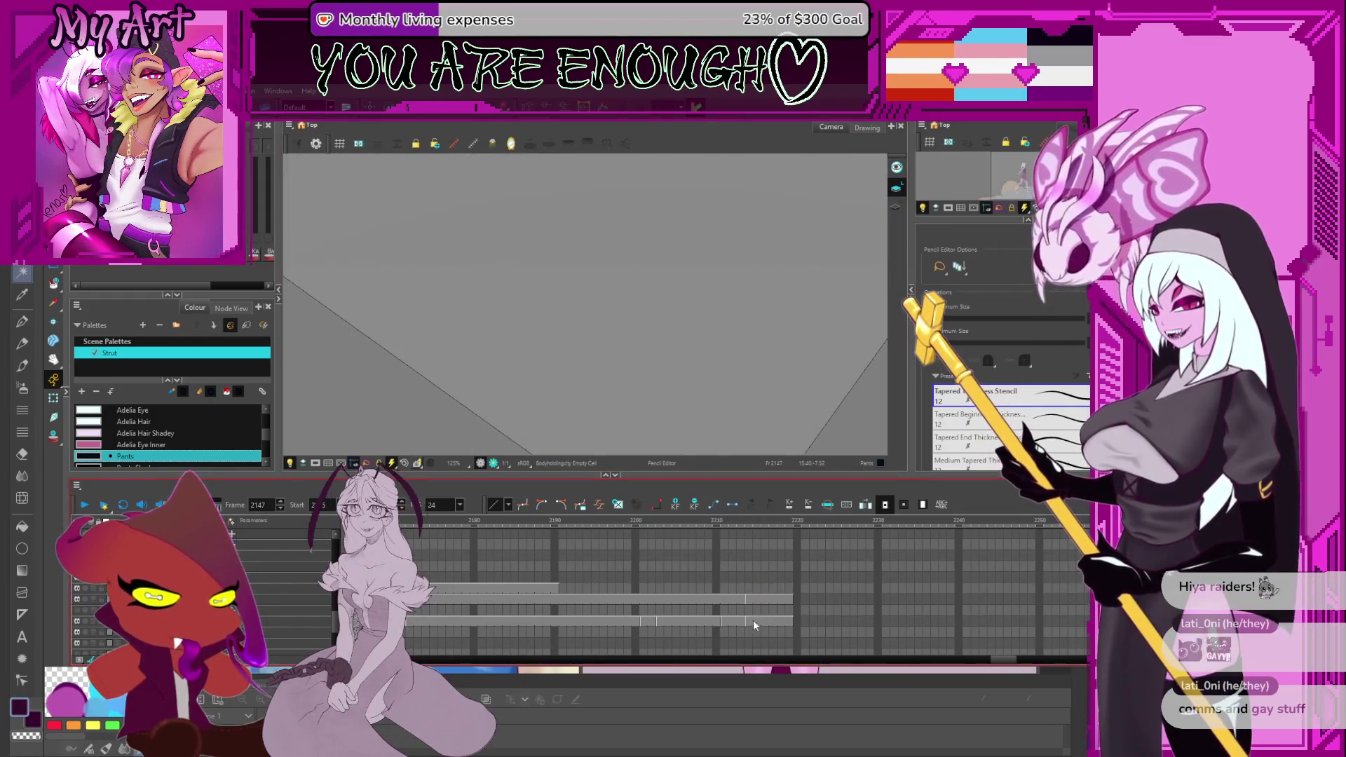
Reselect frame 2215, straighten and zoom out to the whole rough sketch, then switch to Clip Studio Paint.
click(755, 621)
scroll(765, 319, down, 5)
key(shift+x)
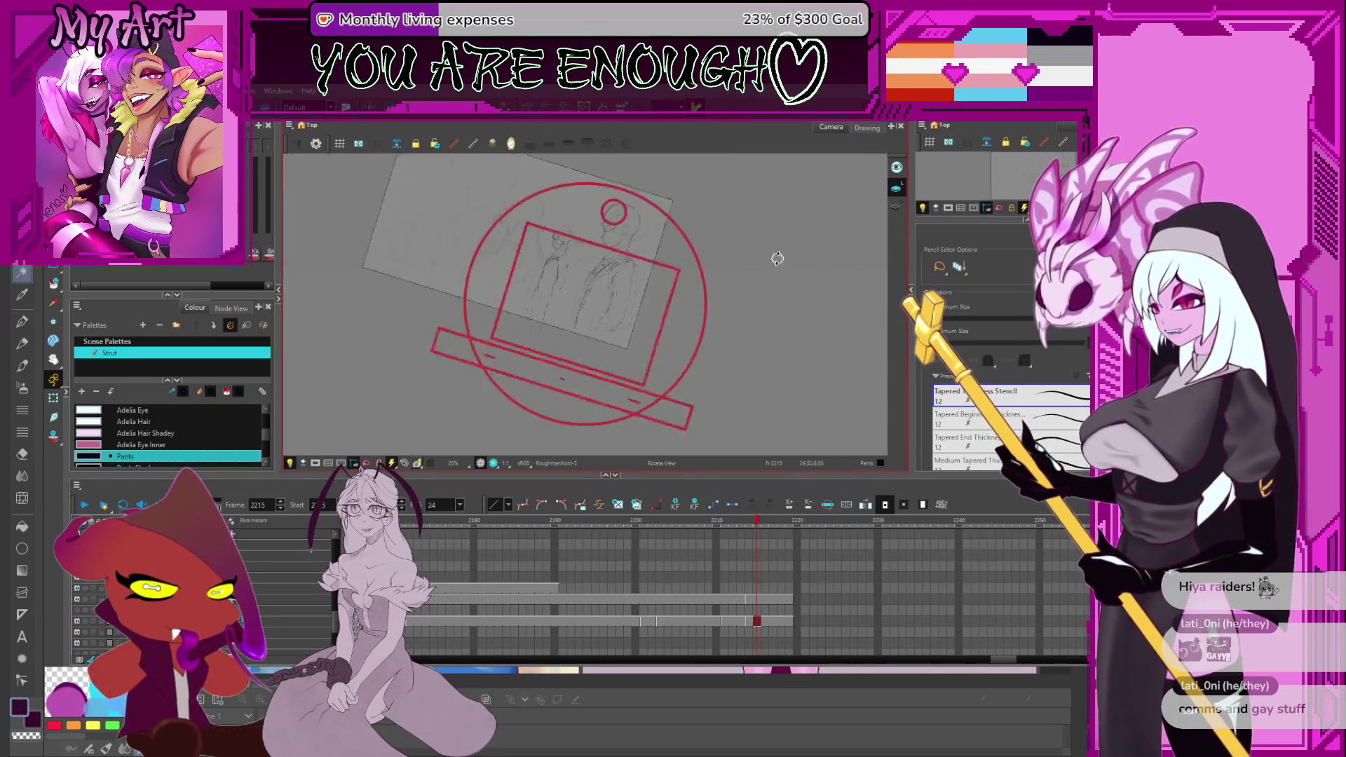
scroll(690, 305, up, 1)
drag(690, 305, 751, 291)
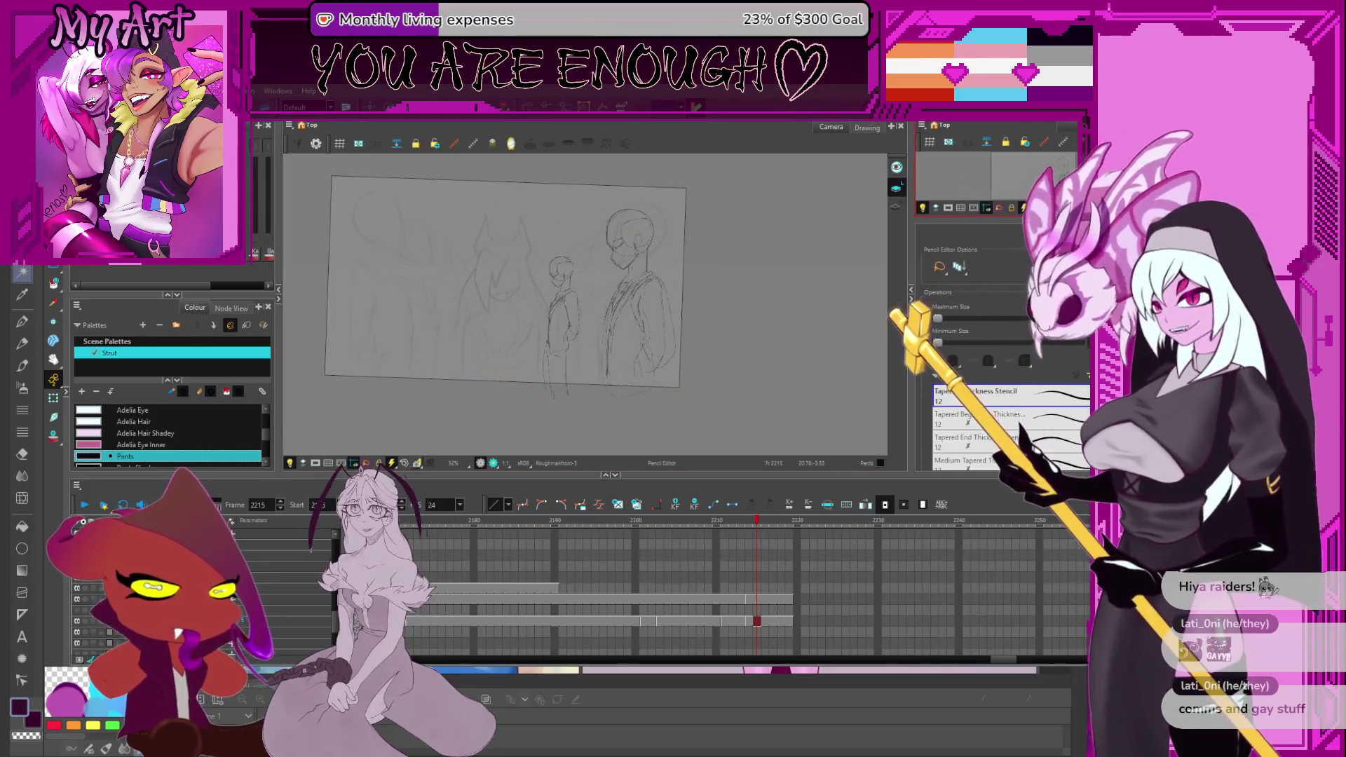
key(alt+Tab)
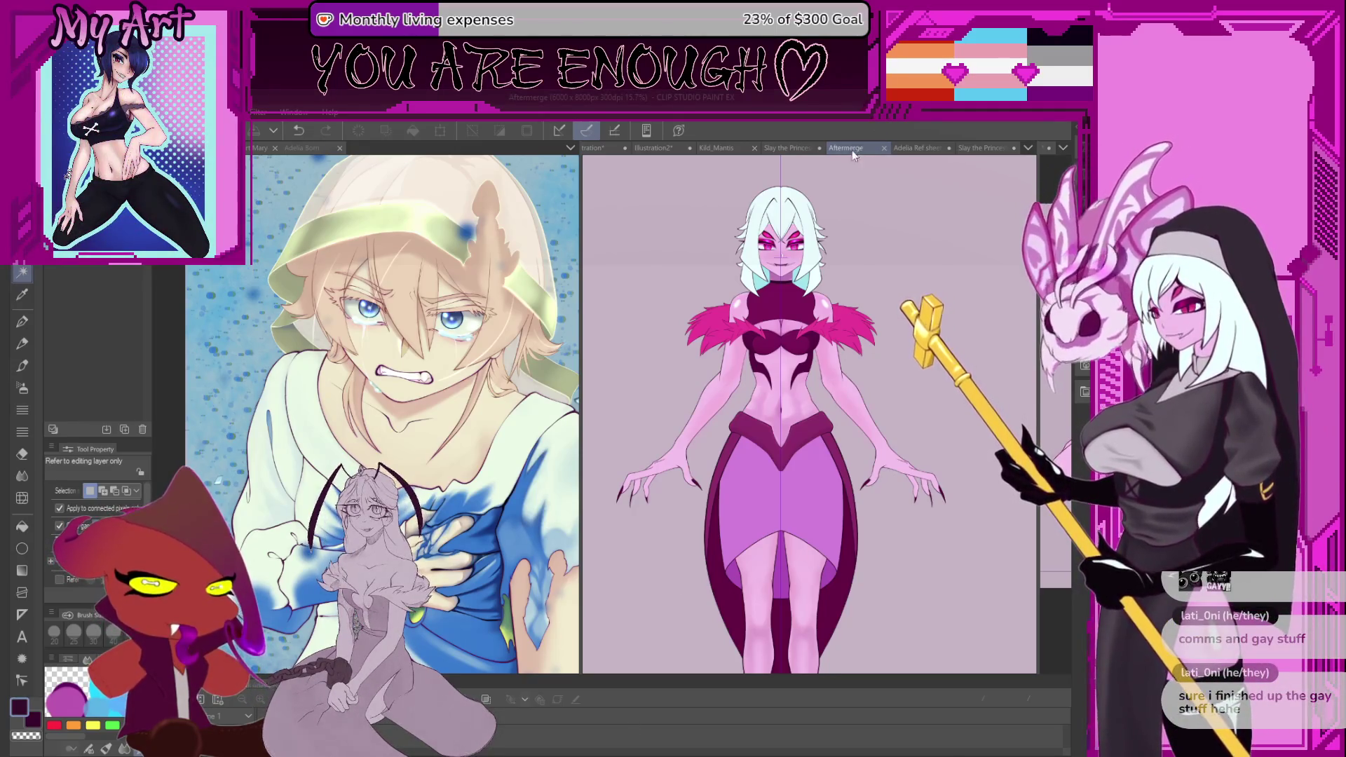
Activate the Slay the Princess Model canvas and resize panes for the blonde illustration and Villain animation.
click(794, 147)
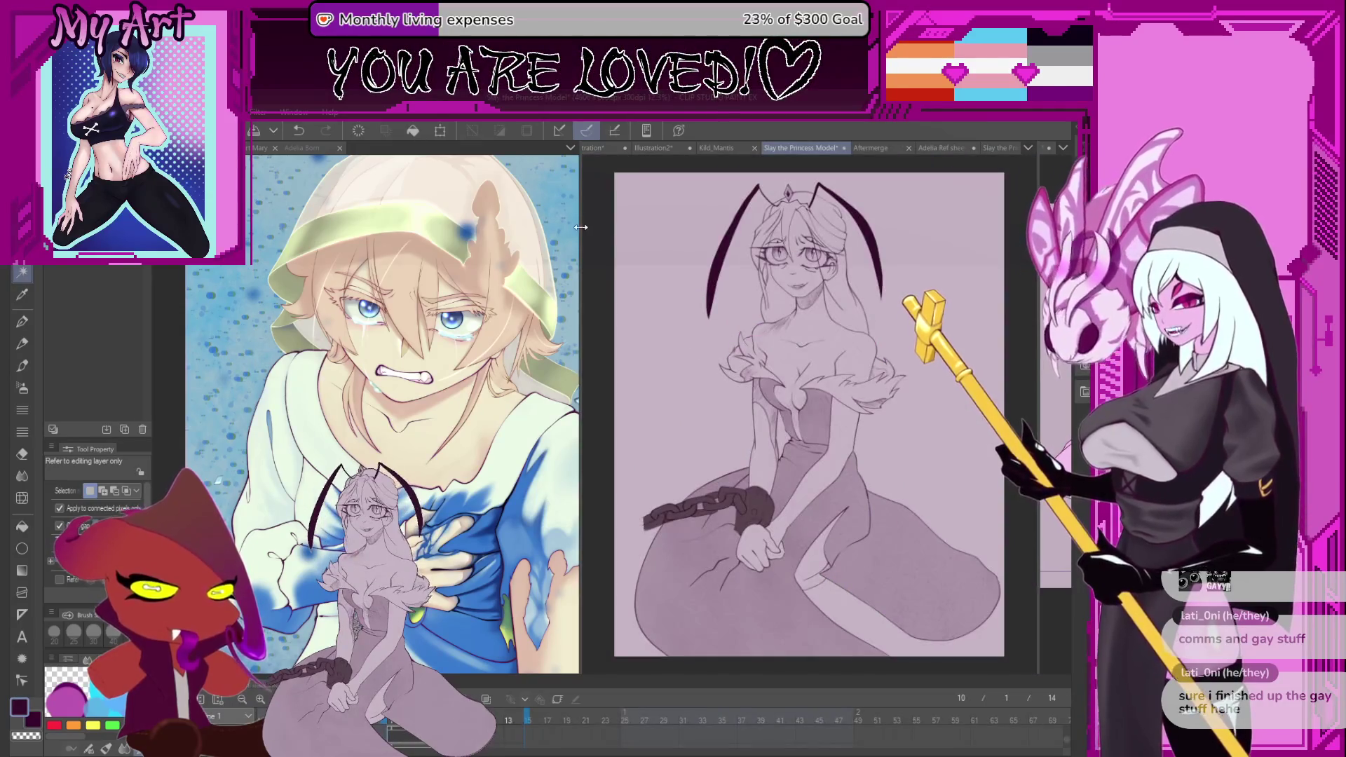
mouse_move(581, 230)
mouse_down()
mouse_move(665, 266)
mouse_move(708, 301)
mouse_move(697, 322)
mouse_up()
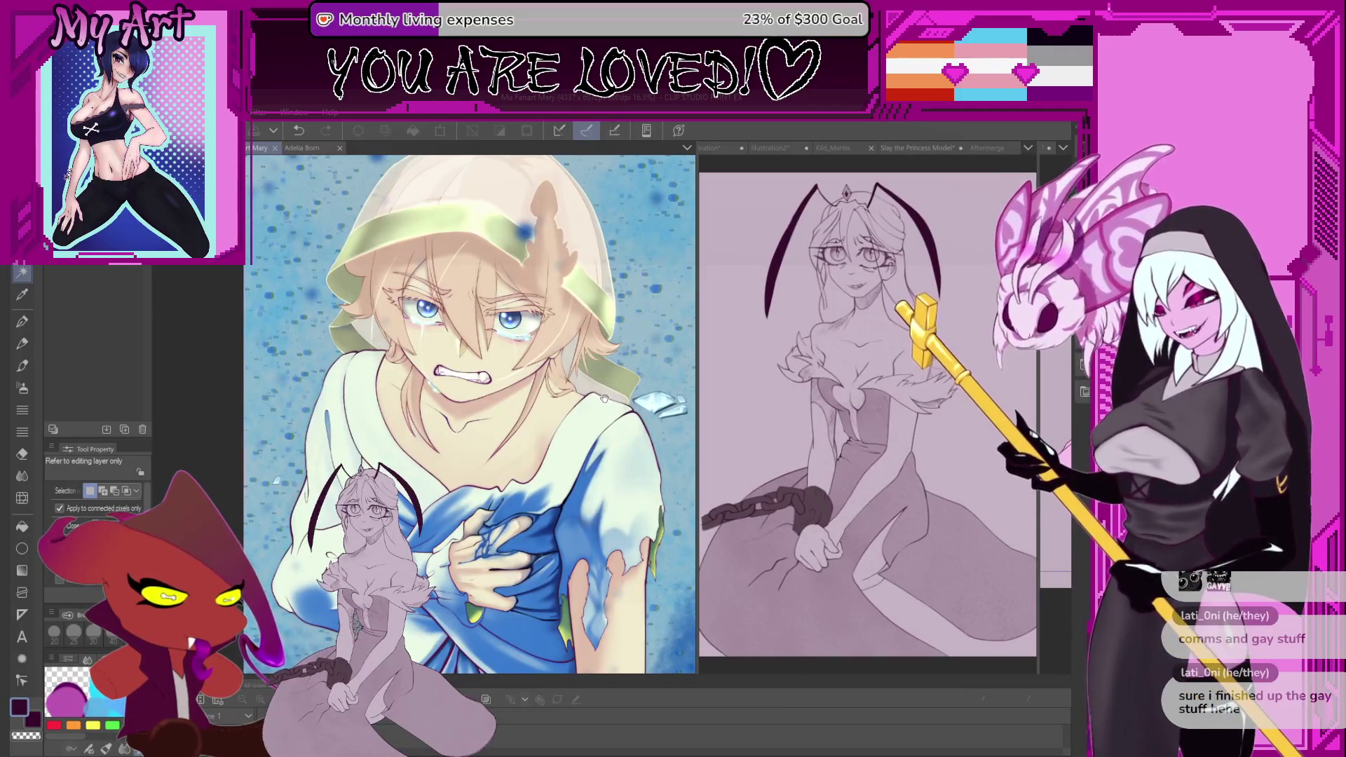
click(820, 454)
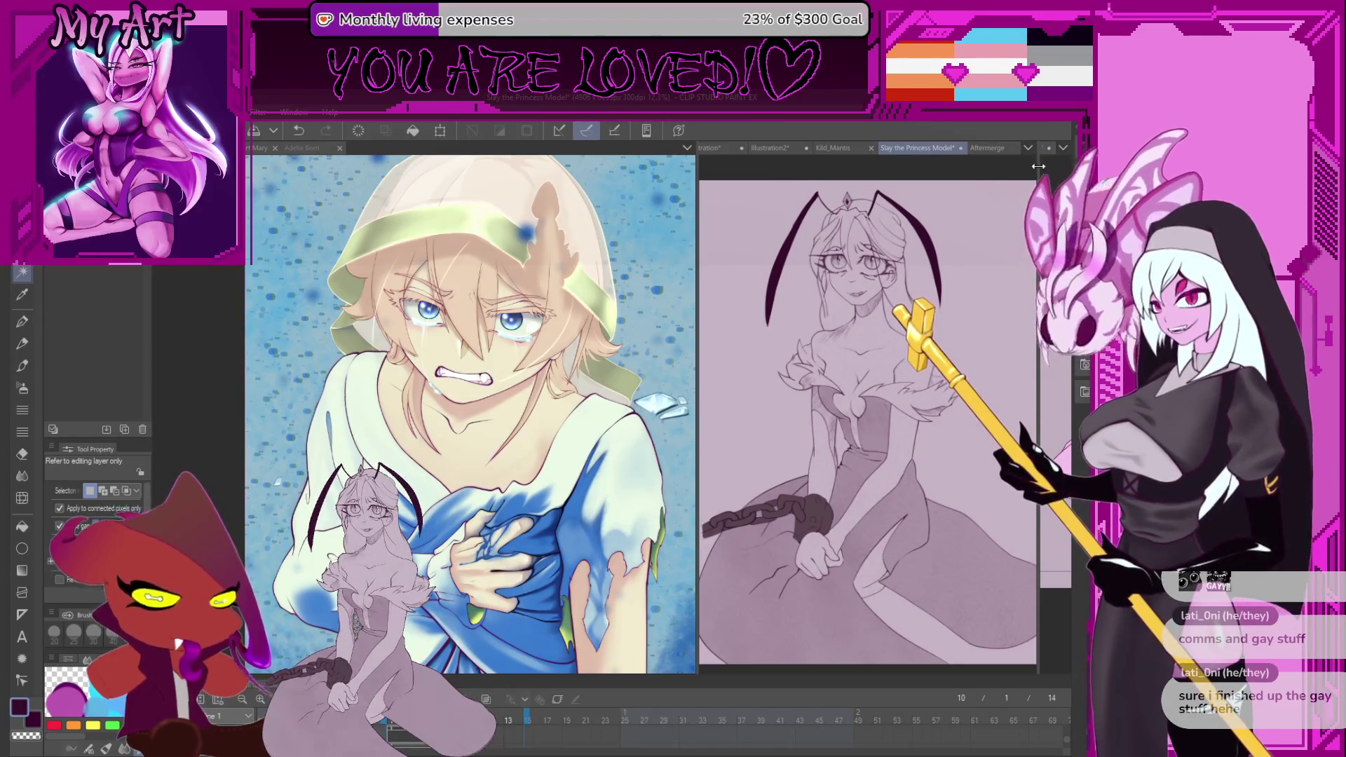
drag(1037, 169, 886, 170)
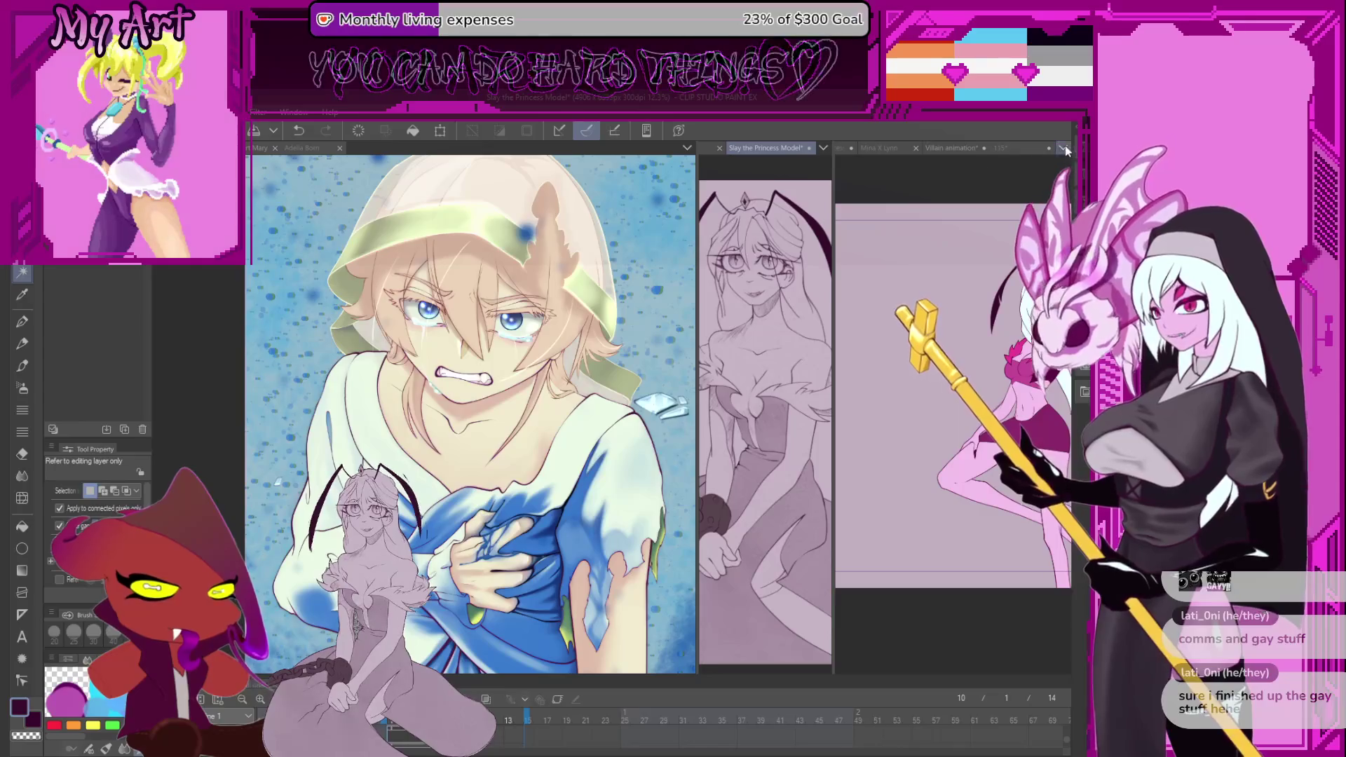
Show the Mina X Lynn illustration in a wider pane, then widen the blonde illustration's area again.
click(881, 148)
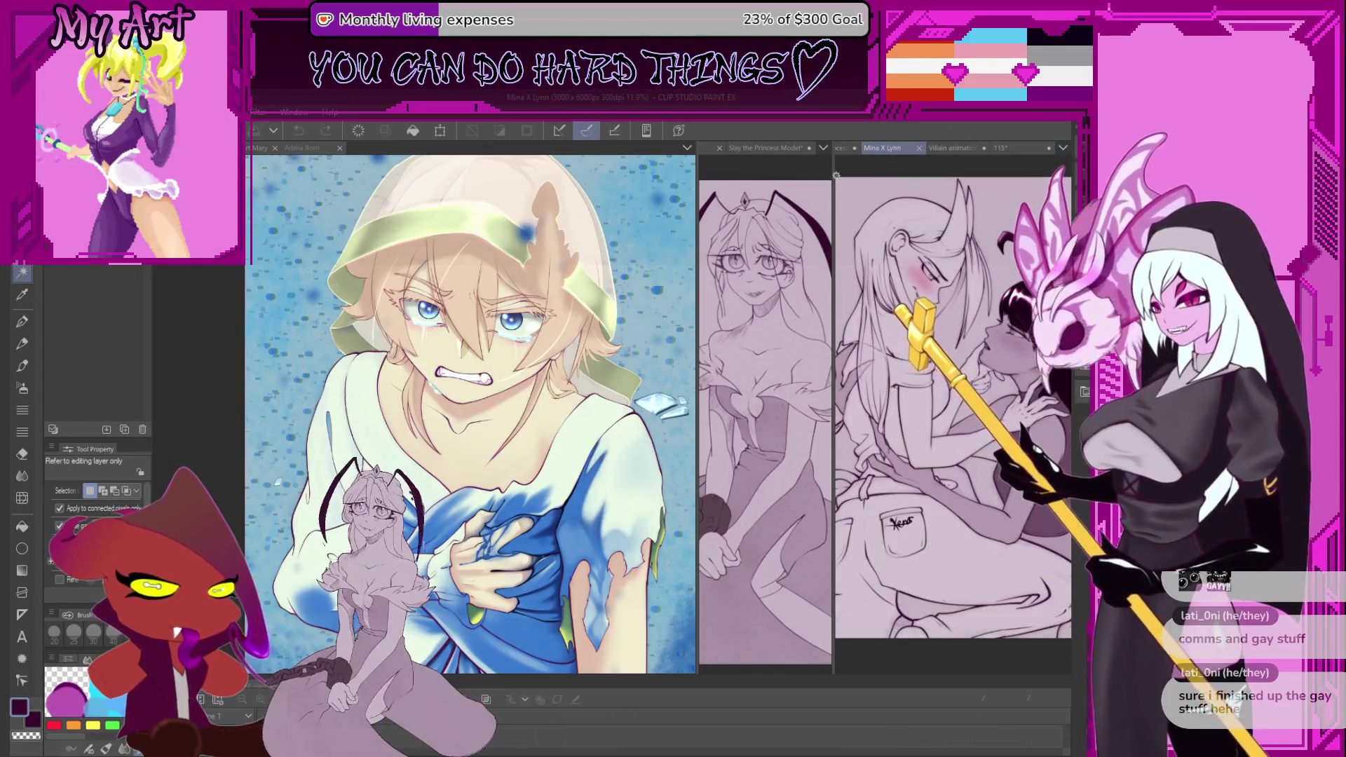
drag(832, 168, 643, 169)
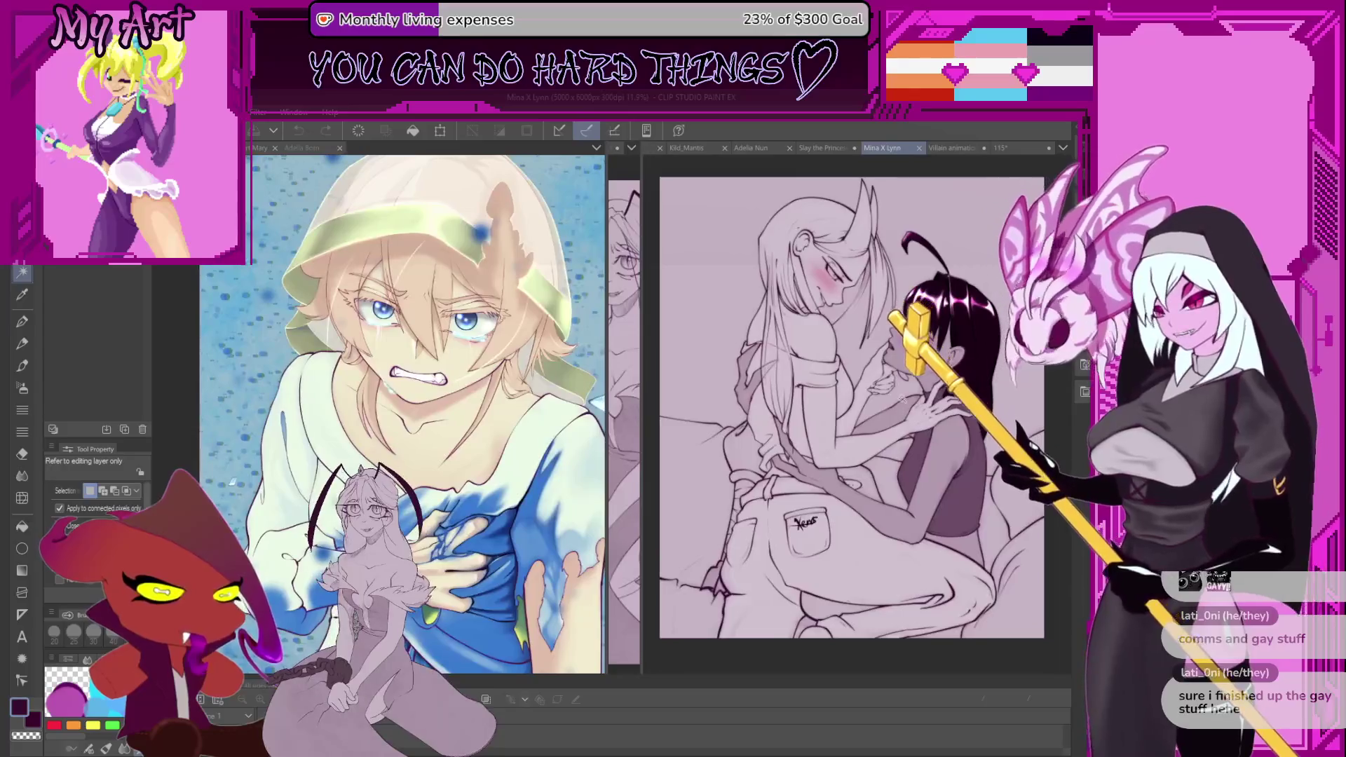
drag(902, 387, 890, 501)
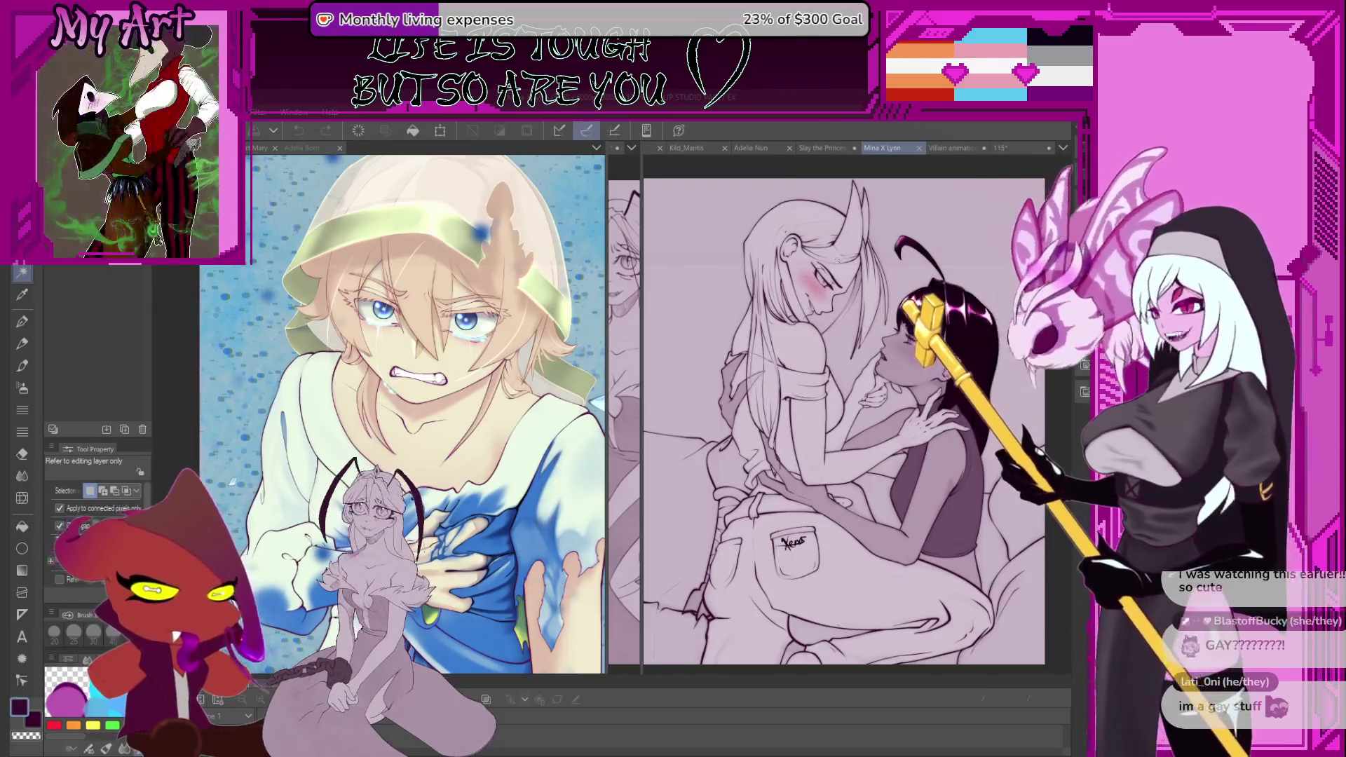
drag(641, 166, 805, 215)
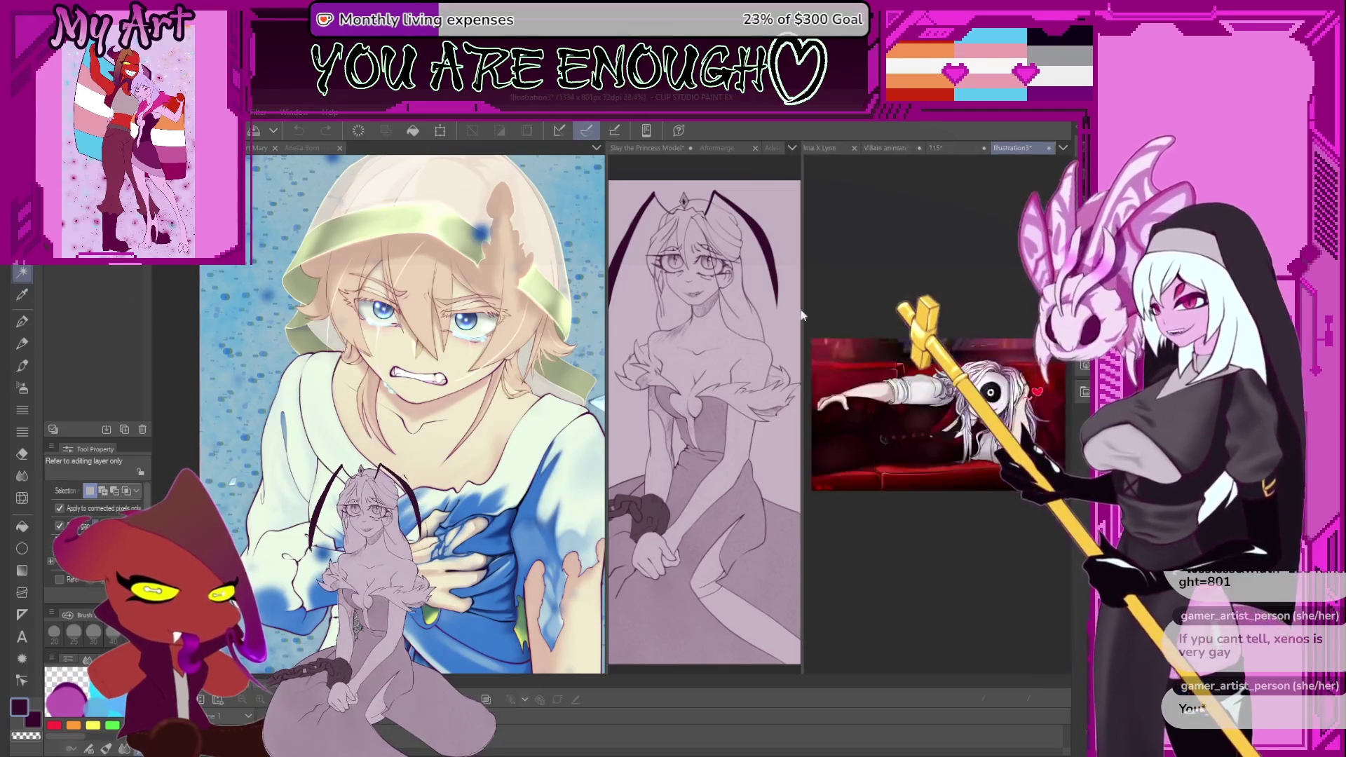
Enlarge the Illustration3 pane and zoom in on the couch illustration.
mouse_move(807, 306)
mouse_down()
mouse_move(457, 410)
mouse_move(481, 410)
mouse_up()
scroll(778, 492, up, 2)
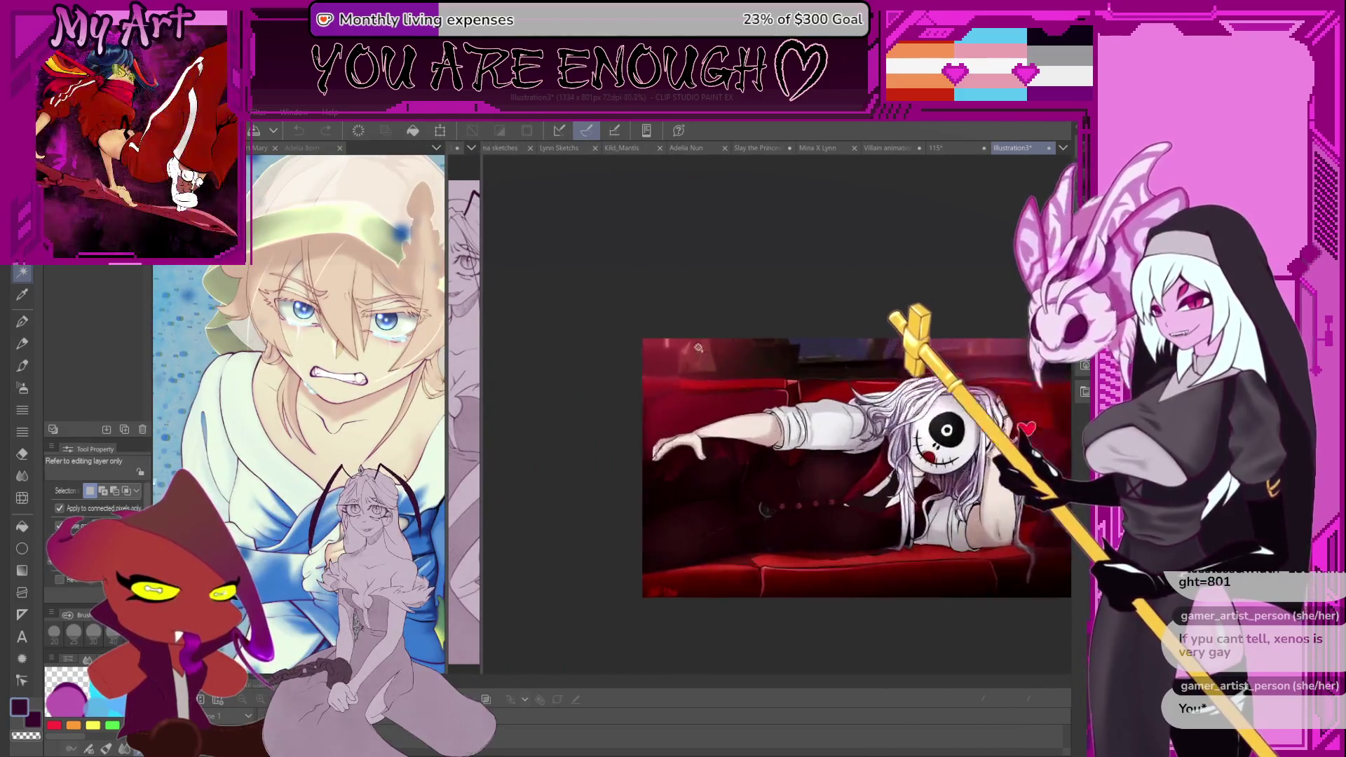
scroll(778, 492, up, 3)
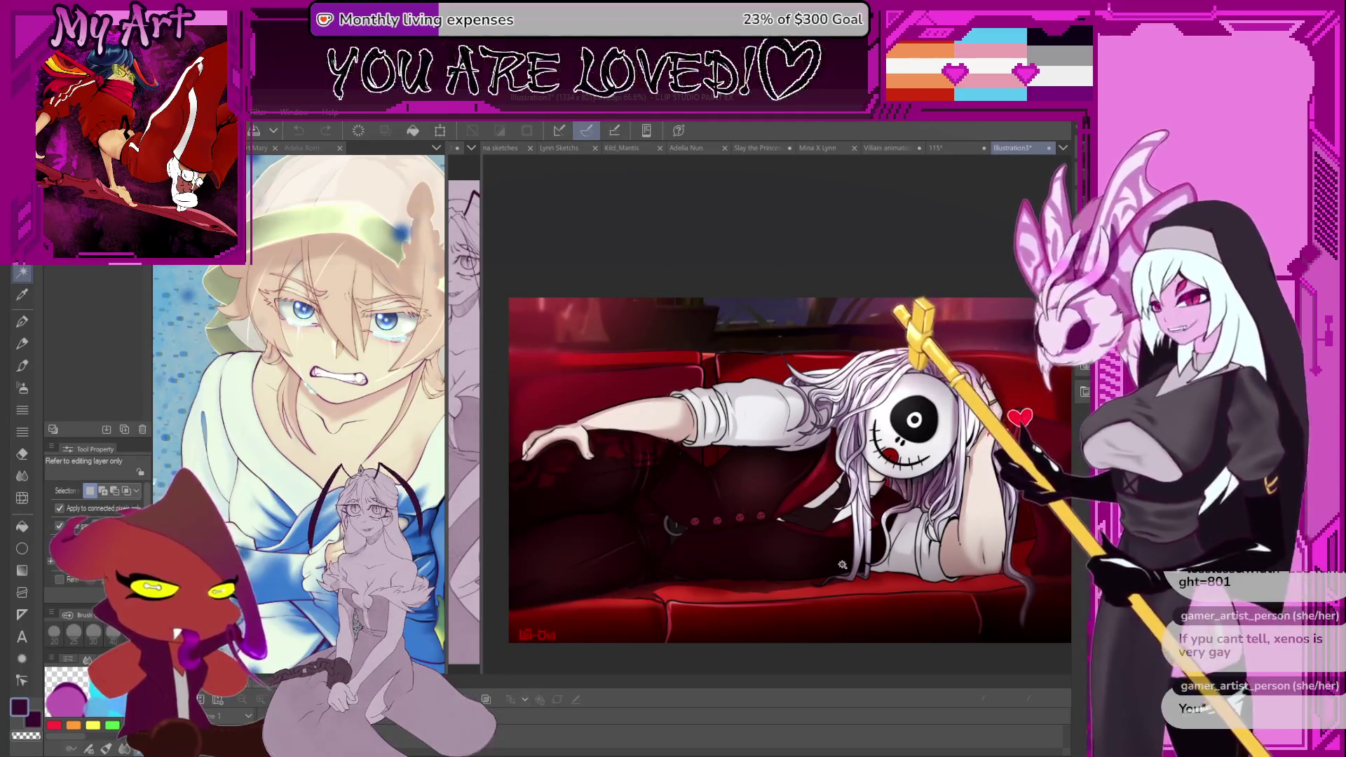
scroll(842, 564, up, 1)
scroll(775, 446, up, 4)
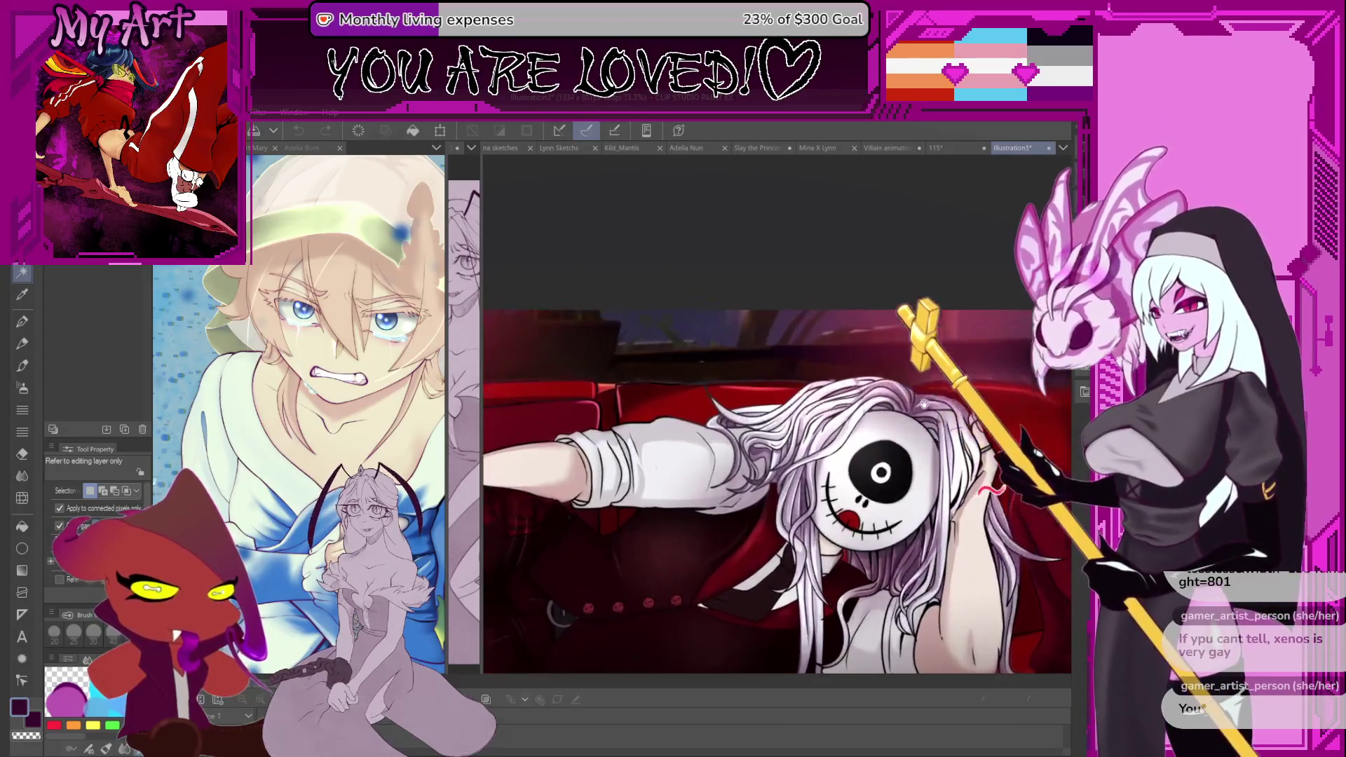
scroll(775, 446, down, 2)
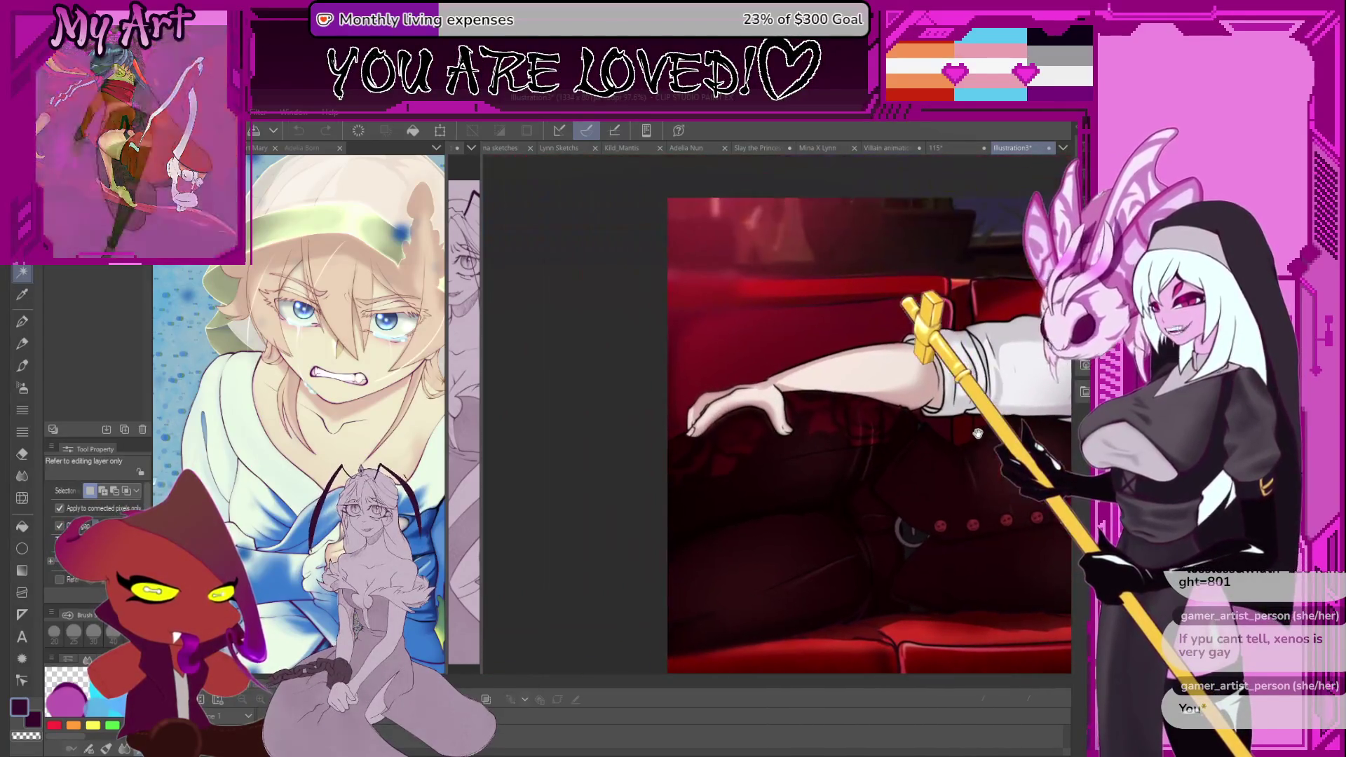
scroll(584, 271, up, 2)
scroll(611, 420, up, 4)
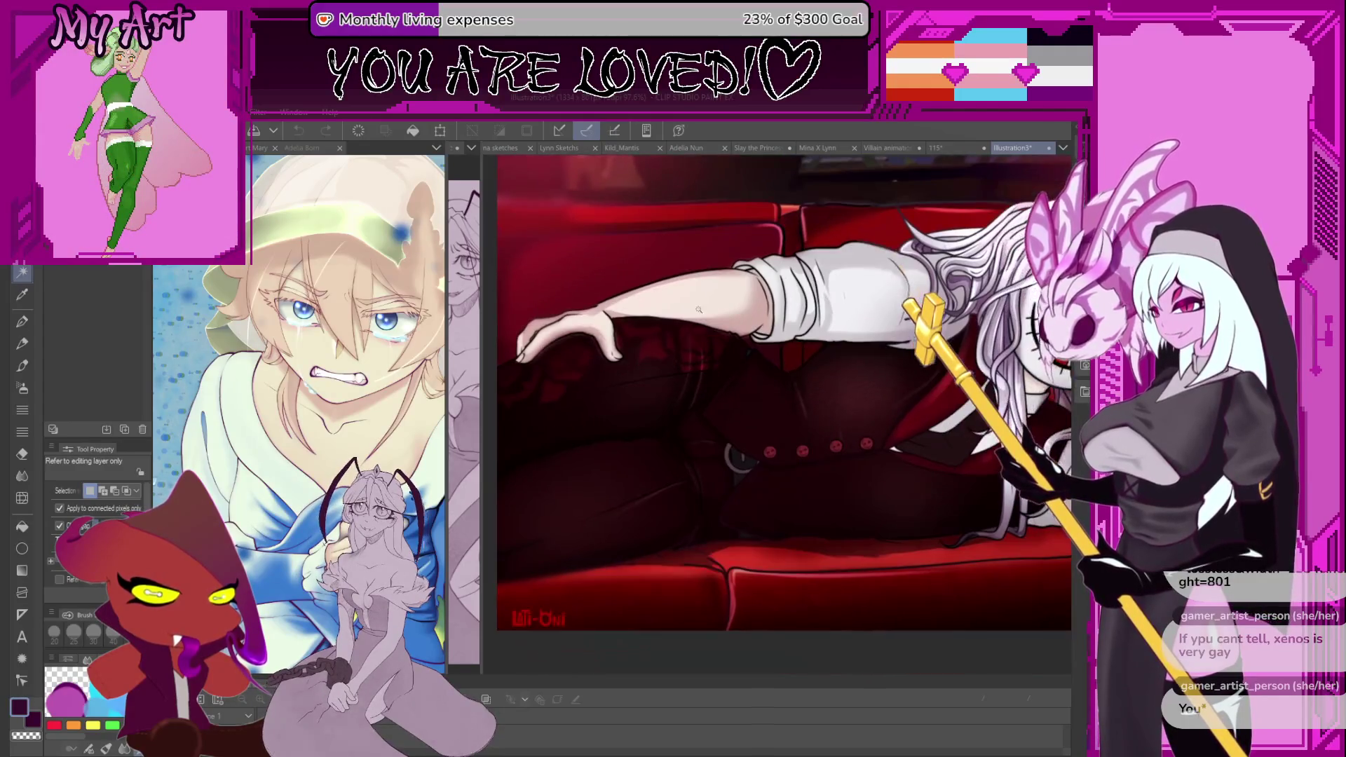
scroll(750, 404, up, 1)
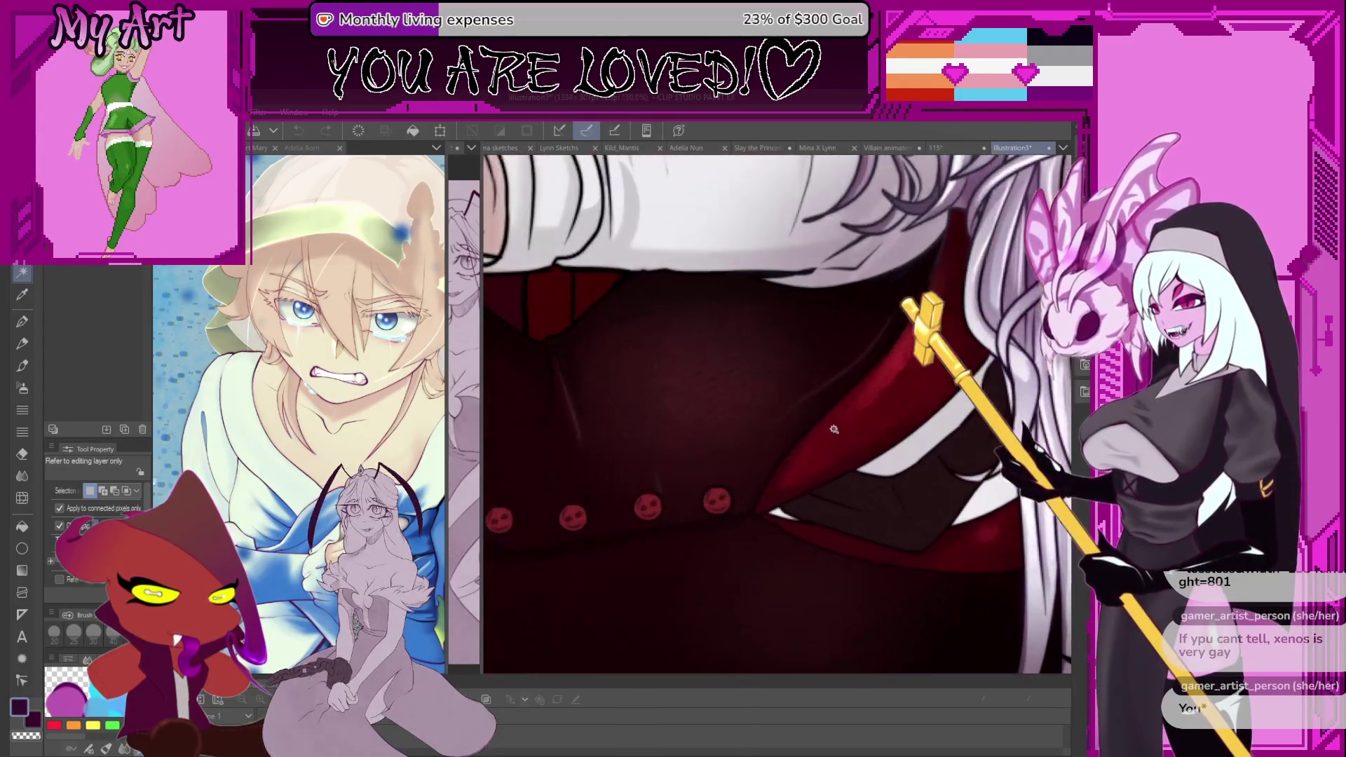
scroll(750, 405, down, 2)
Review the skull face, couch and reclining figure, then close Illustration3.
drag(750, 404, 865, 482)
scroll(865, 480, down, 3)
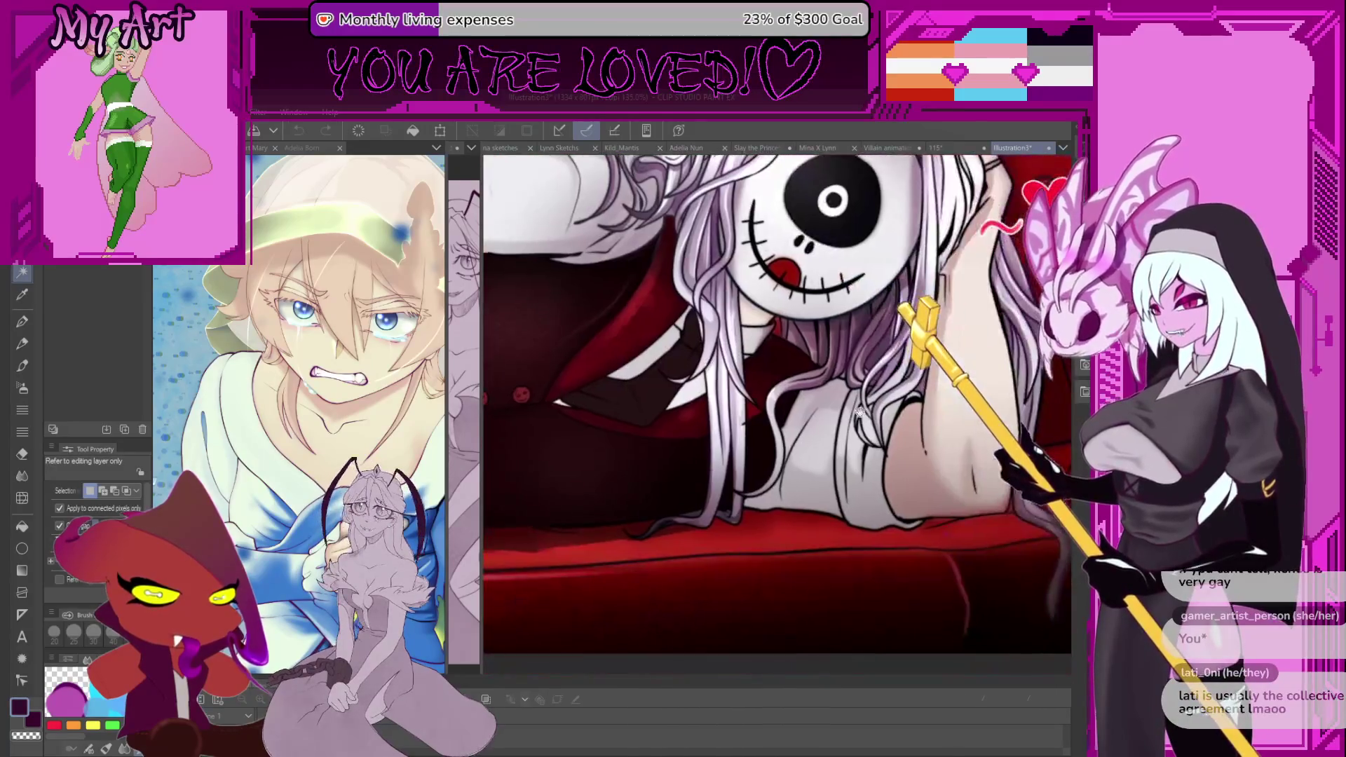
drag(561, 484, 979, 504)
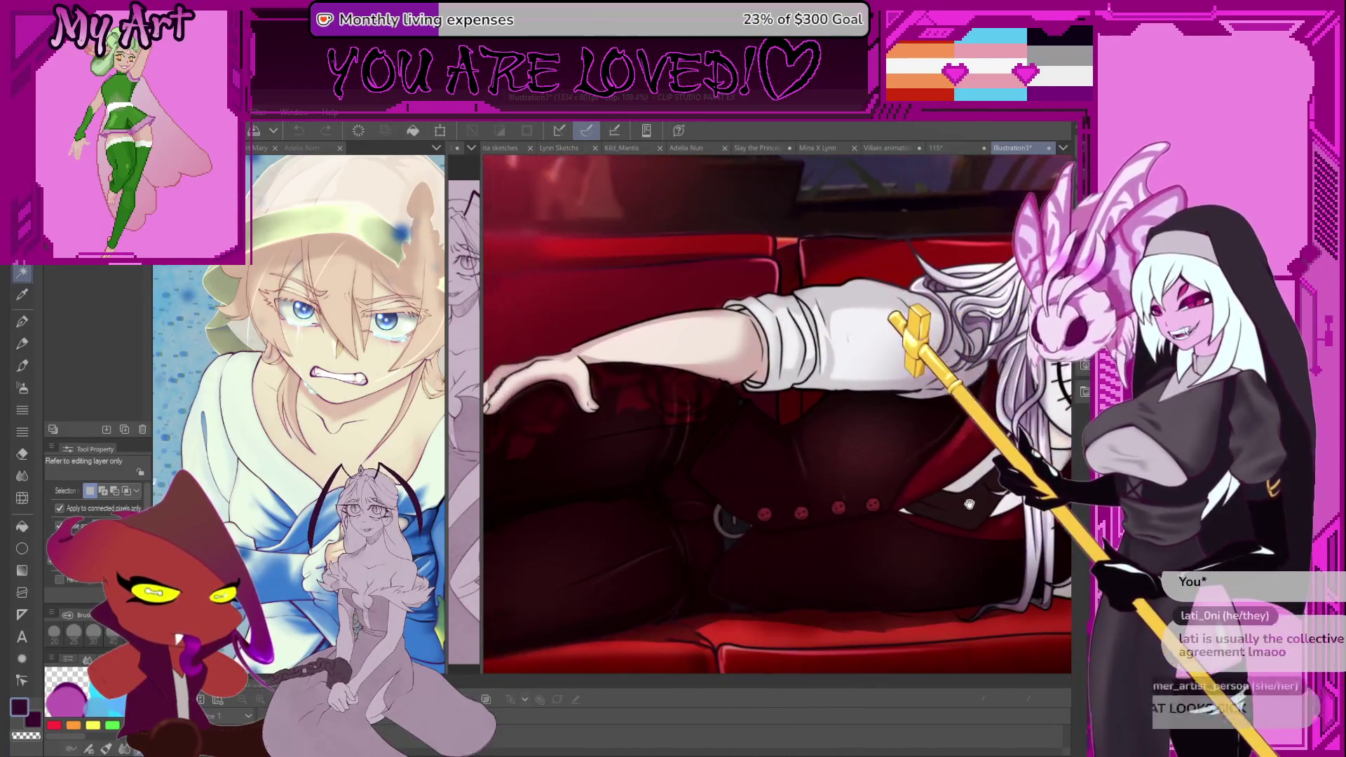
drag(960, 612, 1017, 614)
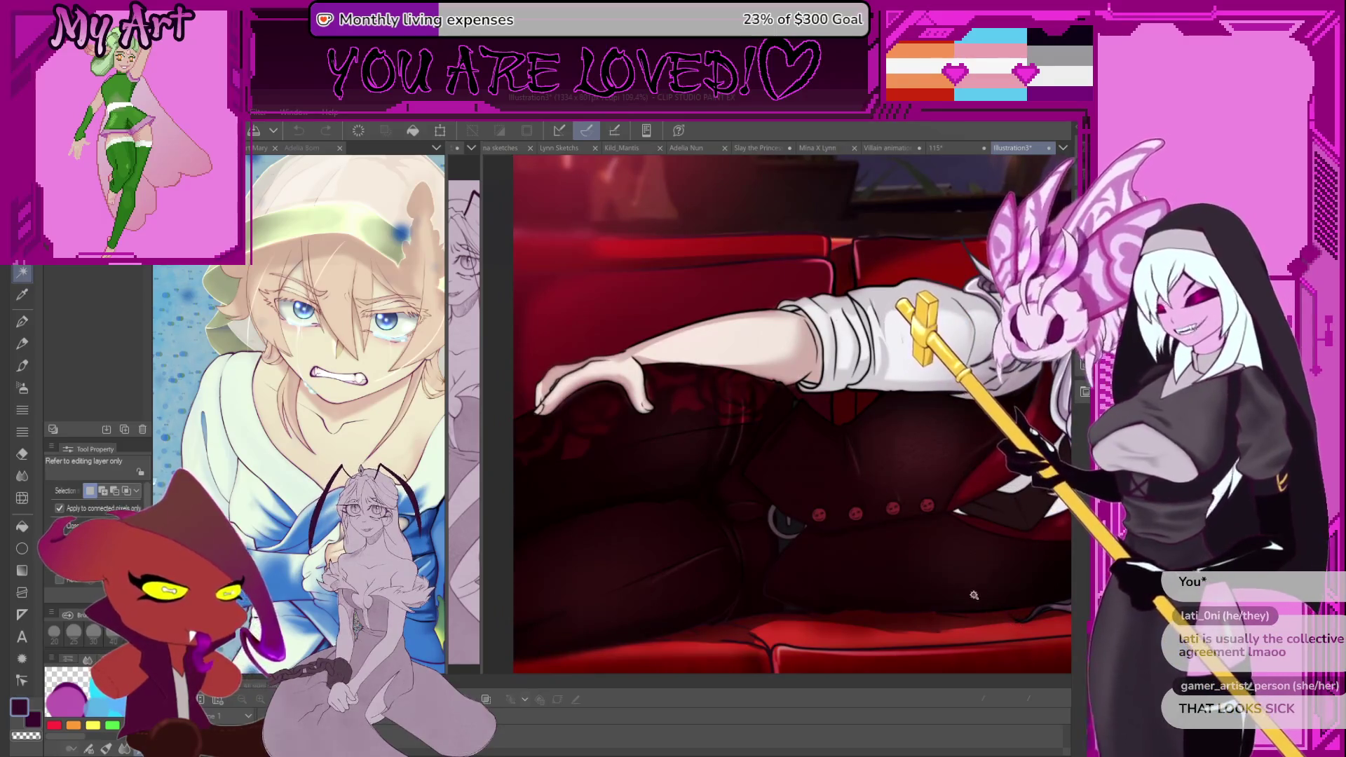
scroll(951, 591, up, 1)
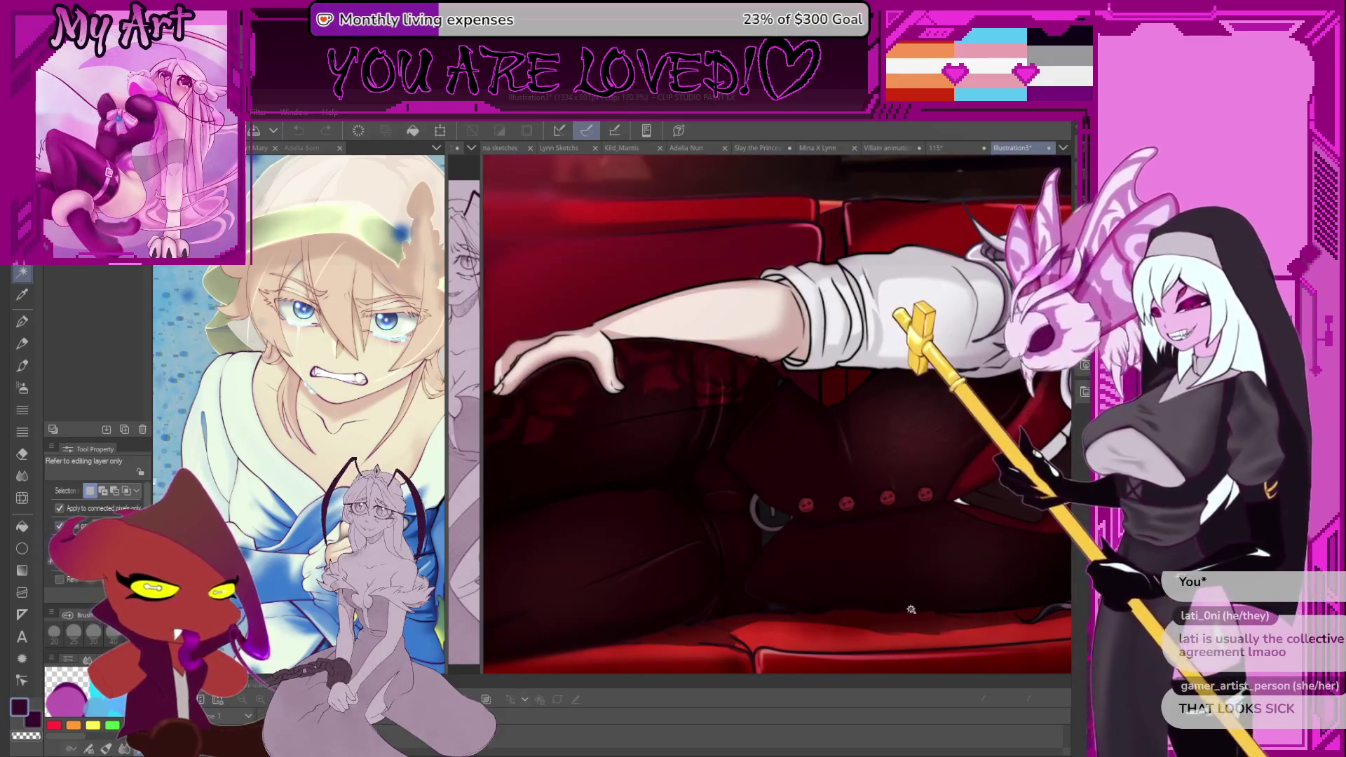
scroll(703, 455, down, 4)
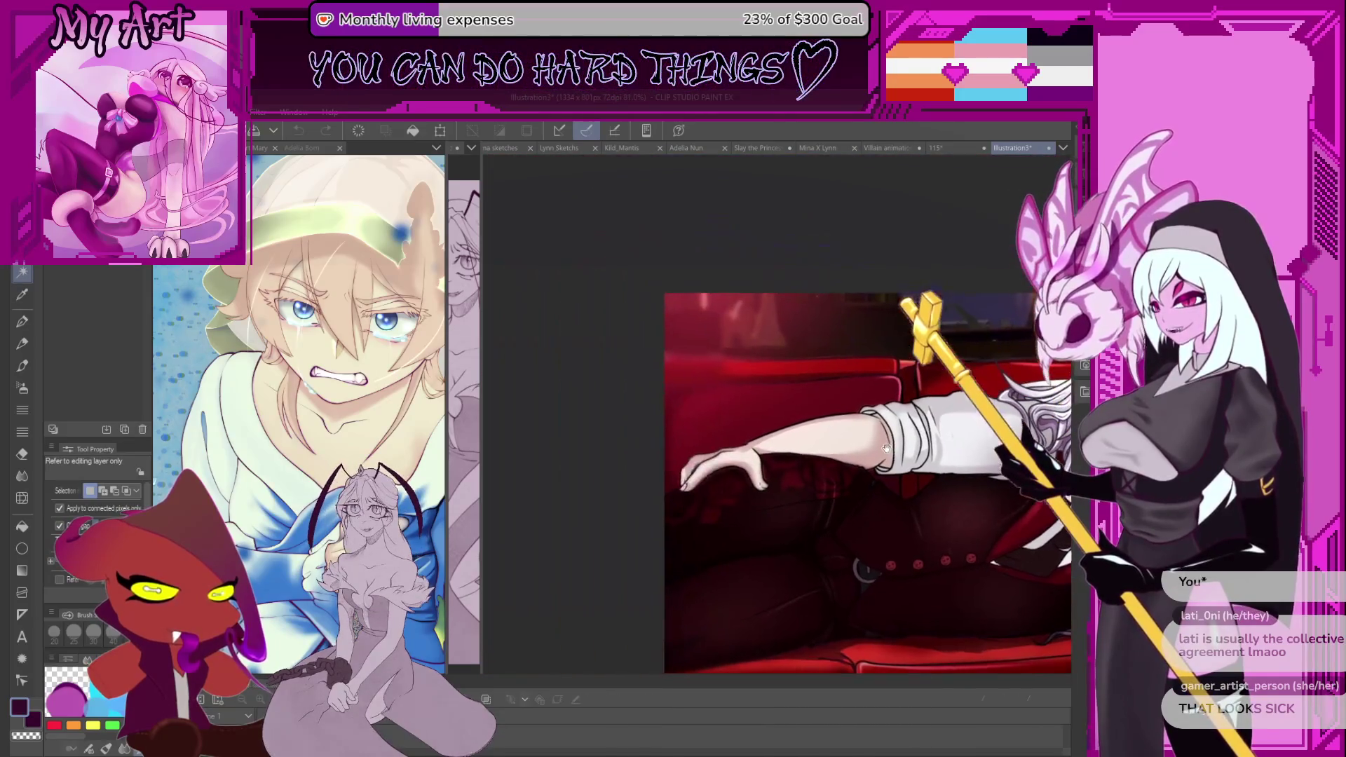
drag(780, 446, 686, 451)
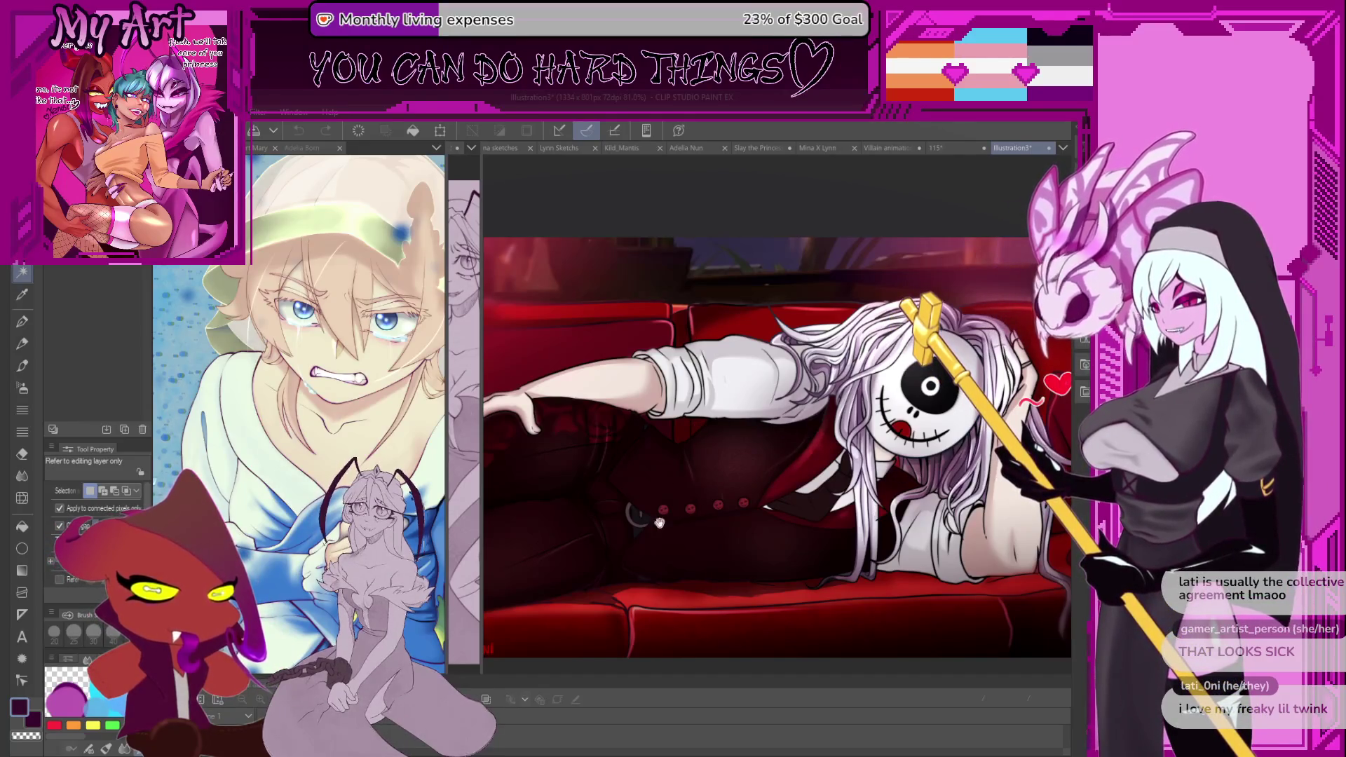
scroll(659, 447, up, 3)
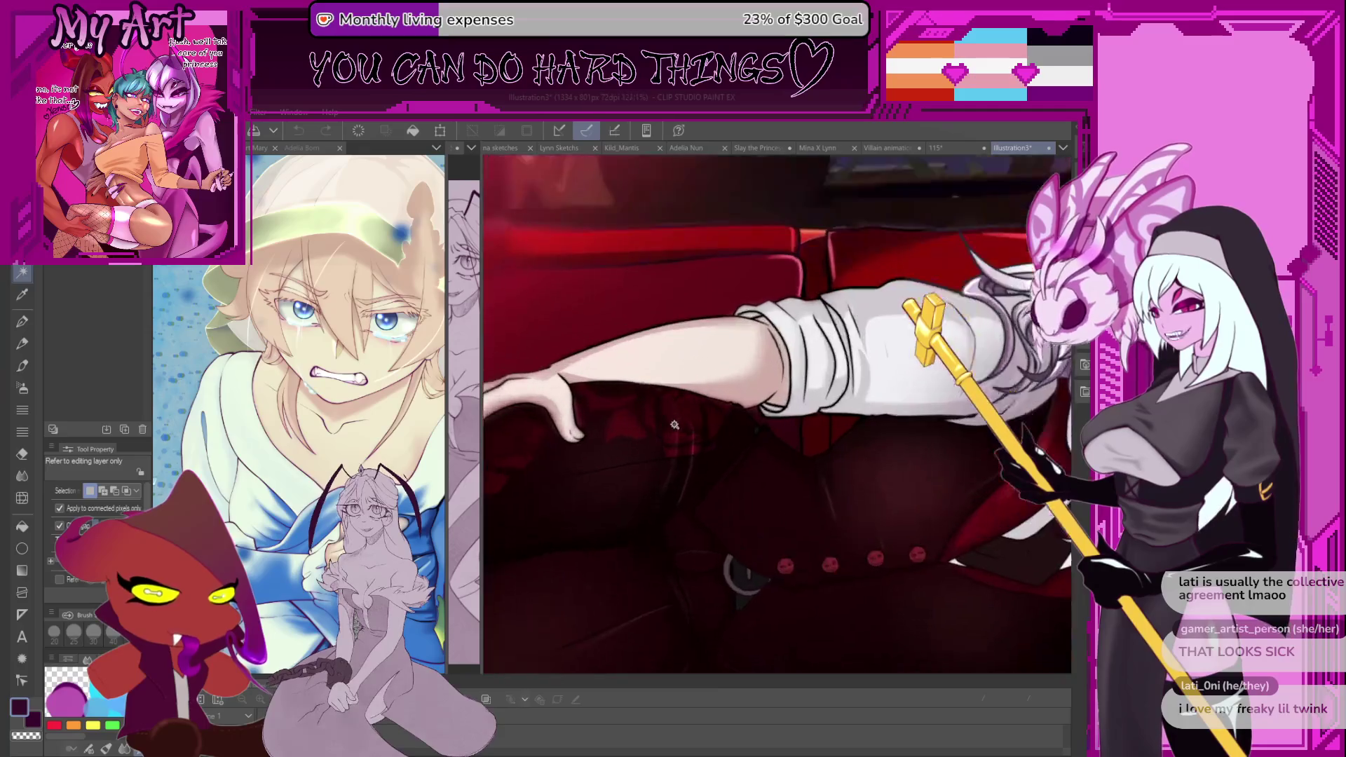
scroll(659, 447, down, 3)
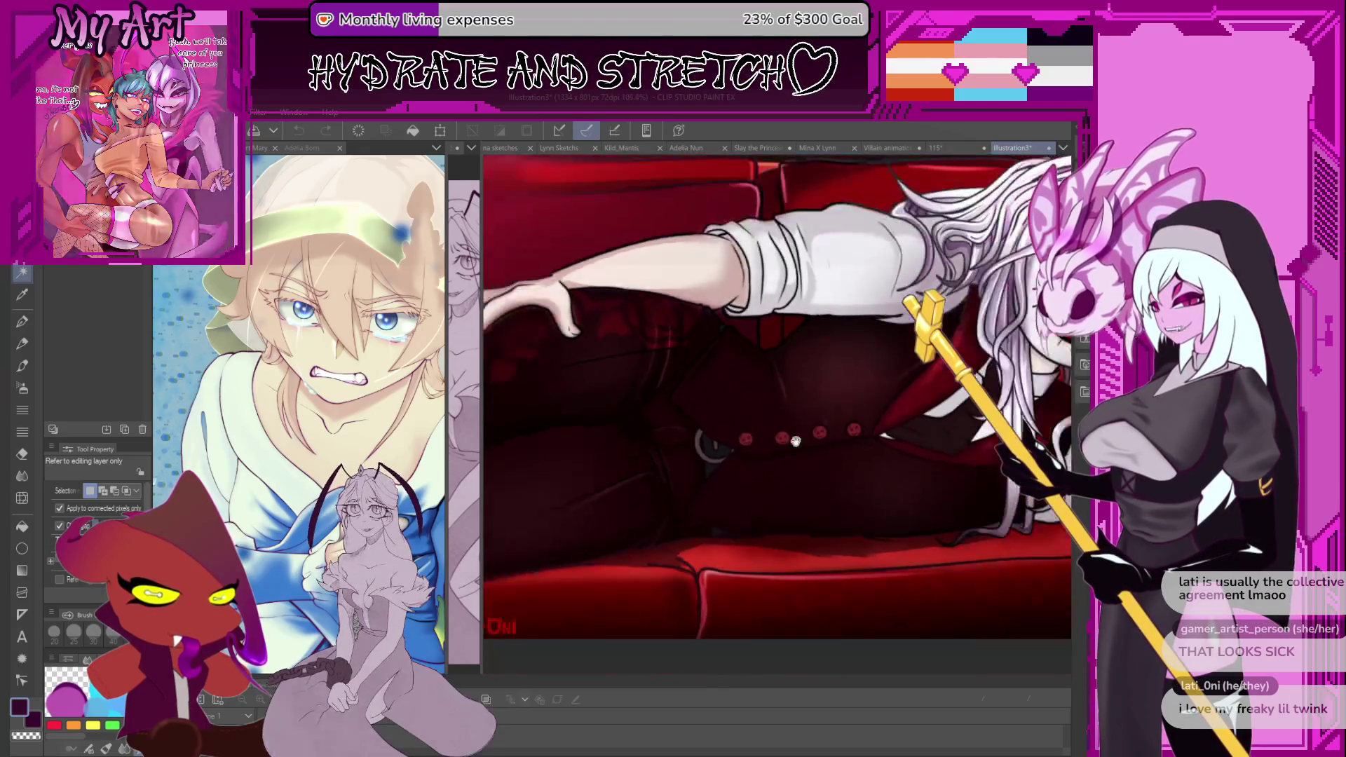
scroll(748, 443, down, 2)
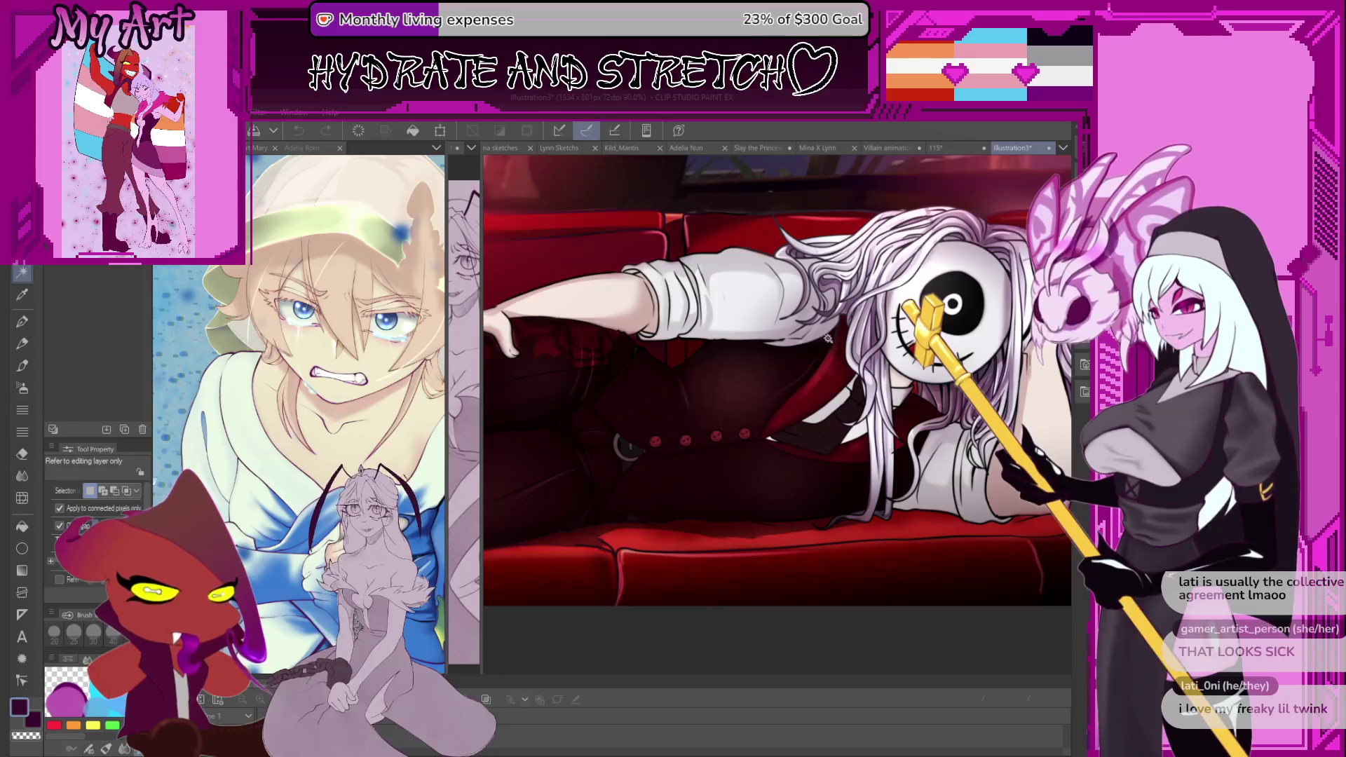
drag(641, 432, 802, 406)
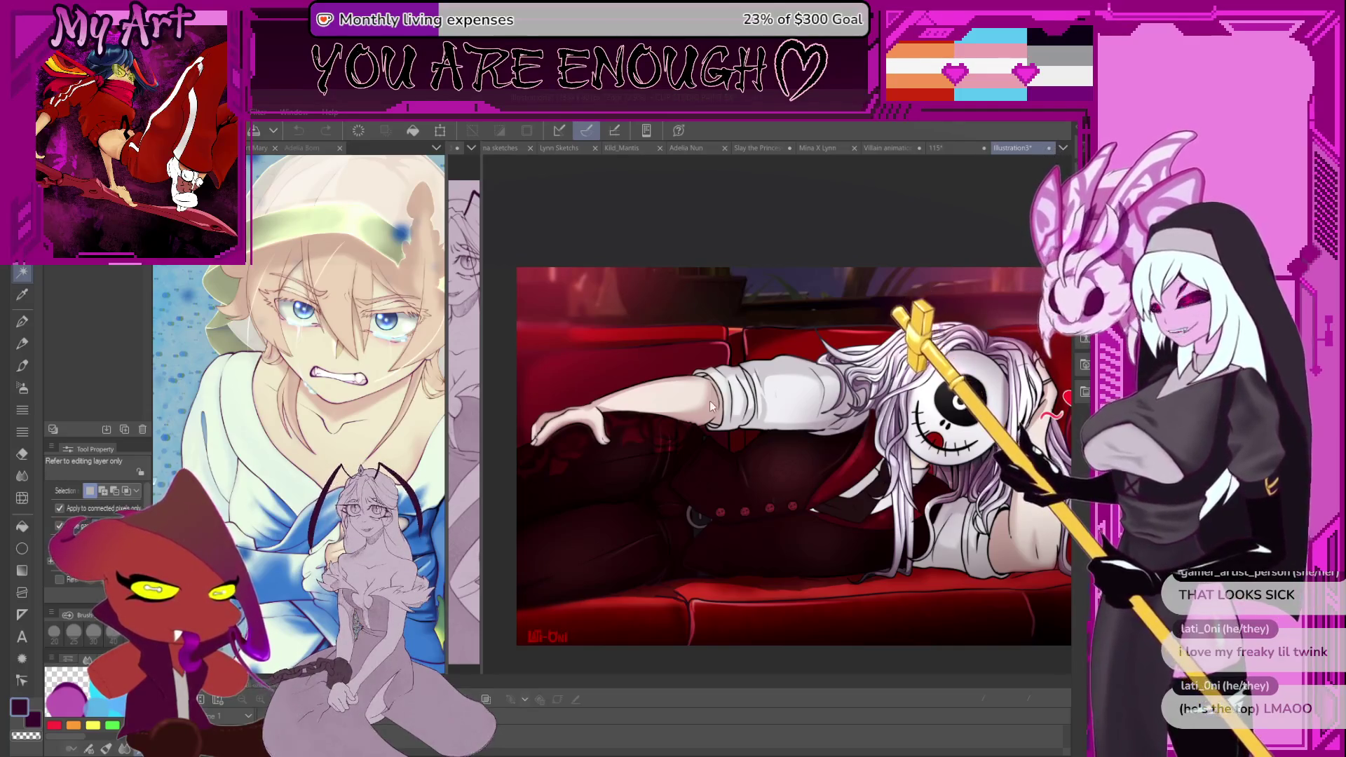
key(ctrl+w)
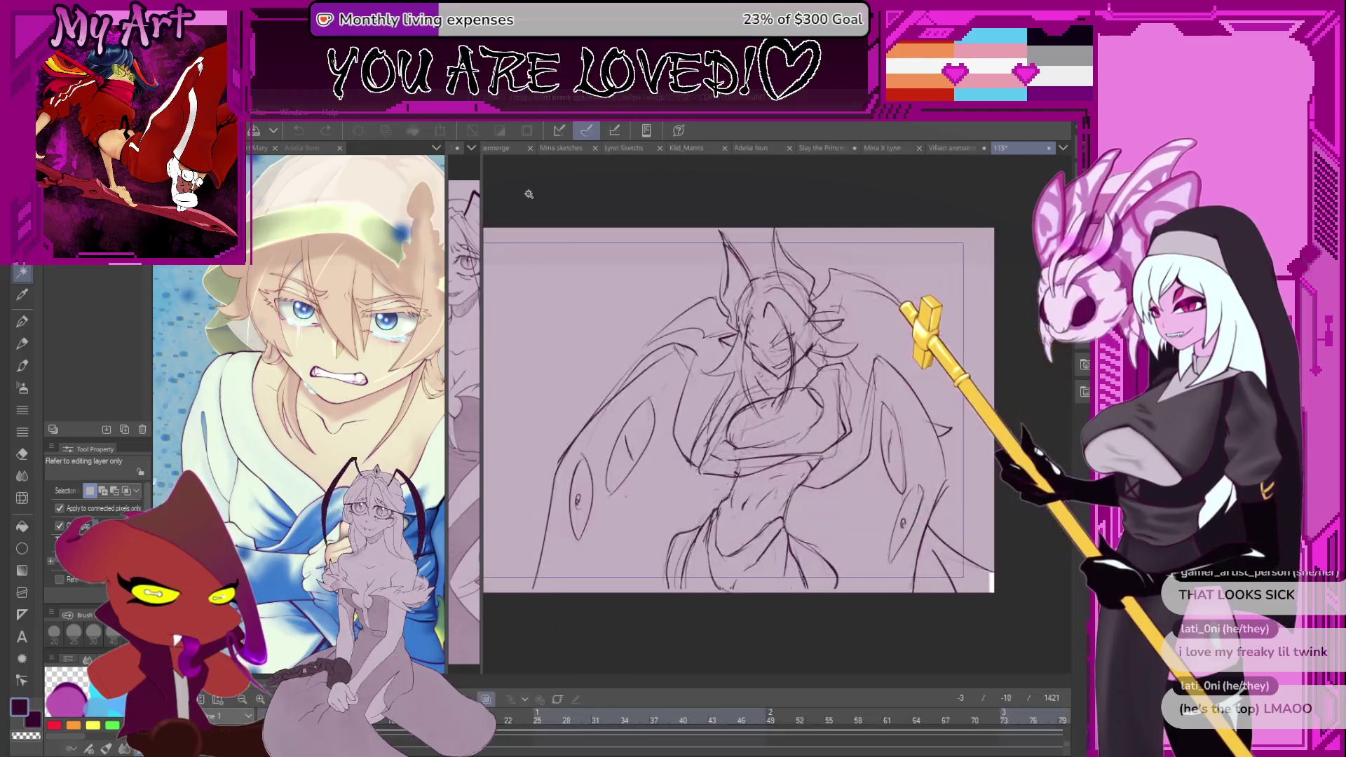
Widen the princess drawing and the blonde reference pane, then return to Toon Boom Harmony.
drag(482, 203, 950, 313)
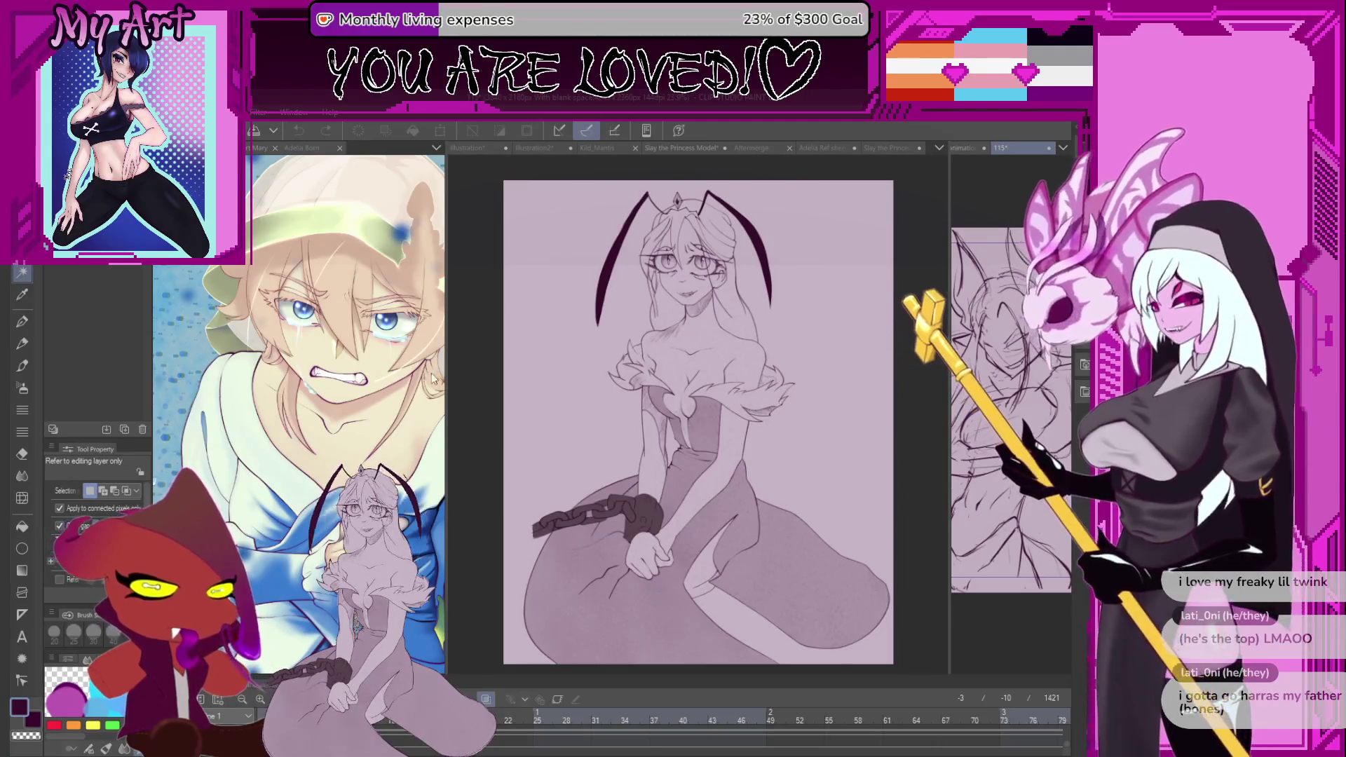
drag(446, 424, 643, 429)
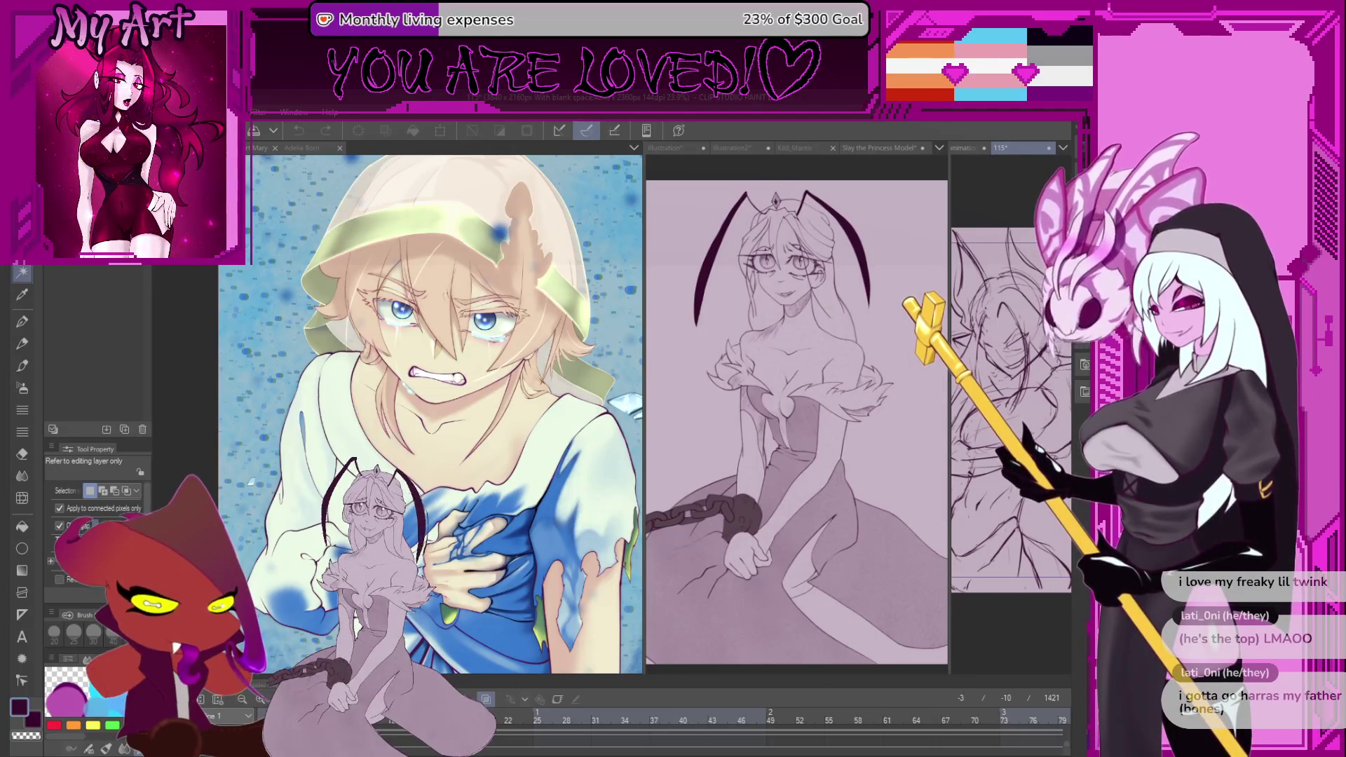
key(alt+Tab)
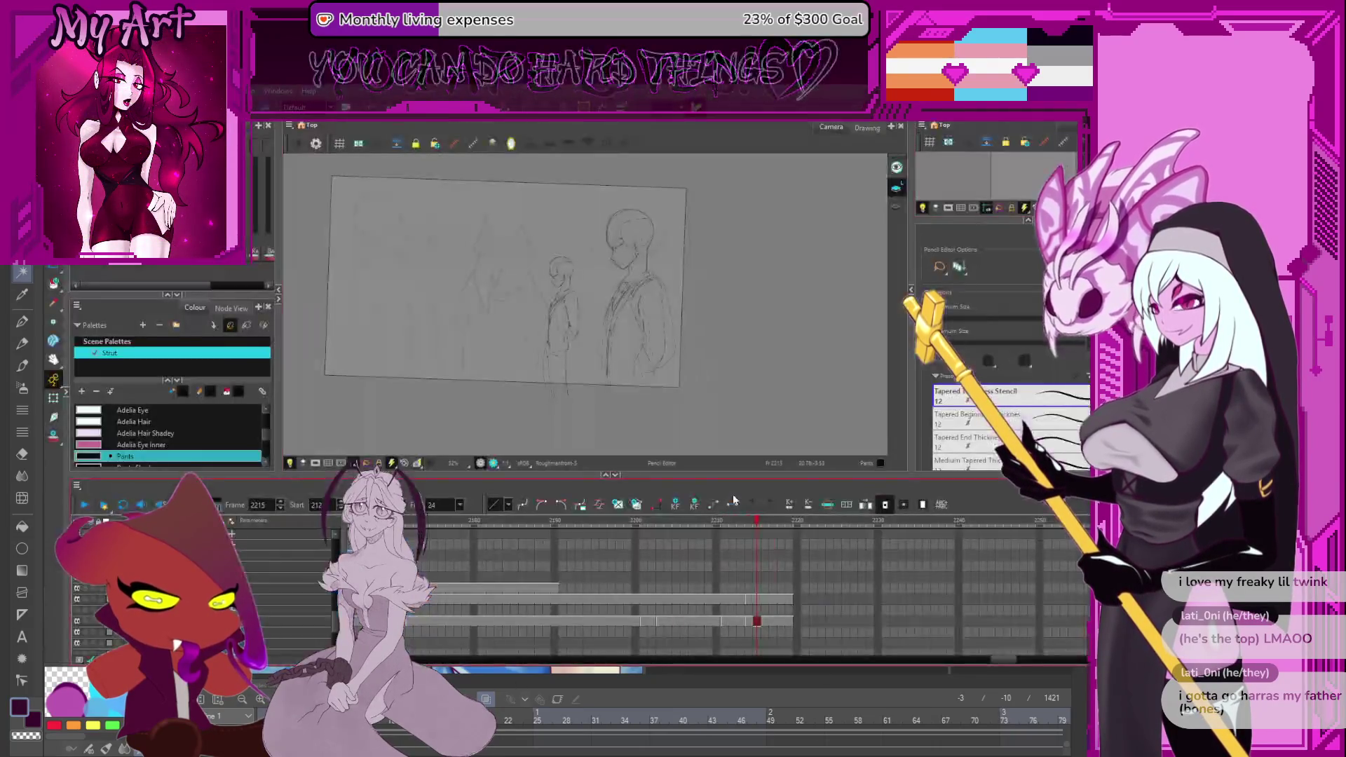
Select the body drawing at frame 2215, zoom in and tilt the canvas about 30° toward the arm.
click(756, 598)
scroll(654, 328, up, 4)
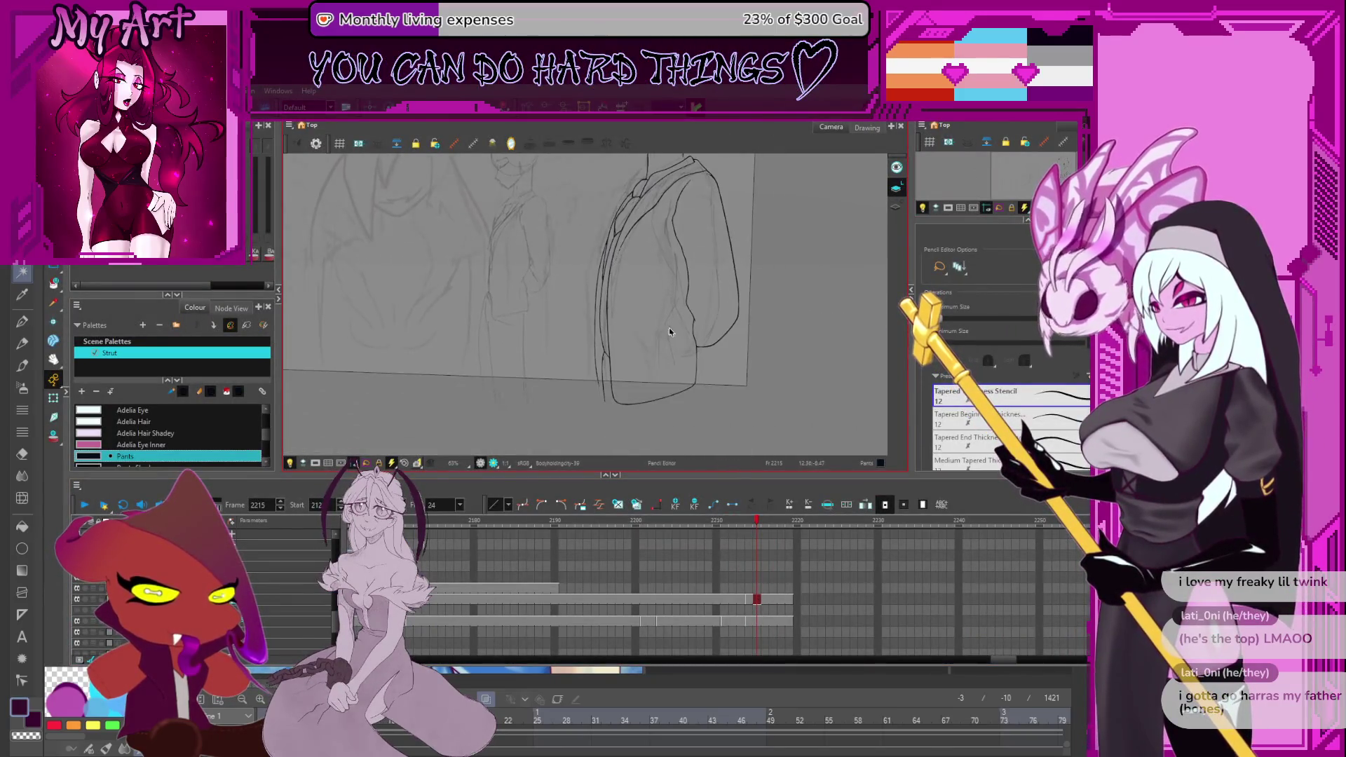
scroll(640, 339, up, 3)
mouse_move(667, 322)
mouse_down()
mouse_move(674, 376)
mouse_move(601, 360)
mouse_up()
mouse_move(541, 400)
mouse_down()
mouse_move(552, 368)
mouse_move(589, 364)
mouse_move(495, 393)
mouse_move(596, 279)
mouse_up()
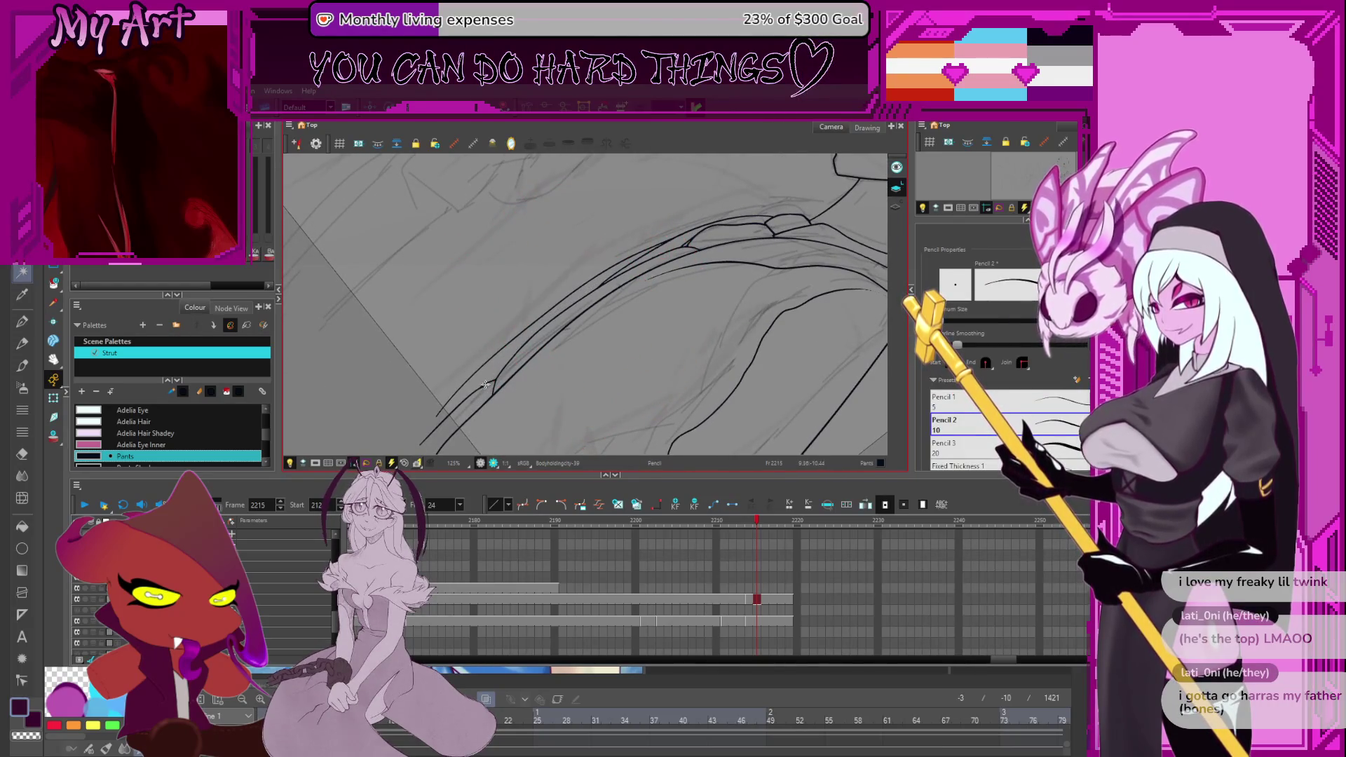
Ink two dark line strokes along the suited figure's arm.
drag(495, 368, 607, 281)
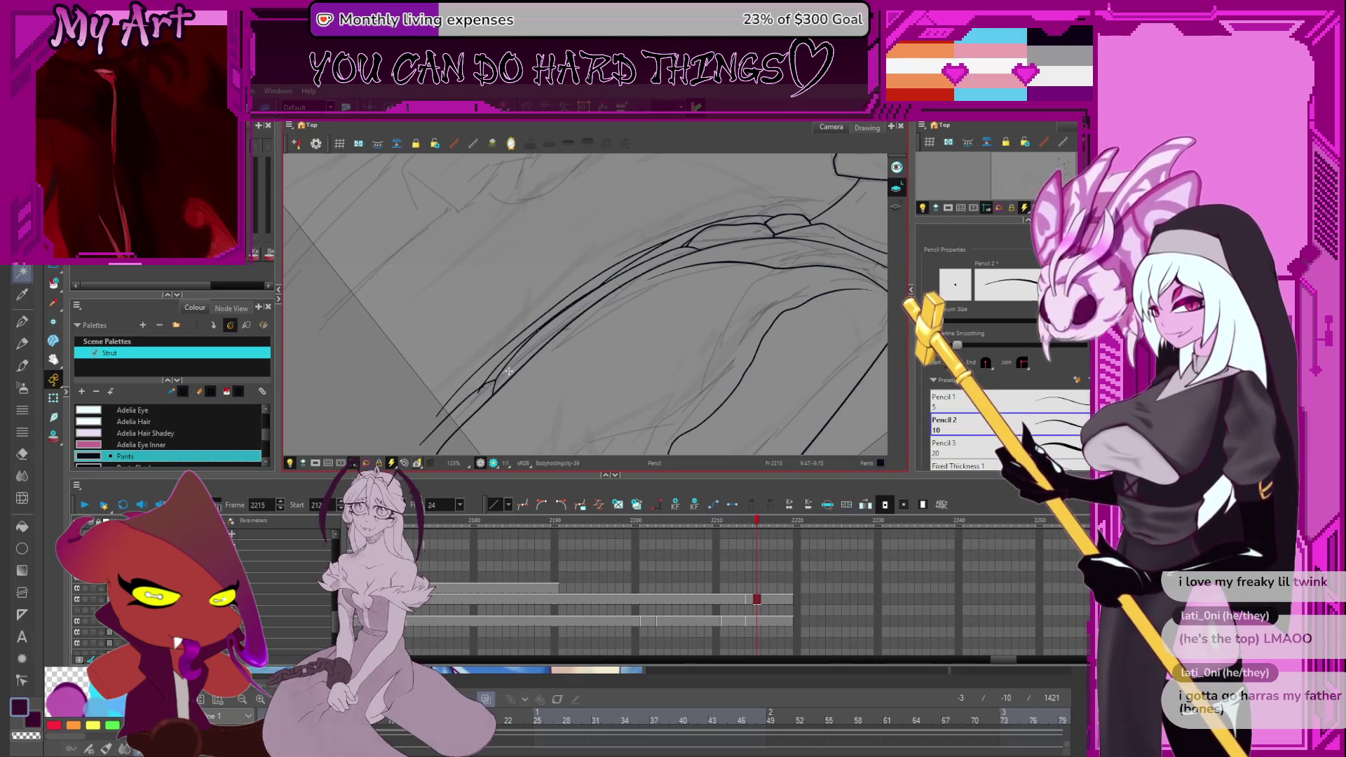
mouse_move(542, 330)
mouse_down()
mouse_move(570, 327)
mouse_move(536, 350)
mouse_up()
drag(493, 394, 594, 299)
key(alt+q)
scroll(617, 283, up, 2)
Select the new arm strokes for contour editing.
click(637, 276)
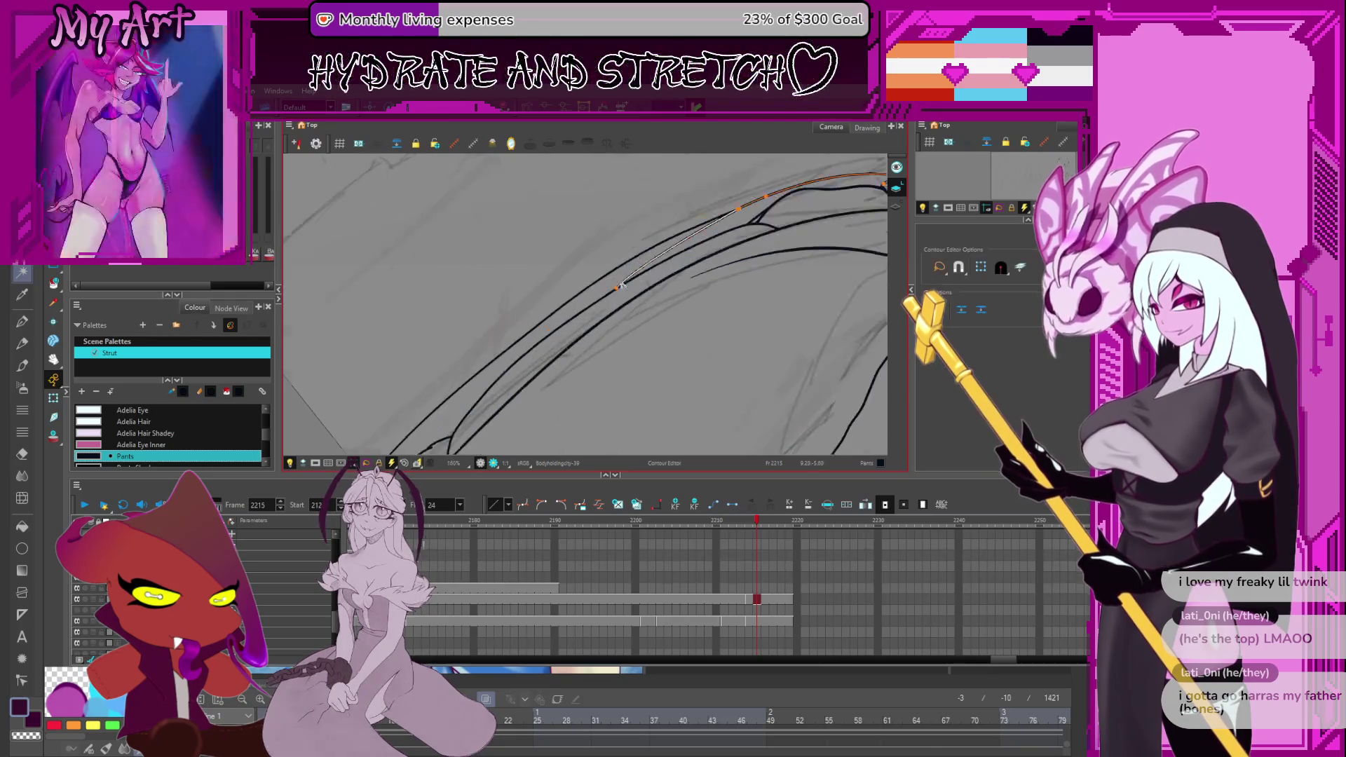
click(638, 276)
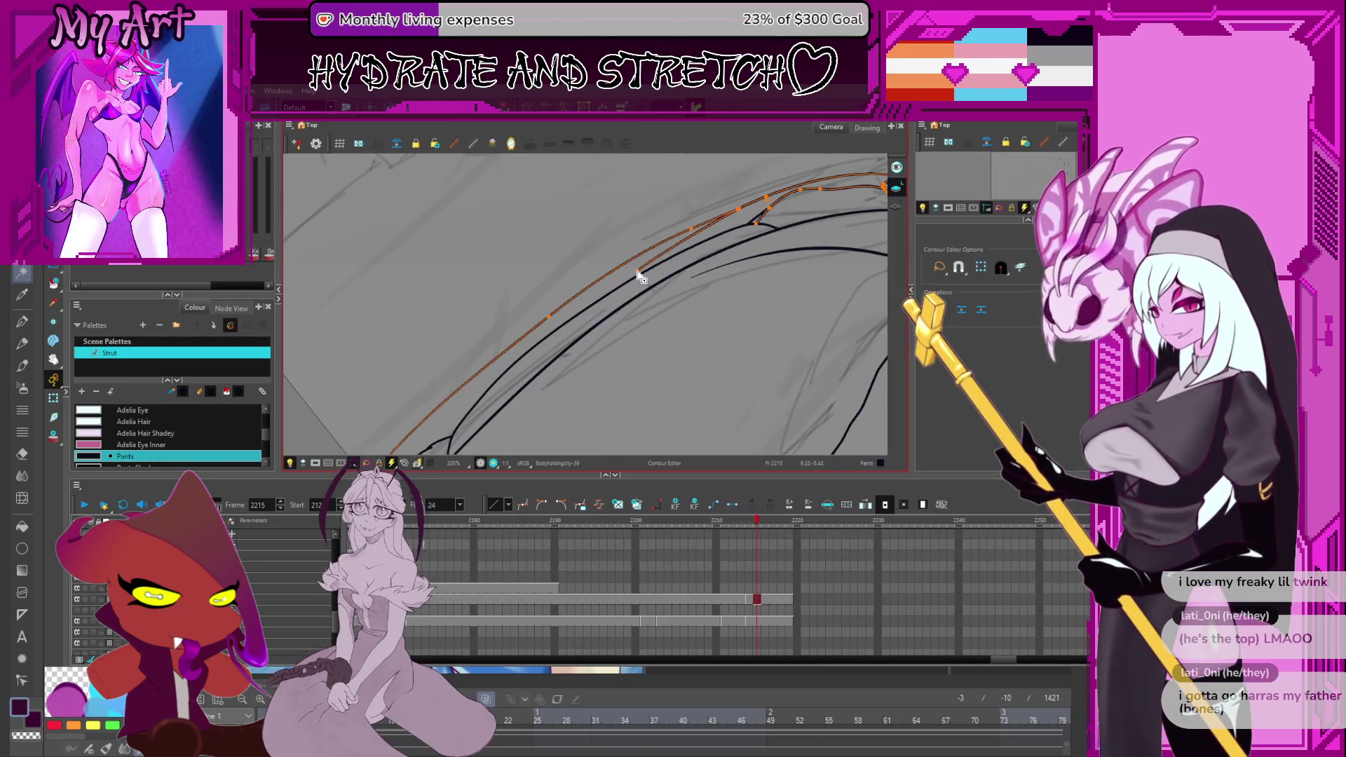
click(532, 340)
click(667, 257)
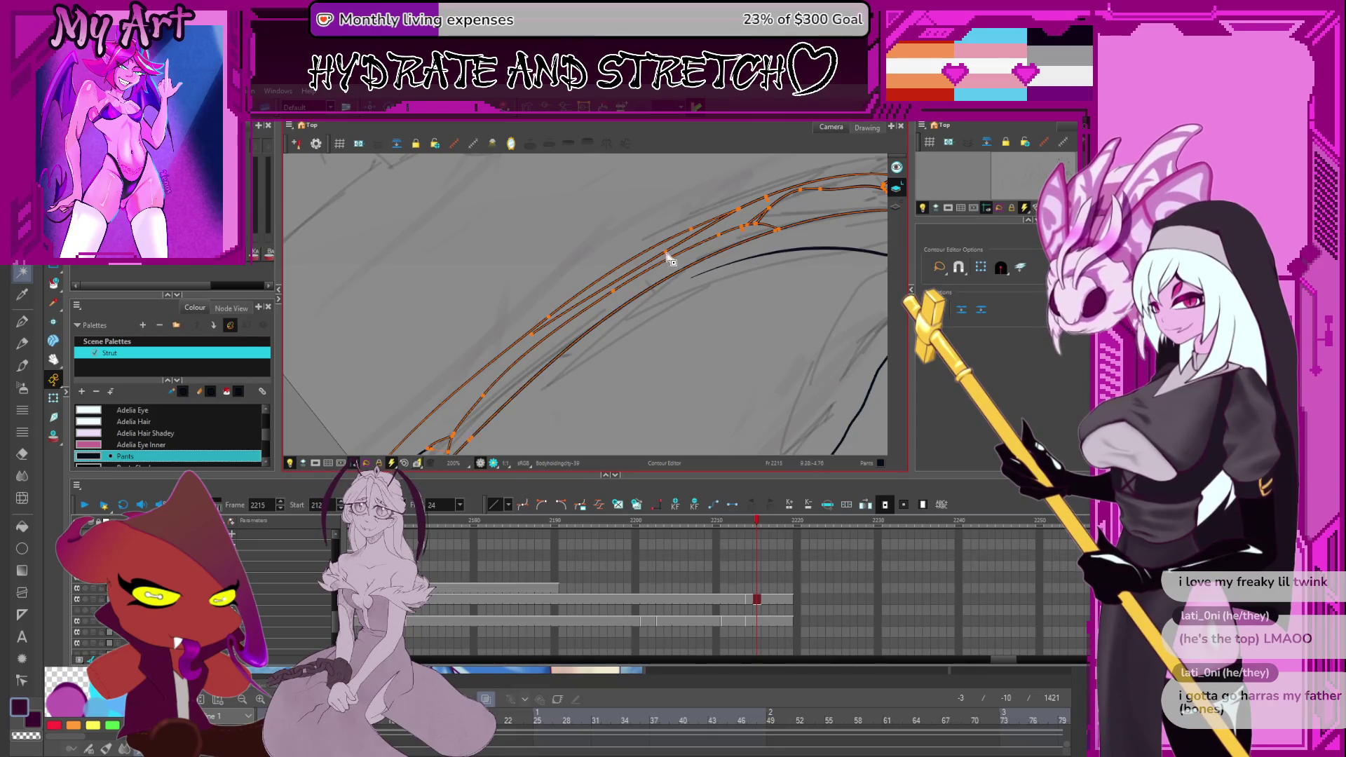
drag(577, 297, 654, 241)
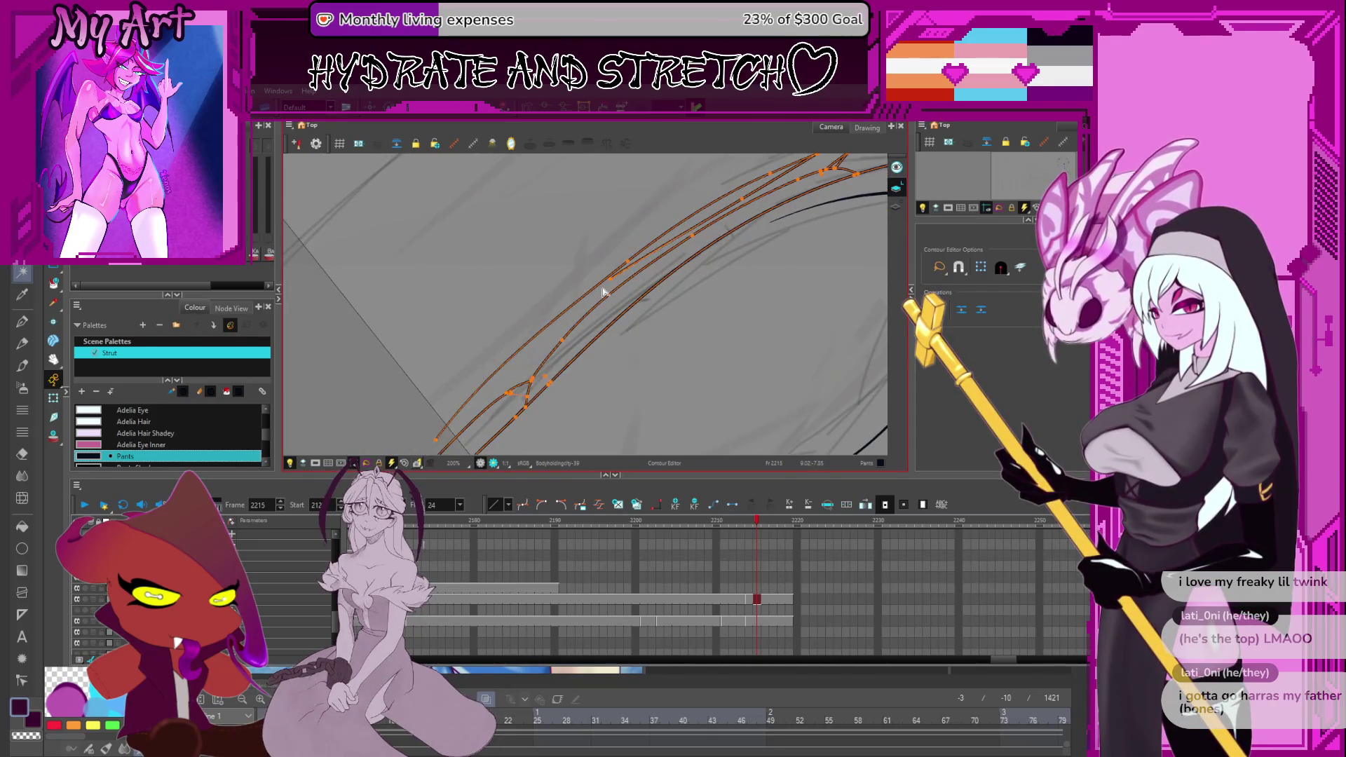
click(529, 365)
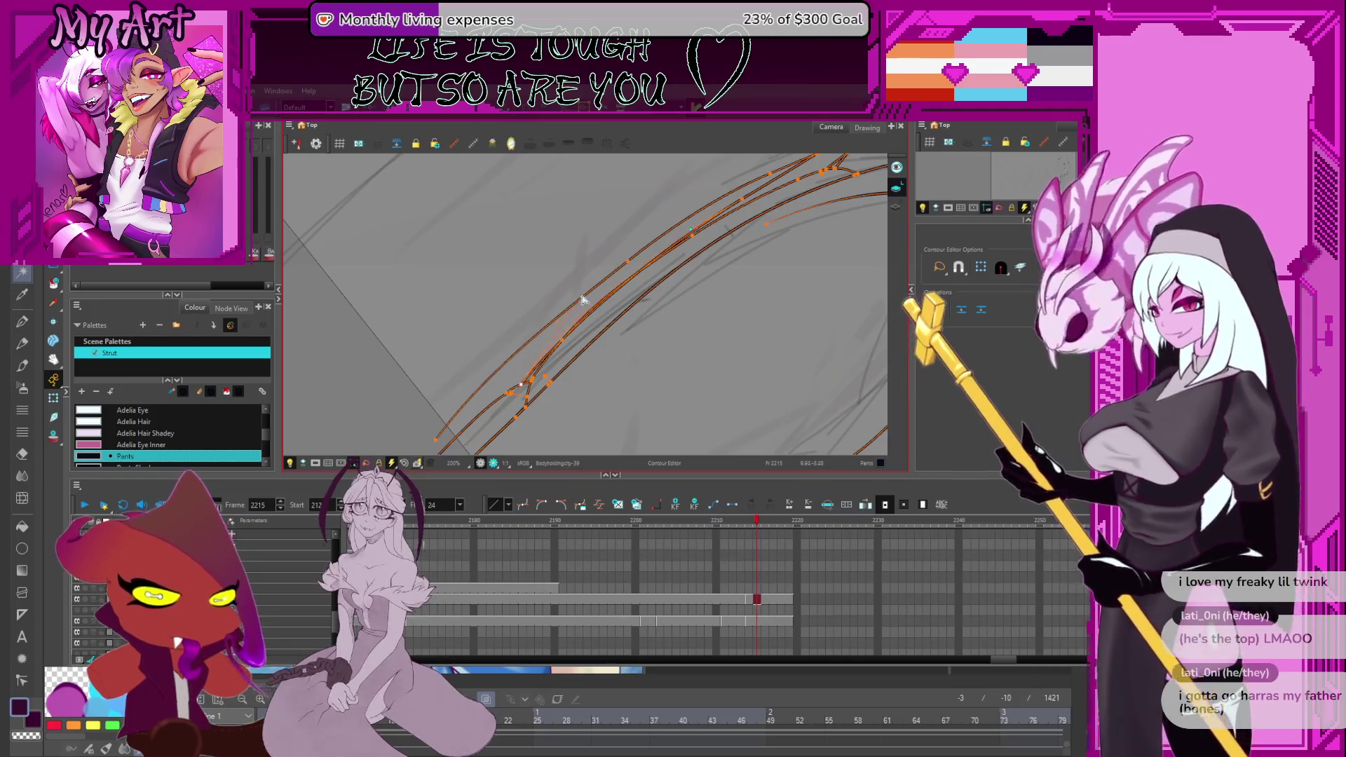
Pull the thin stroke's lower end down-left, then rotate the view back toward upright.
drag(601, 279, 604, 288)
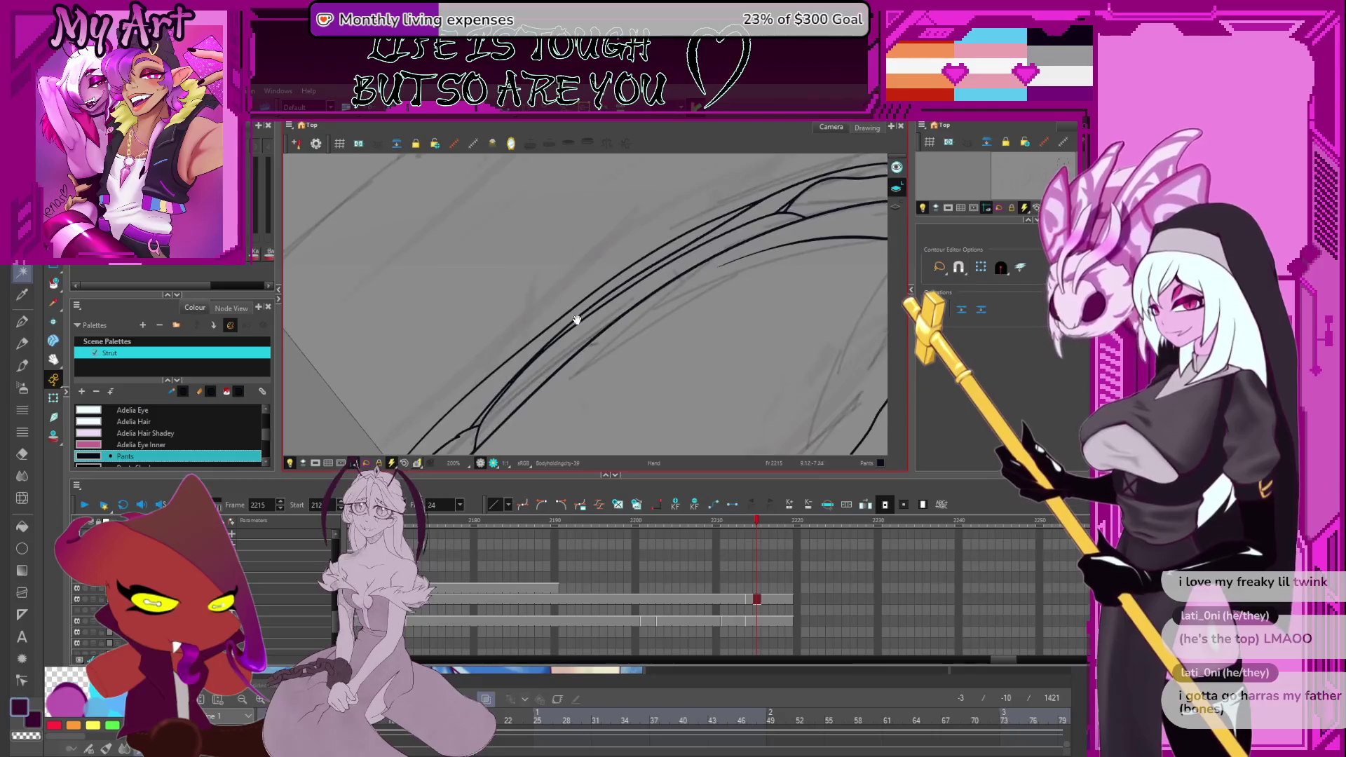
drag(529, 379, 501, 400)
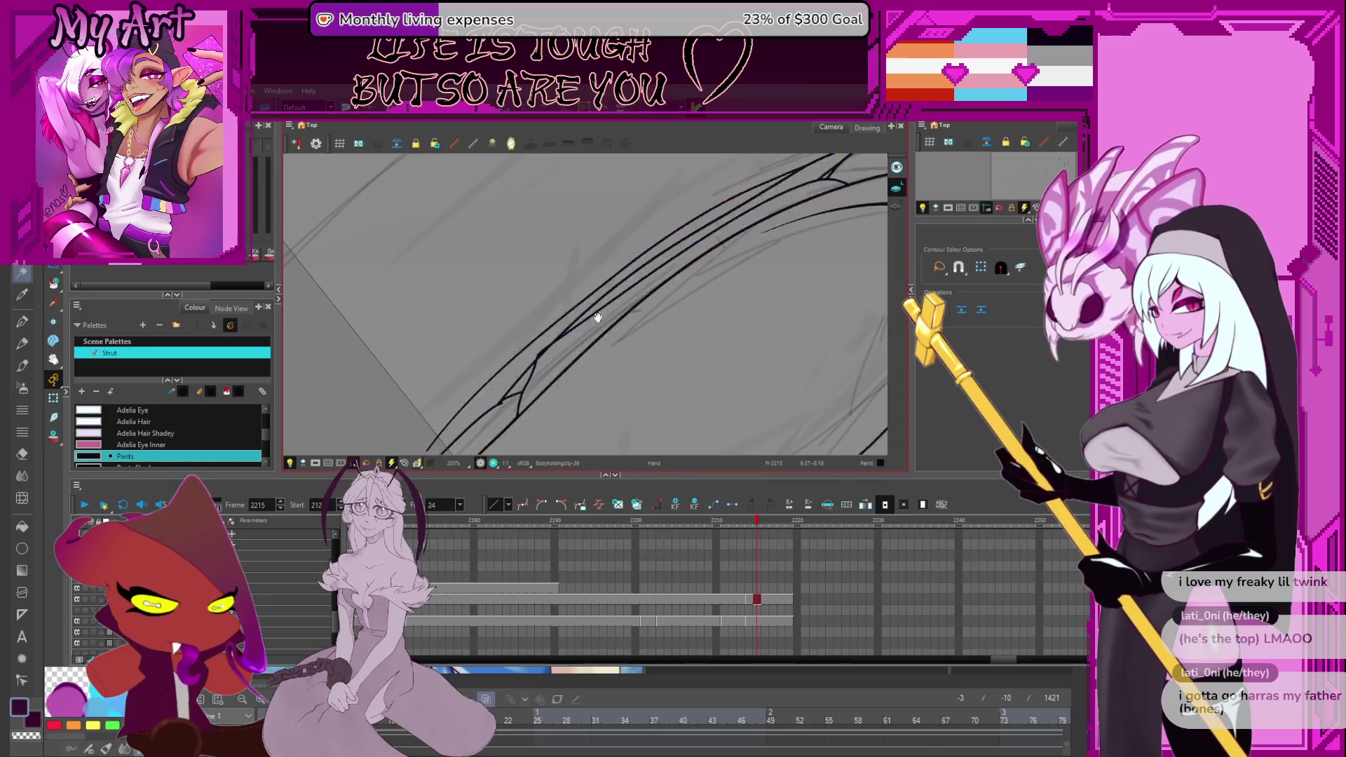
mouse_move(617, 322)
mouse_down()
mouse_move(666, 308)
mouse_move(701, 259)
mouse_move(658, 337)
mouse_move(676, 253)
mouse_move(628, 300)
mouse_move(640, 351)
mouse_up()
scroll(700, 258, down, 5)
Bring the suited figure into view and delete the stray long vertical stroke.
mouse_move(655, 406)
mouse_down()
mouse_move(612, 382)
mouse_move(616, 325)
mouse_up()
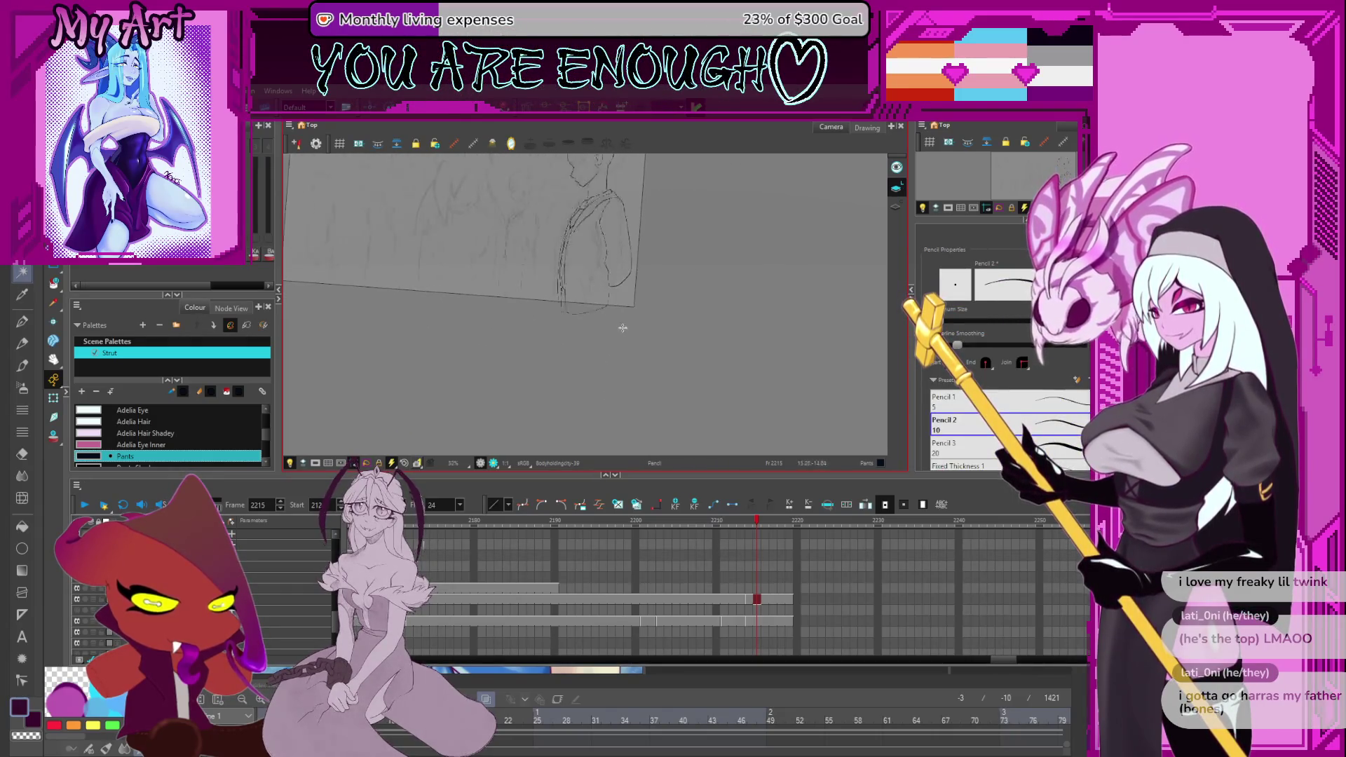
scroll(609, 330, down, 3)
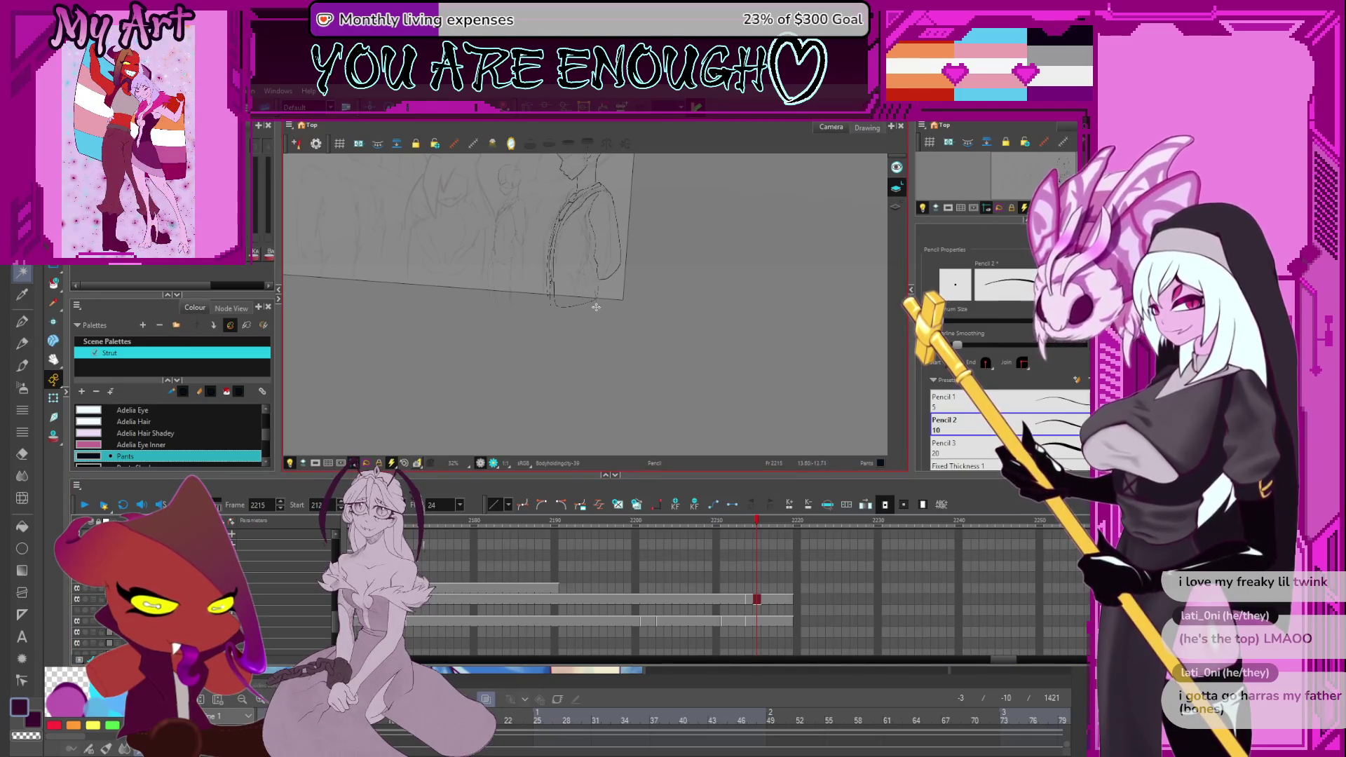
drag(593, 406, 545, 396)
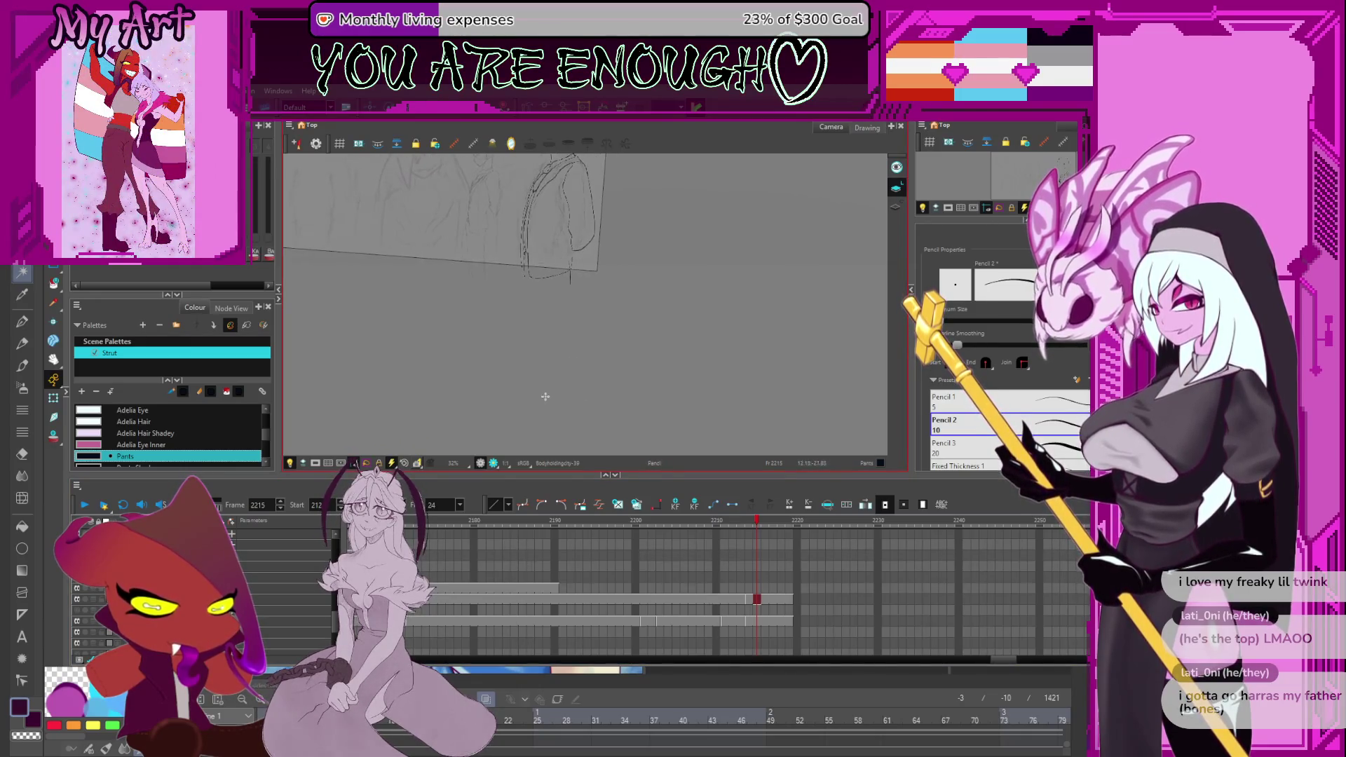
key(alt+q)
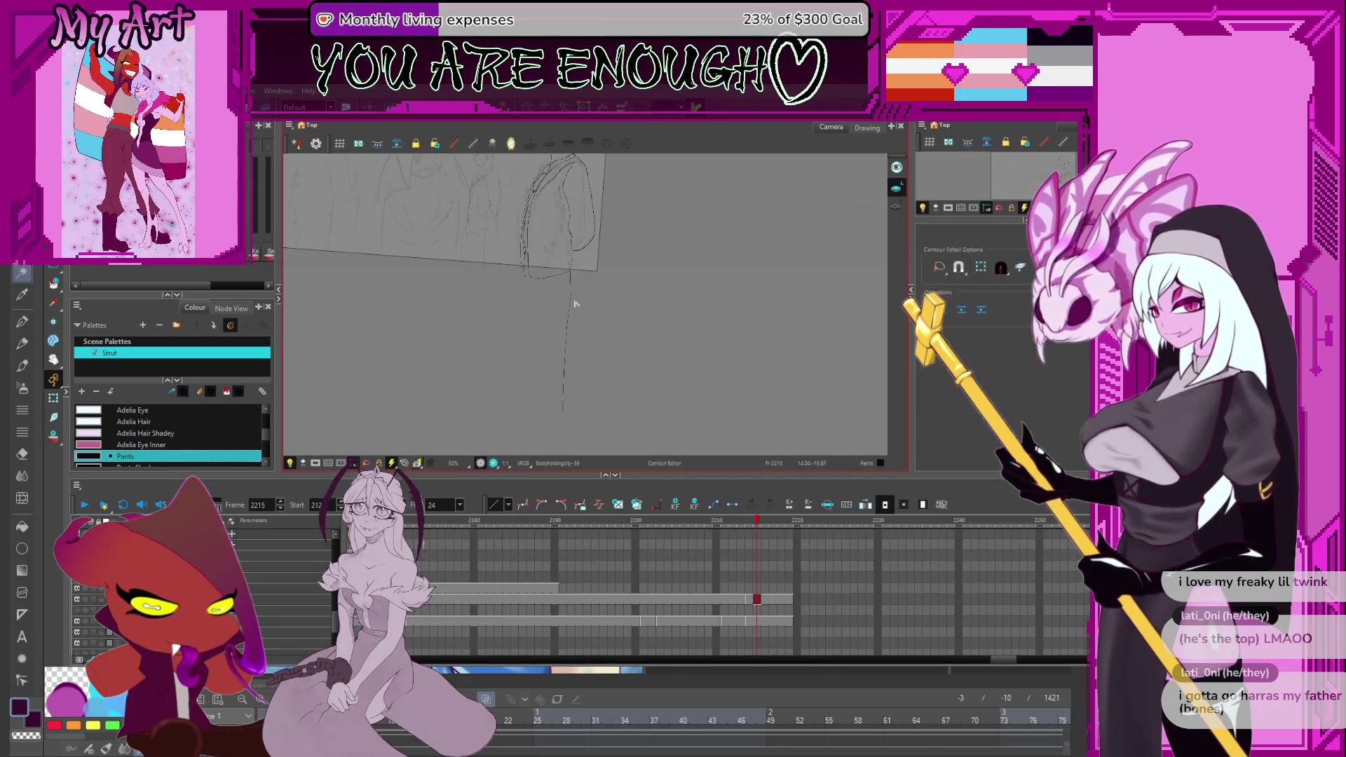
scroll(571, 310, up, 3)
click(550, 256)
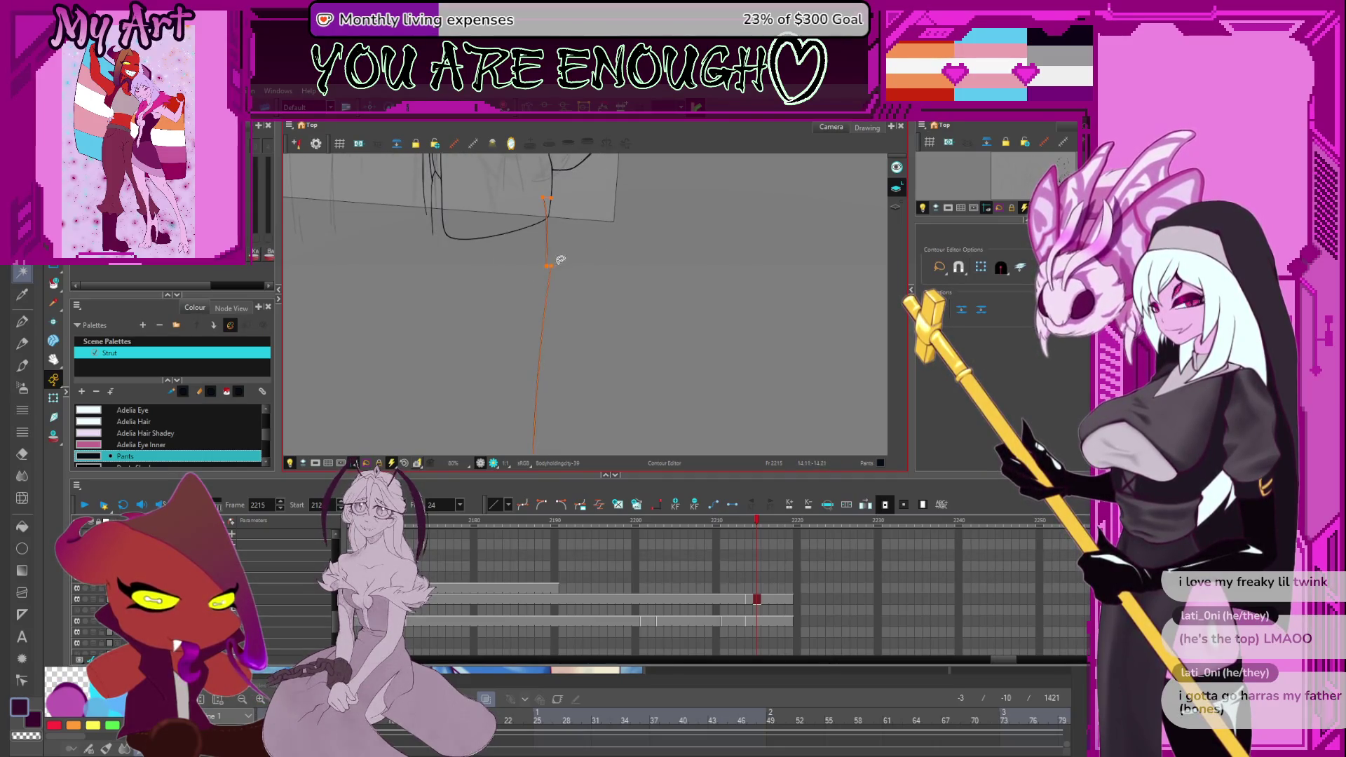
key(Delete)
scroll(563, 270, down, 3)
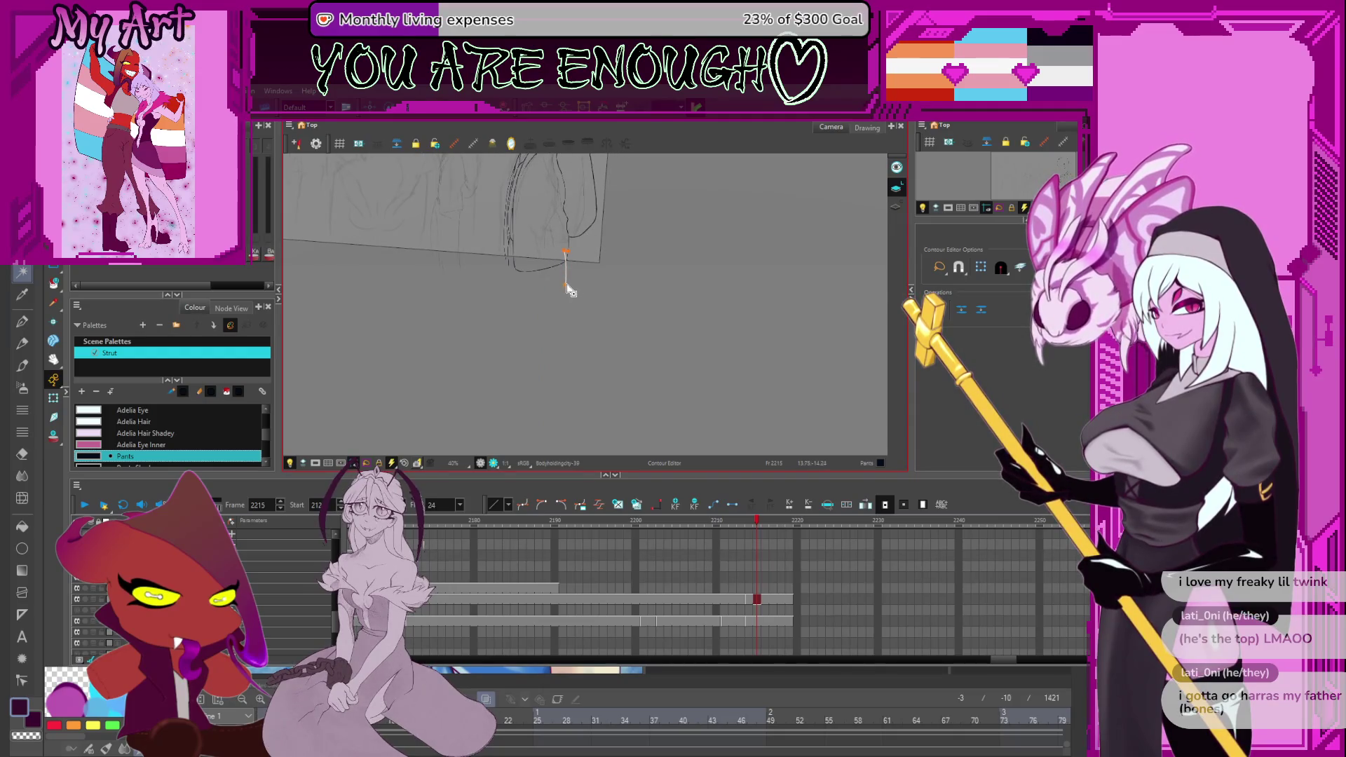
Extend the vertical leg stroke further down.
mouse_move(565, 301)
mouse_down()
mouse_move(600, 280)
mouse_move(613, 311)
mouse_up()
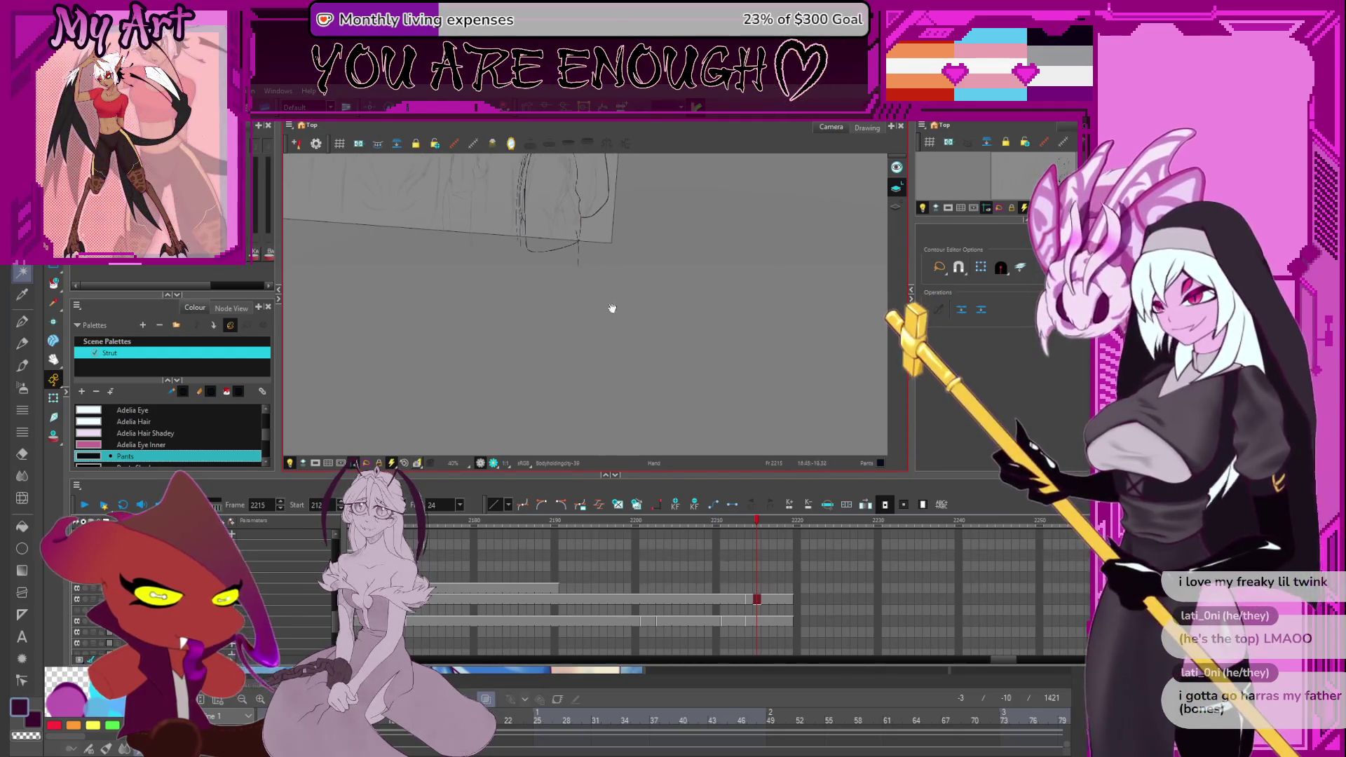
scroll(581, 267, up, 1)
click(576, 264)
drag(571, 377, 563, 433)
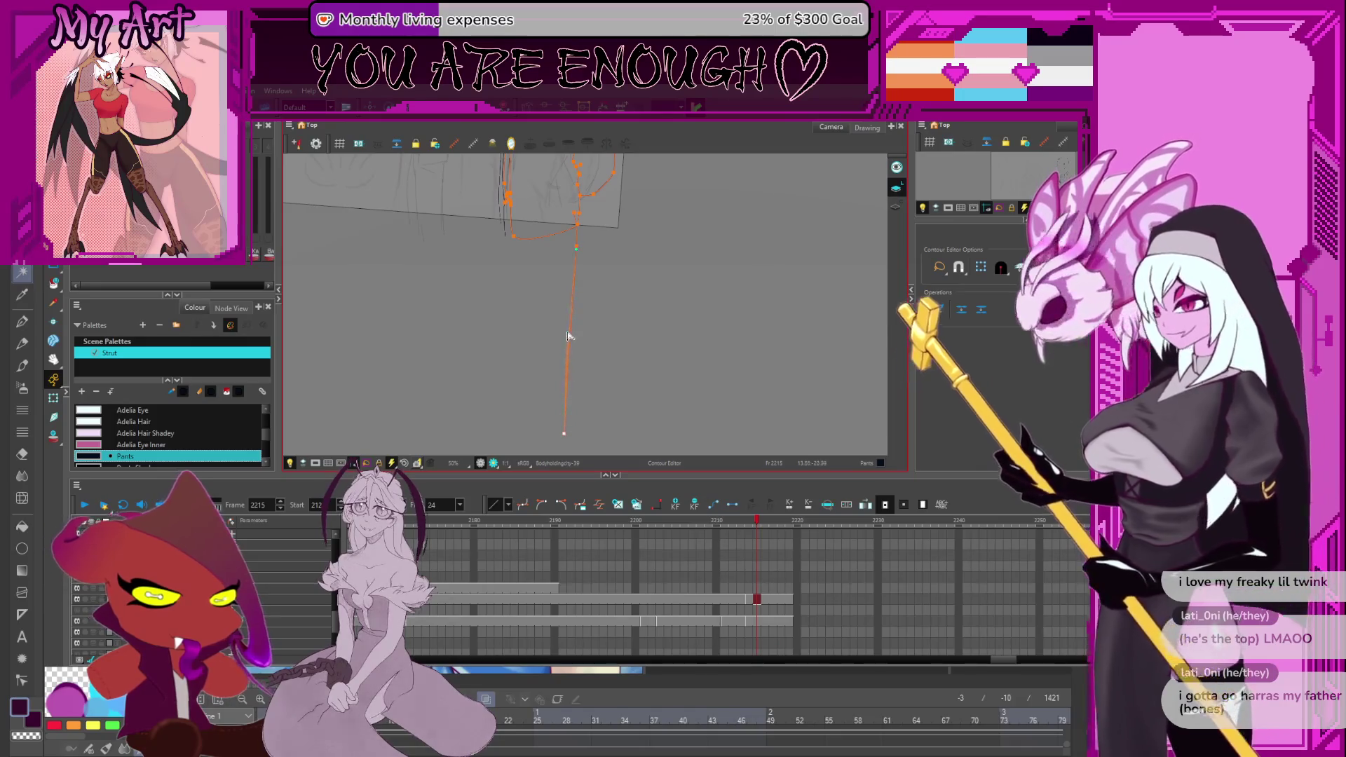
click(576, 258)
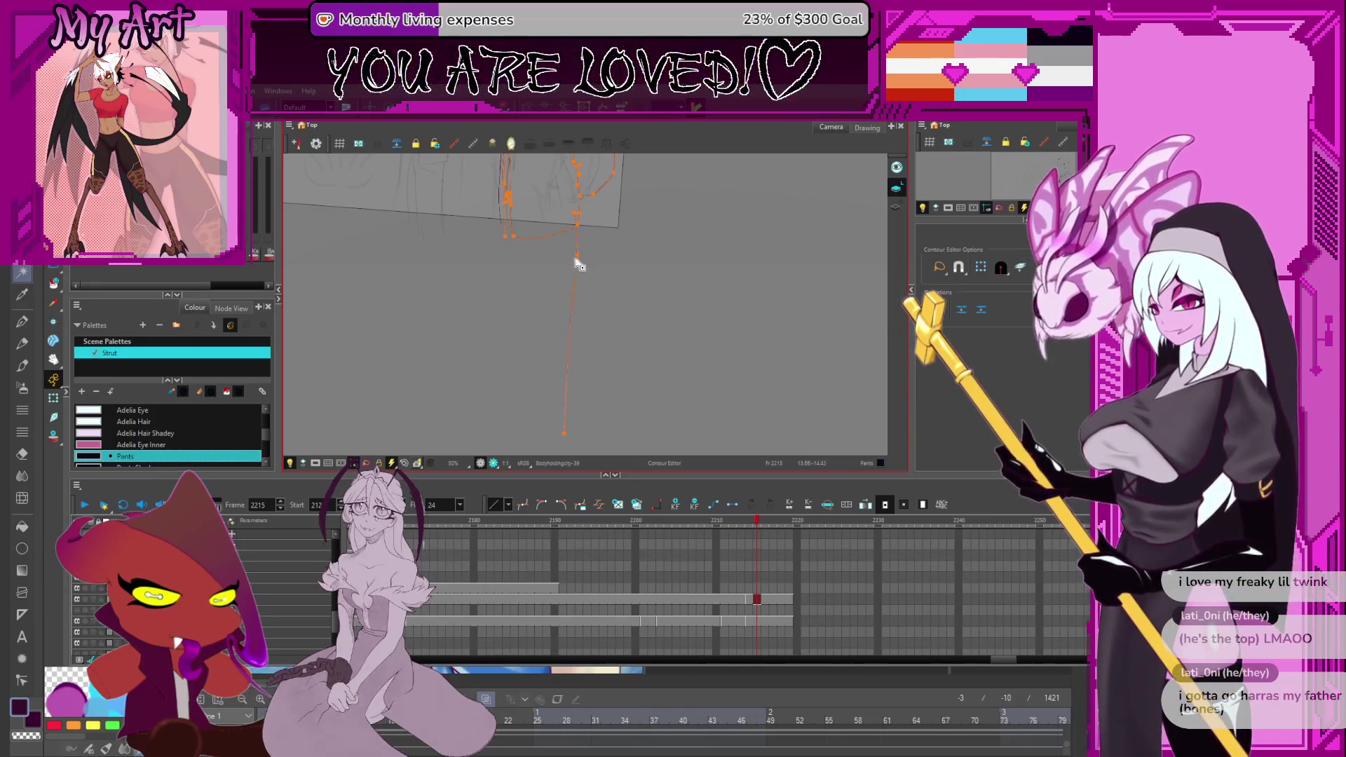
scroll(570, 322, down, 1)
click(573, 412)
click(574, 412)
On the previous frame's drawing, pull the left pants contour's lower corner point down.
key(comma)
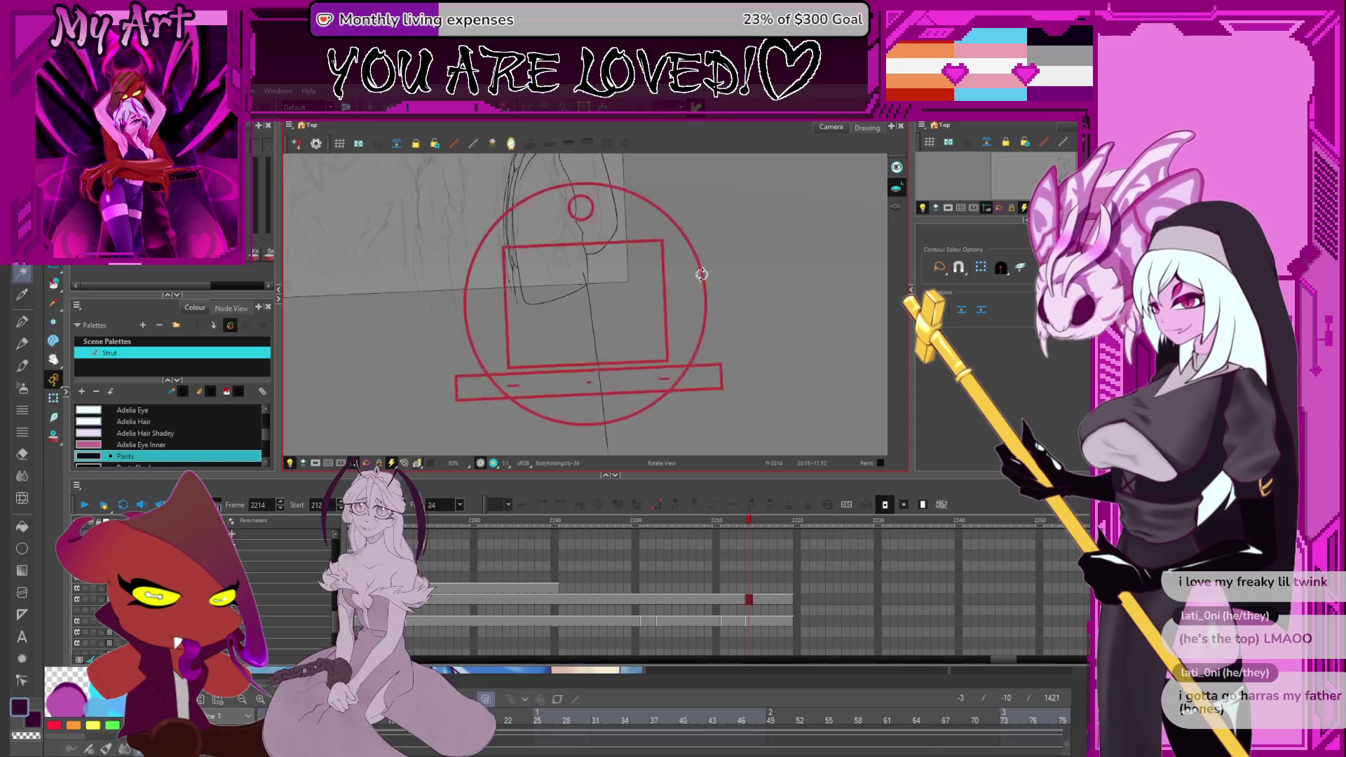
key(2)
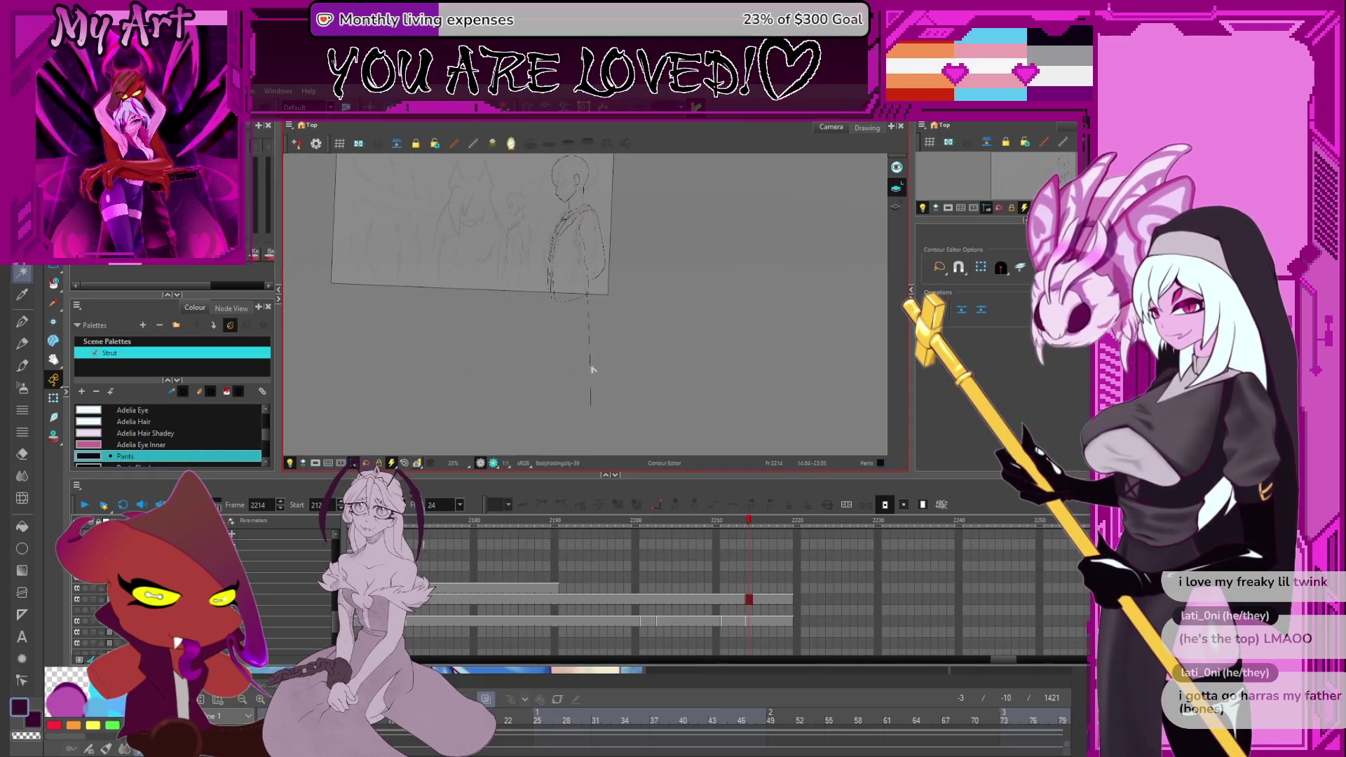
click(591, 343)
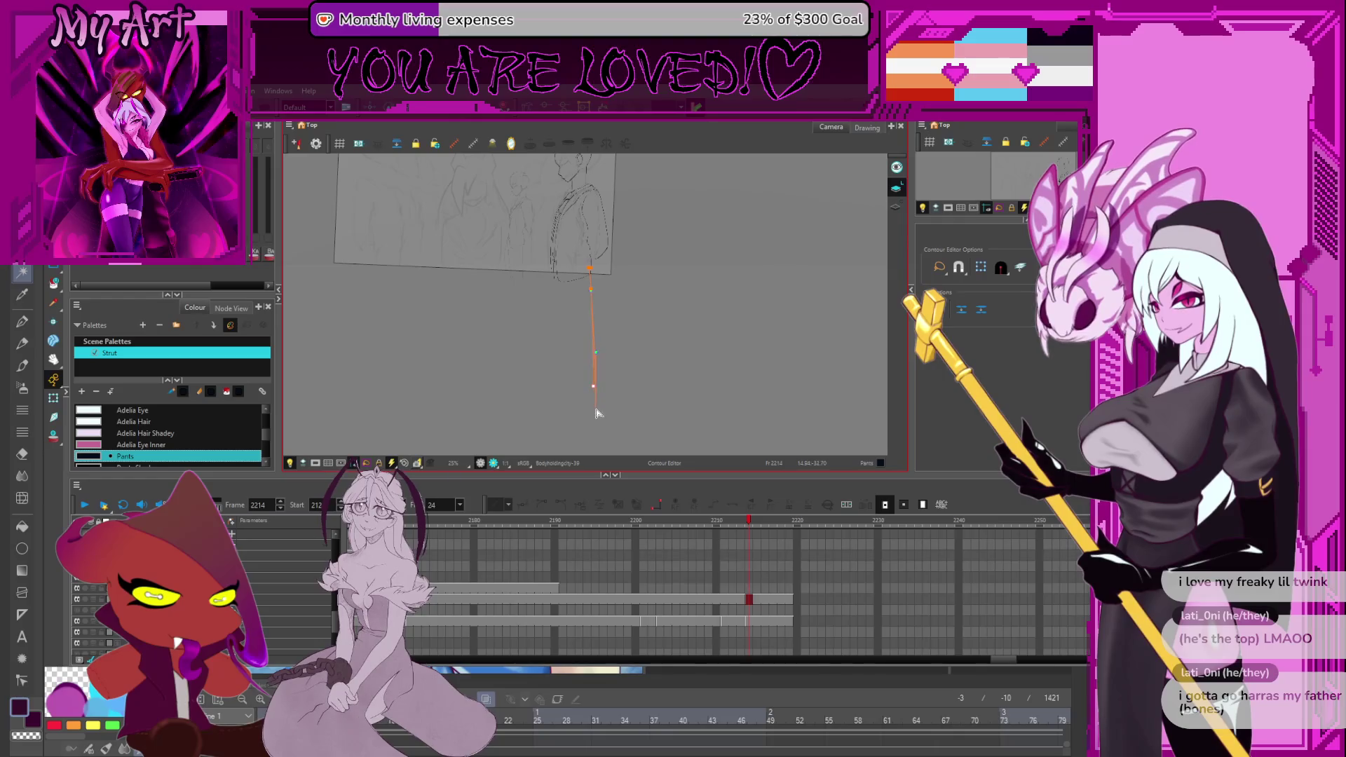
click(595, 409)
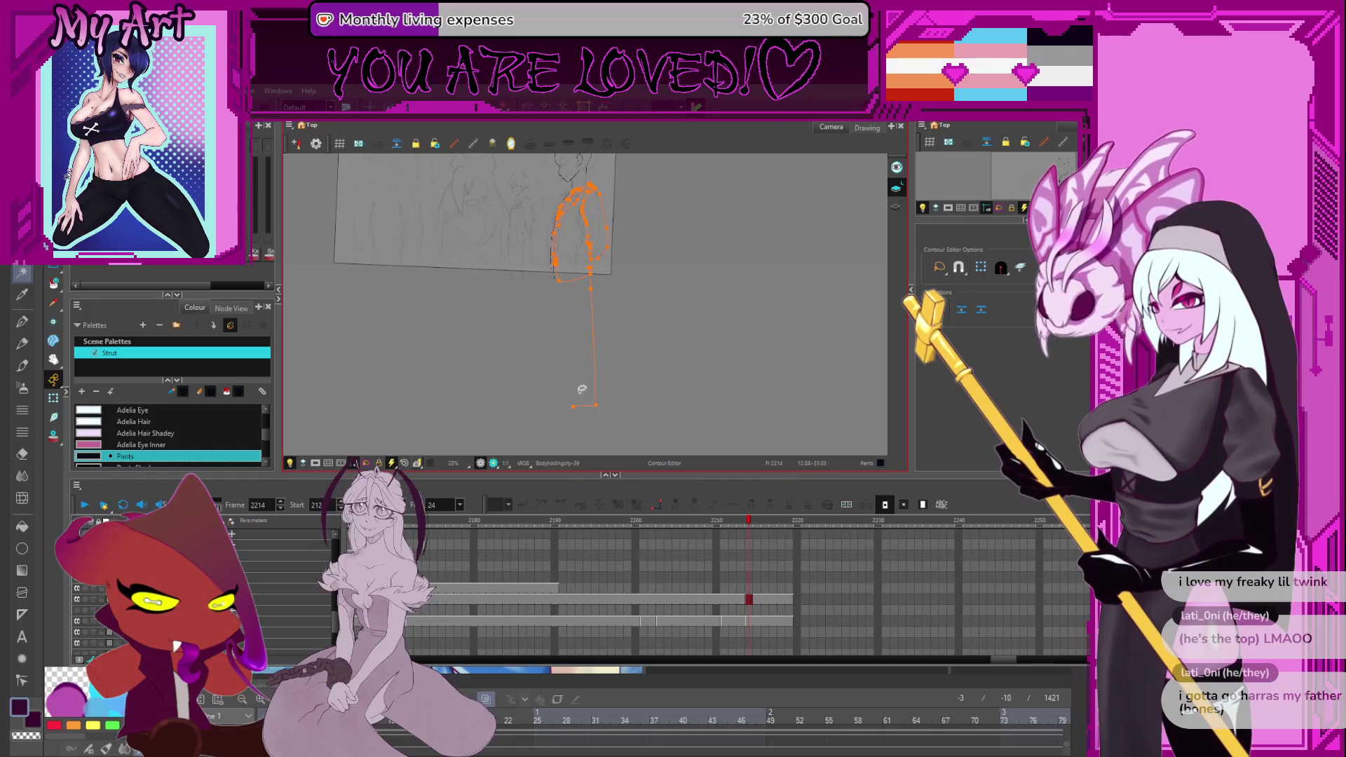
key(1)
key(1)
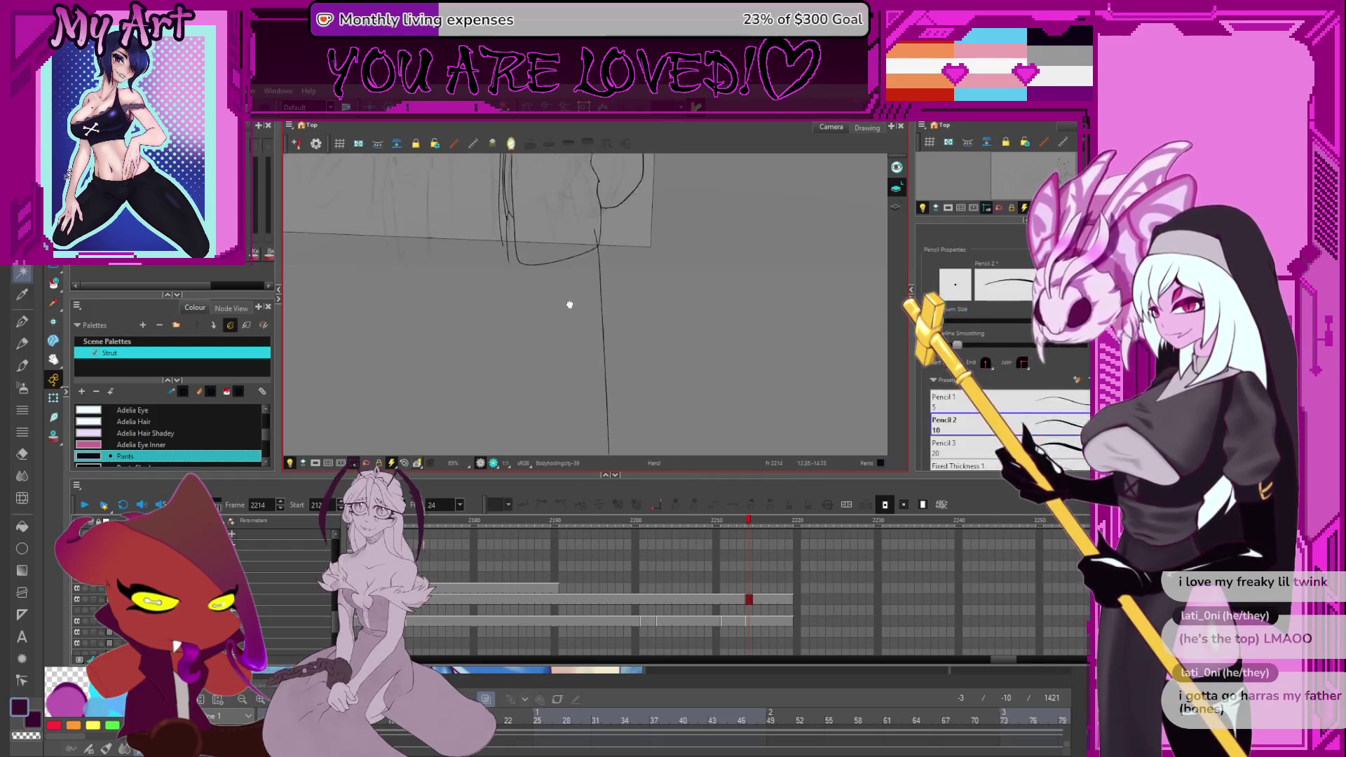
key(1)
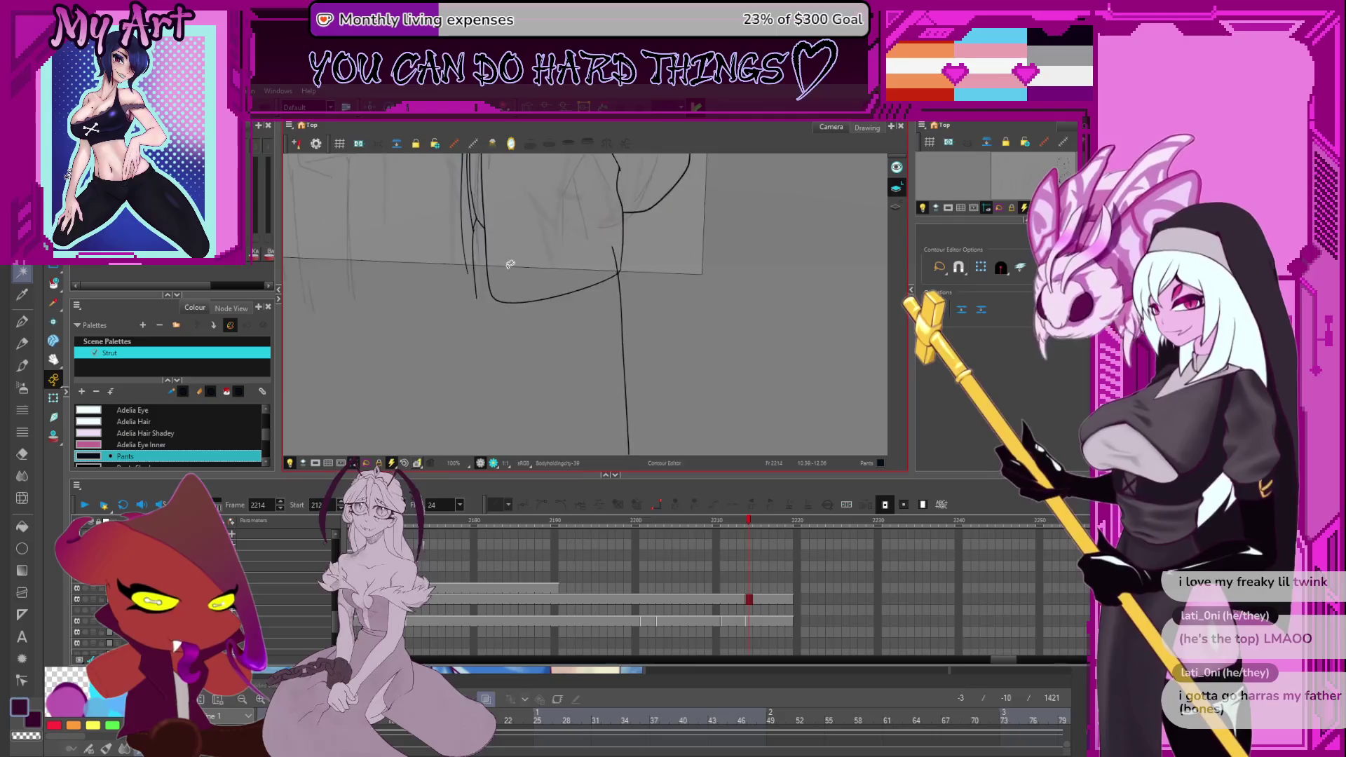
click(502, 329)
drag(501, 343, 505, 343)
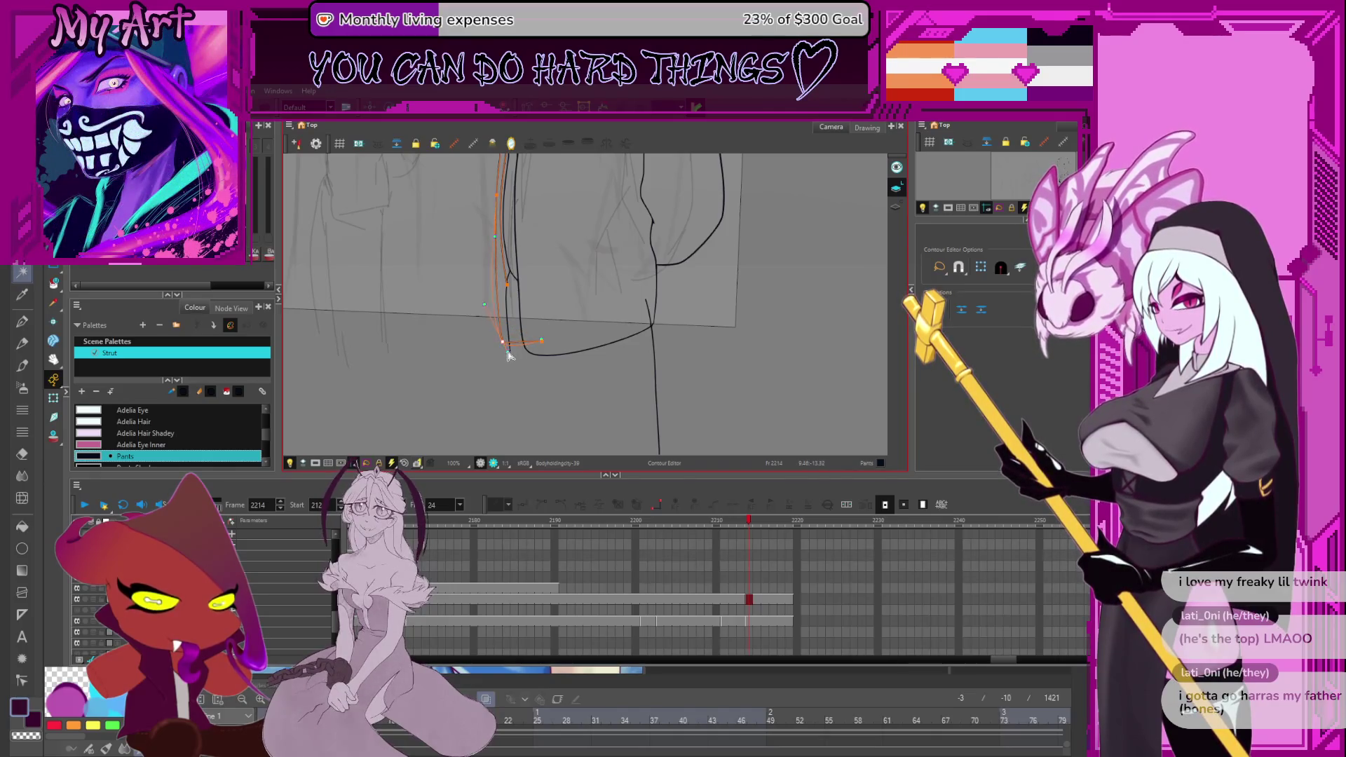
Select the lower curve and right leg line, and lower the right leg line's bottom point.
key(alt+t)
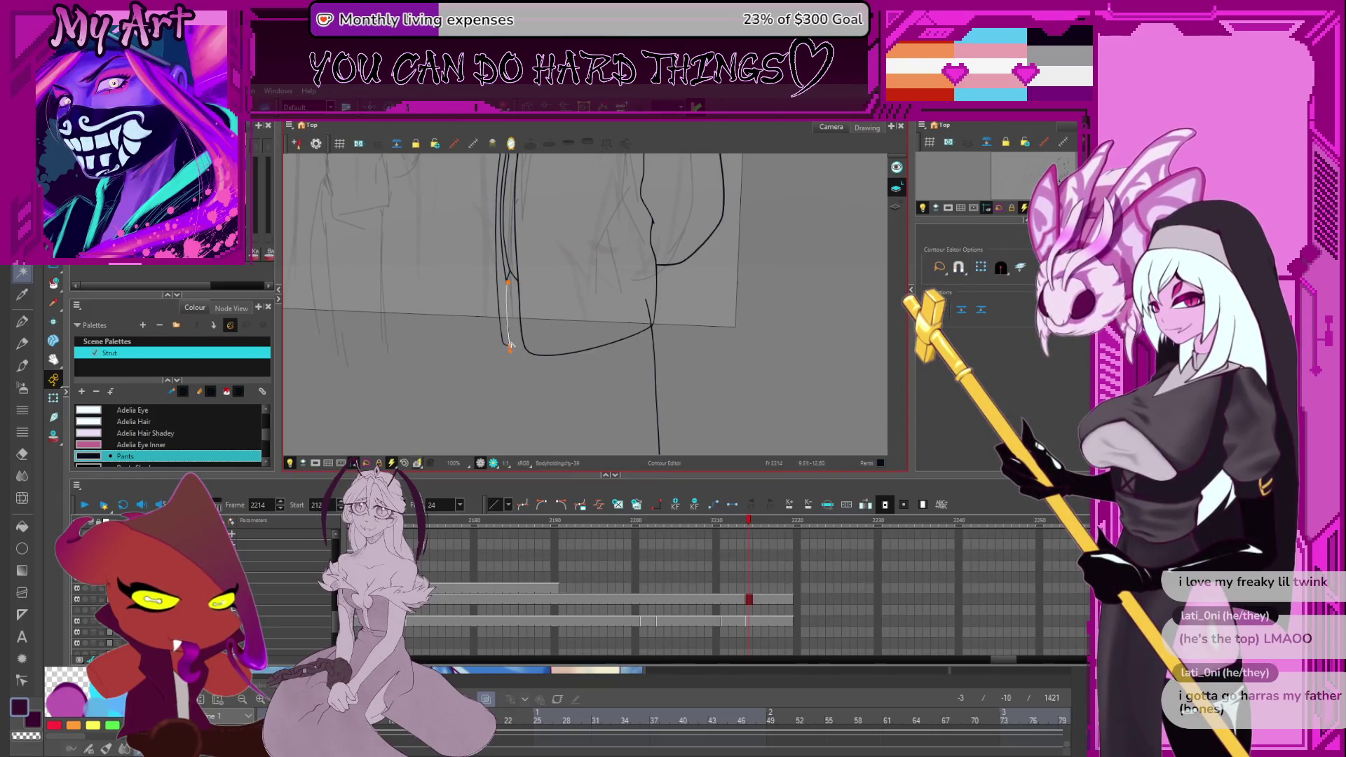
scroll(519, 276, down, 5)
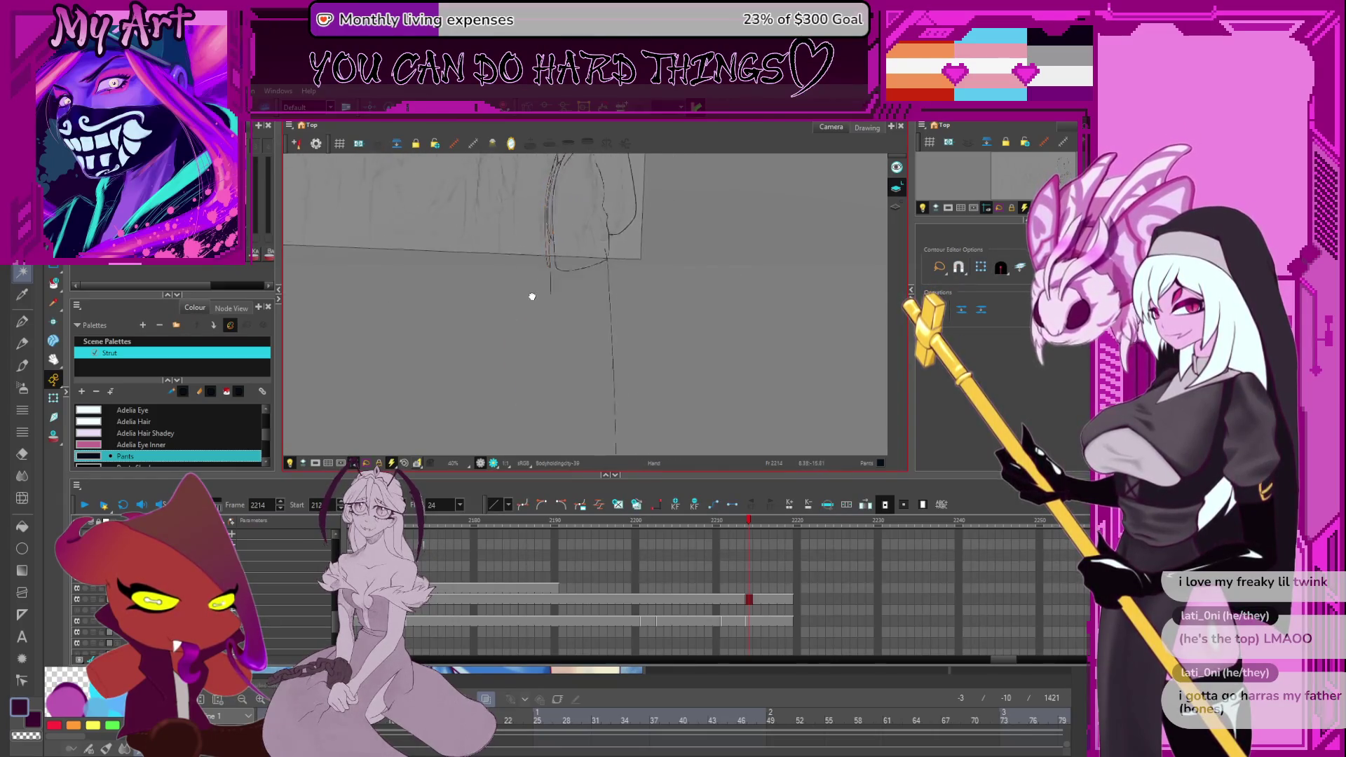
click(556, 387)
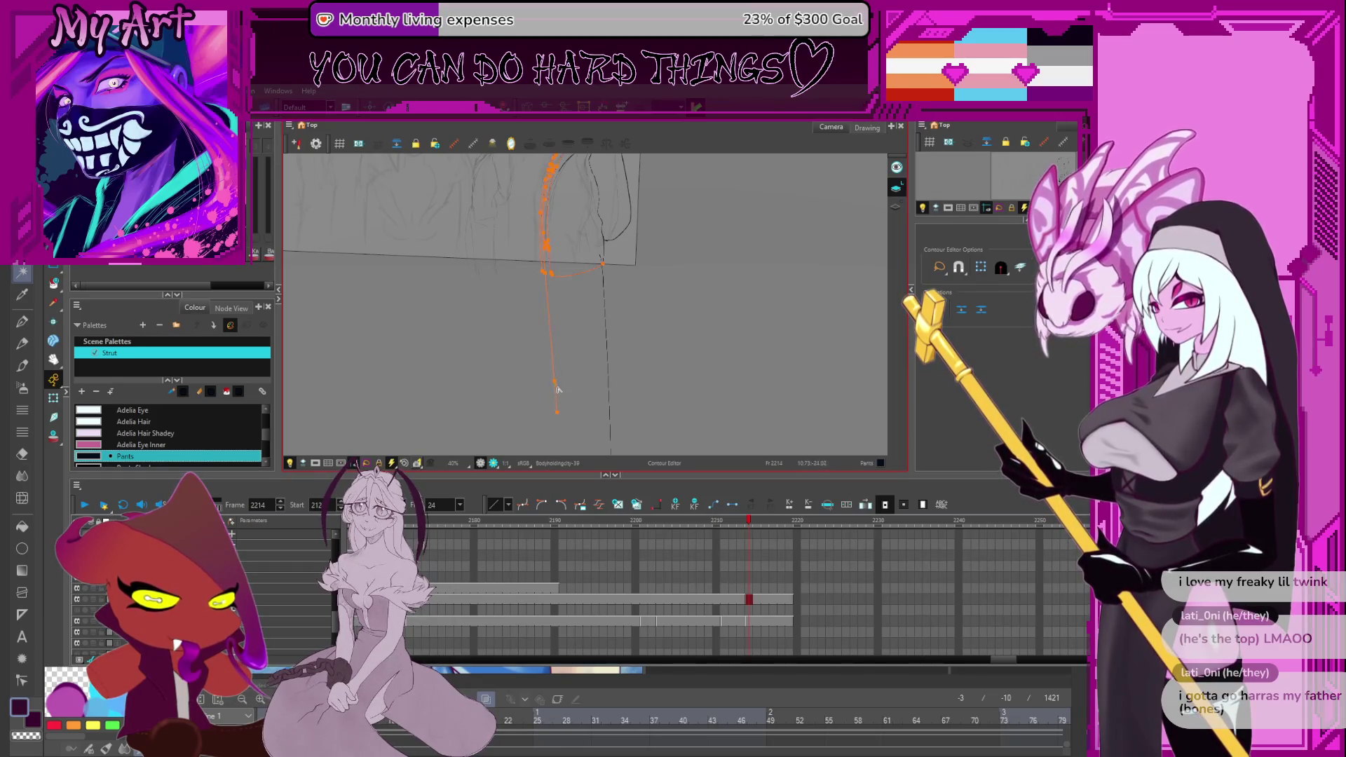
click(555, 396)
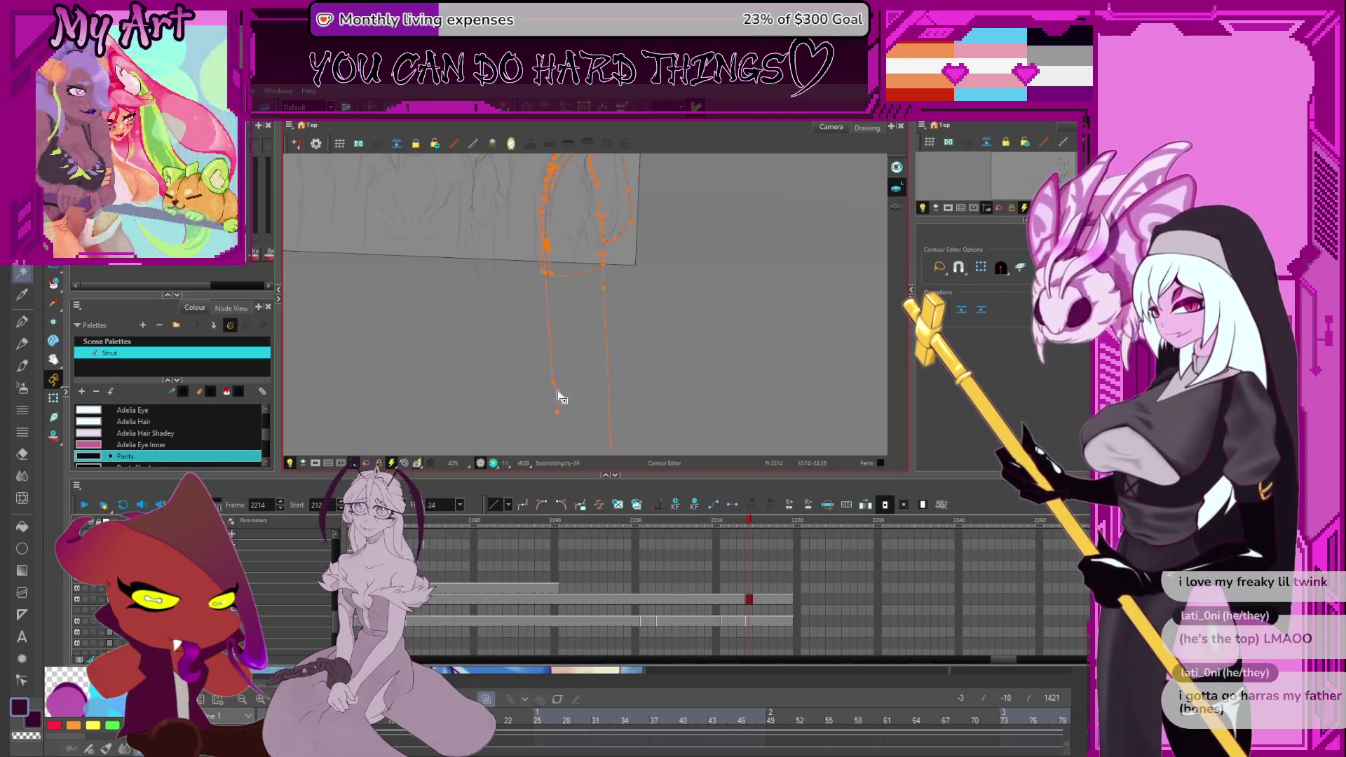
drag(558, 406, 553, 354)
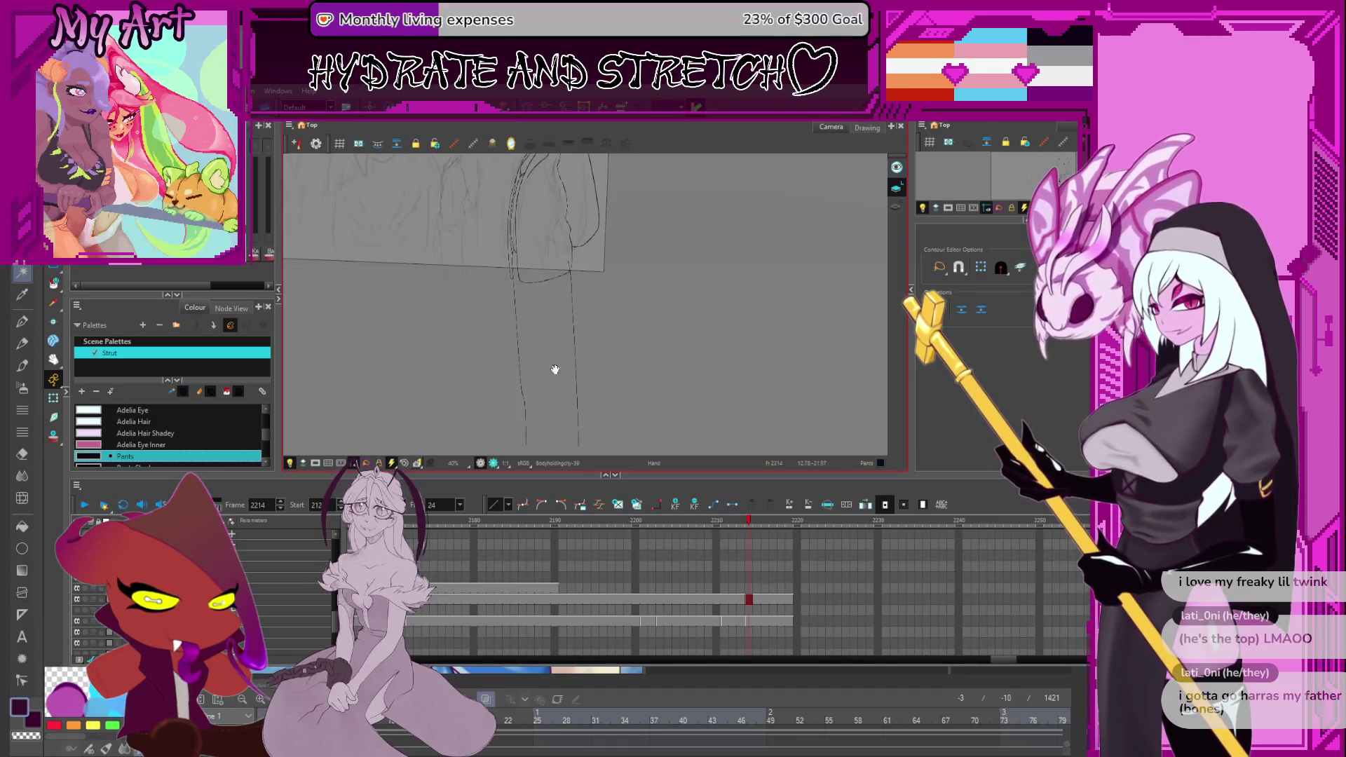
mouse_move(551, 217)
mouse_down()
mouse_move(550, 302)
mouse_move(586, 399)
mouse_up()
scroll(592, 356, down, 2)
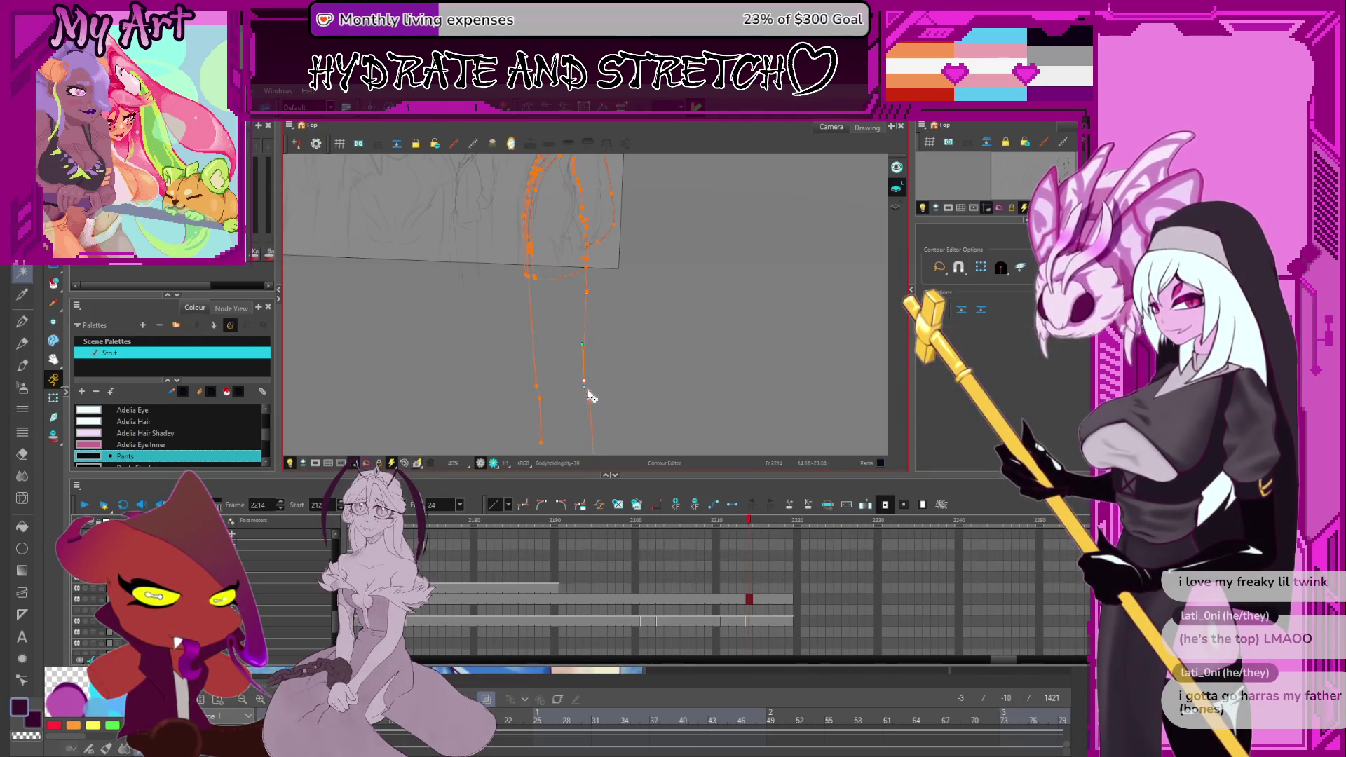
drag(589, 410, 587, 408)
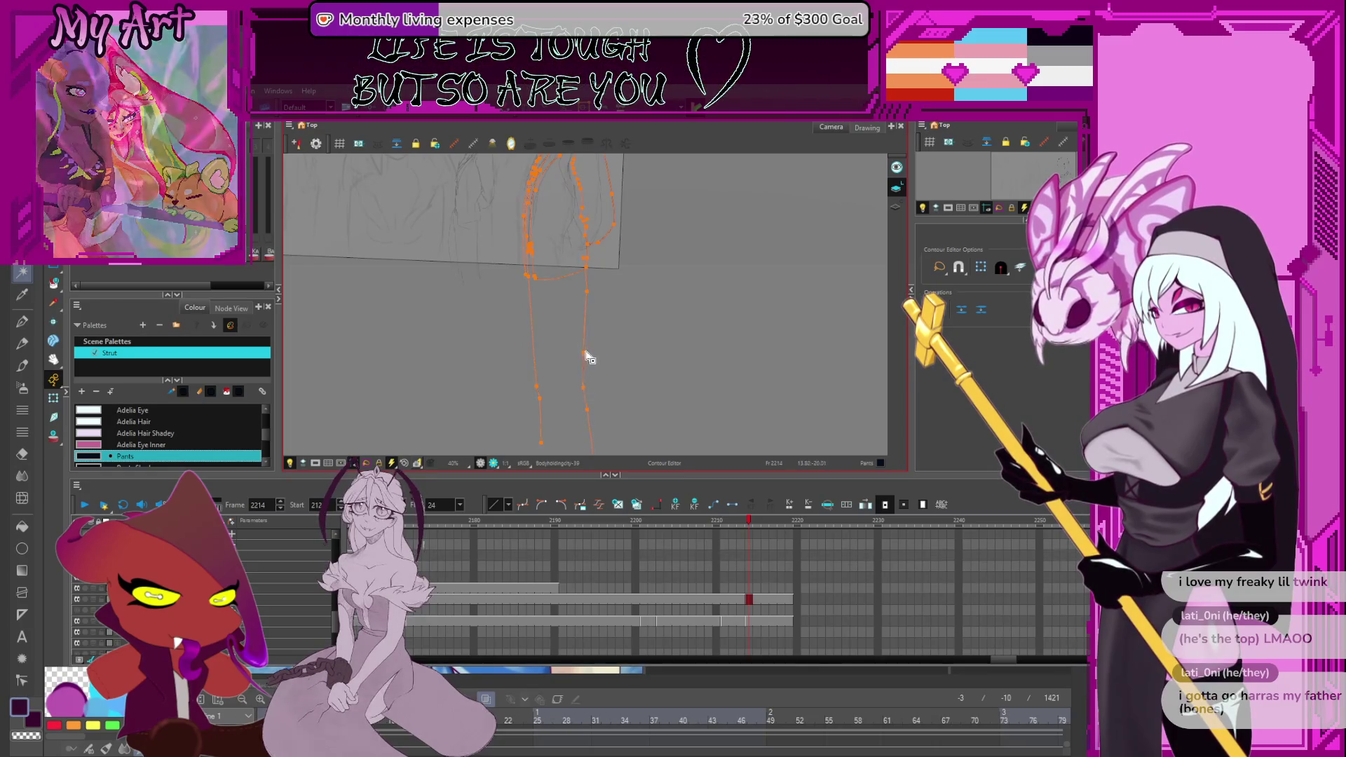
Select the left leg contour and pan down to the pants.
scroll(589, 347, up, 1)
click(532, 354)
drag(527, 347, 509, 348)
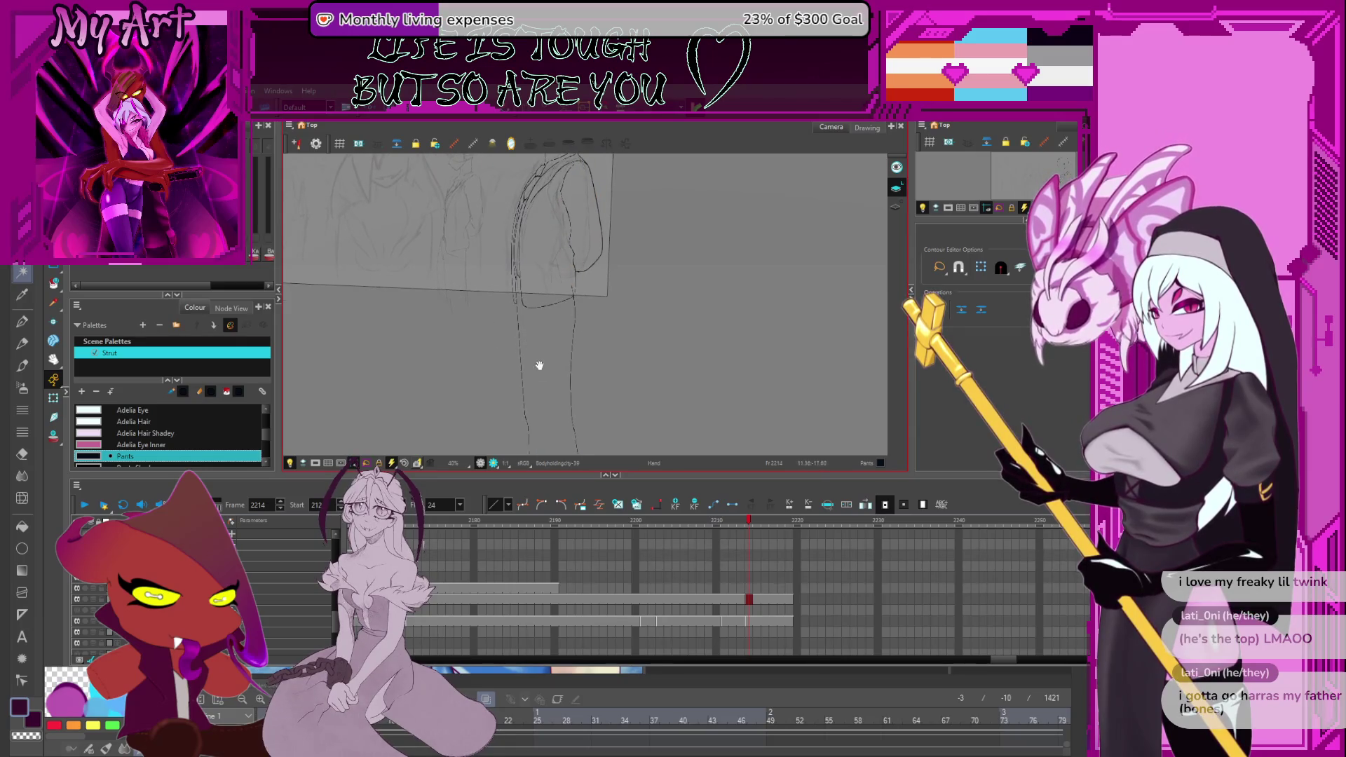
scroll(577, 322, down, 2)
key(alt+t)
scroll(595, 347, up, 3)
key(alt+v)
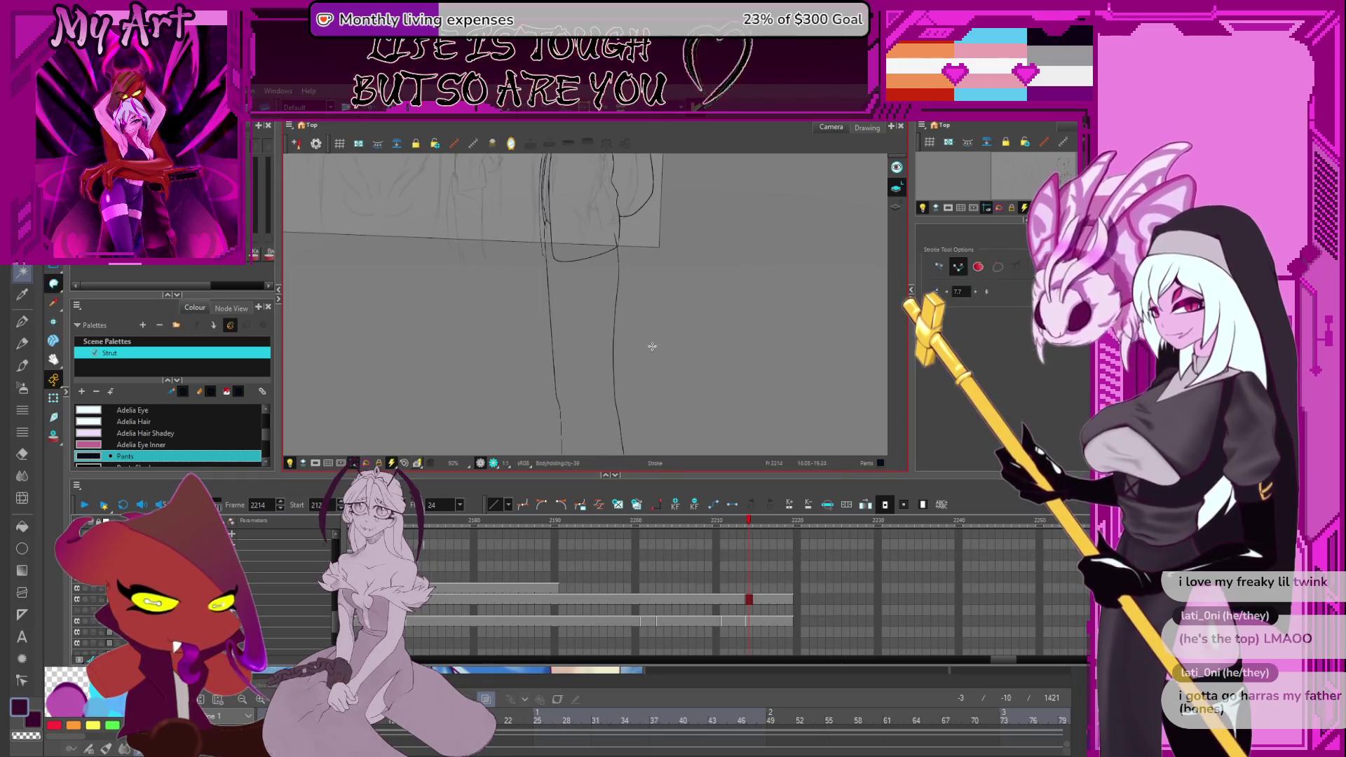
mouse_move(693, 302)
mouse_down()
mouse_move(682, 344)
mouse_move(697, 410)
mouse_up()
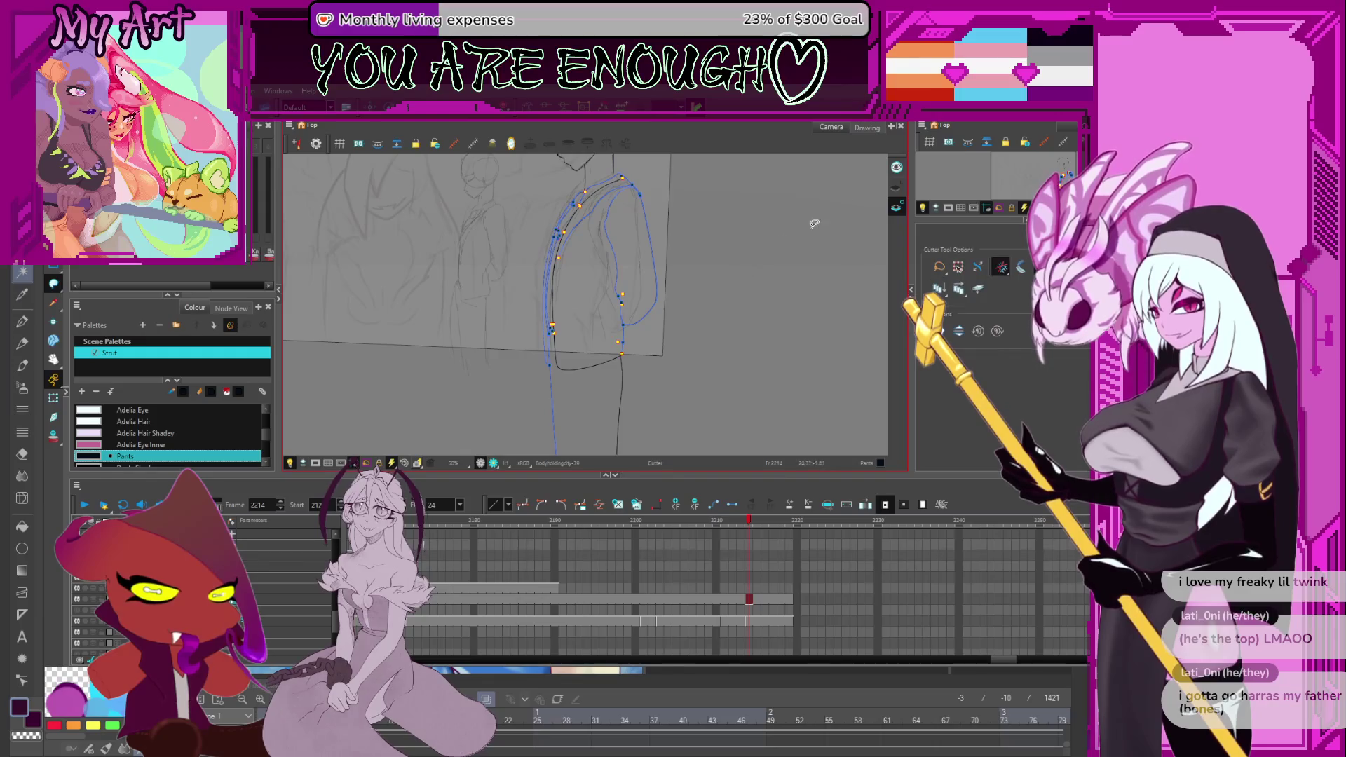
Select all strokes of the pants drawing, display them and zoom in to 500%.
key(alt+t)
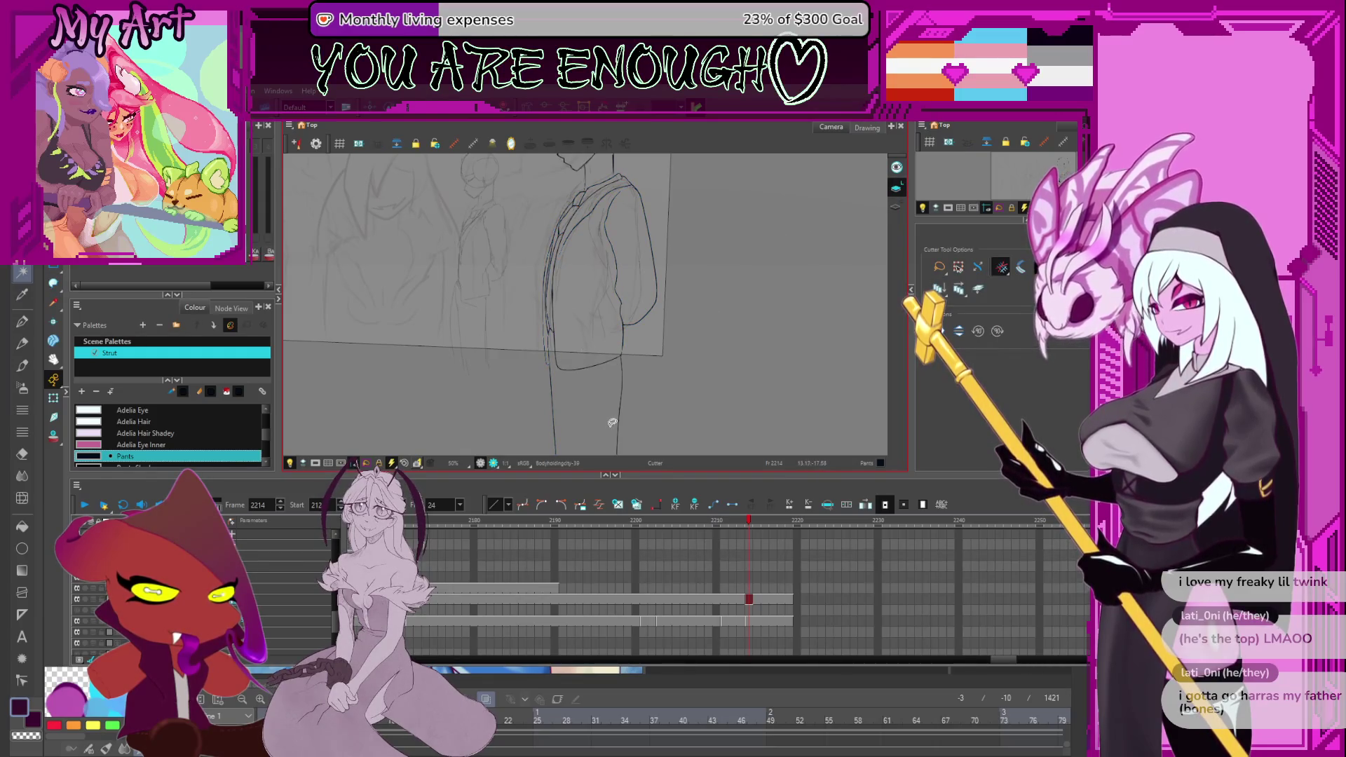
key(alt+s)
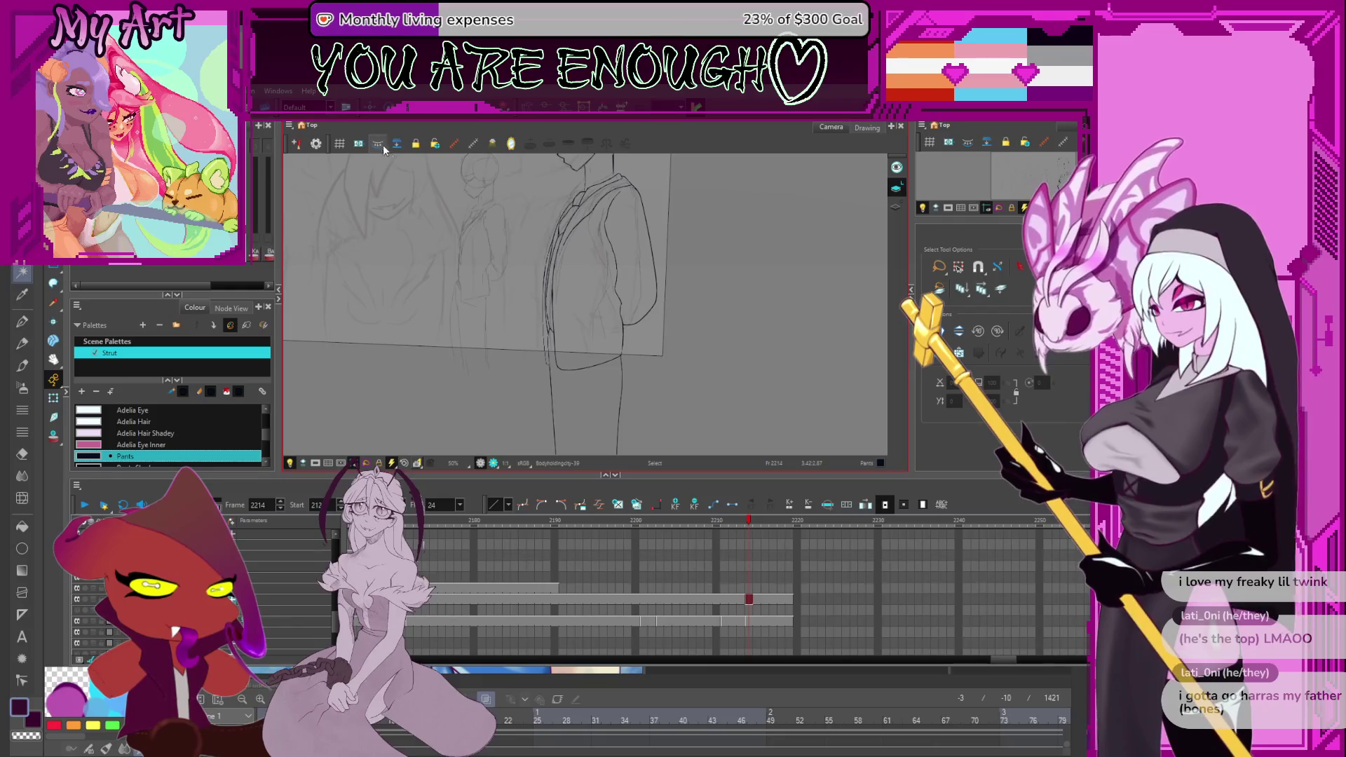
key(ctrl+a)
scroll(661, 264, down, 3)
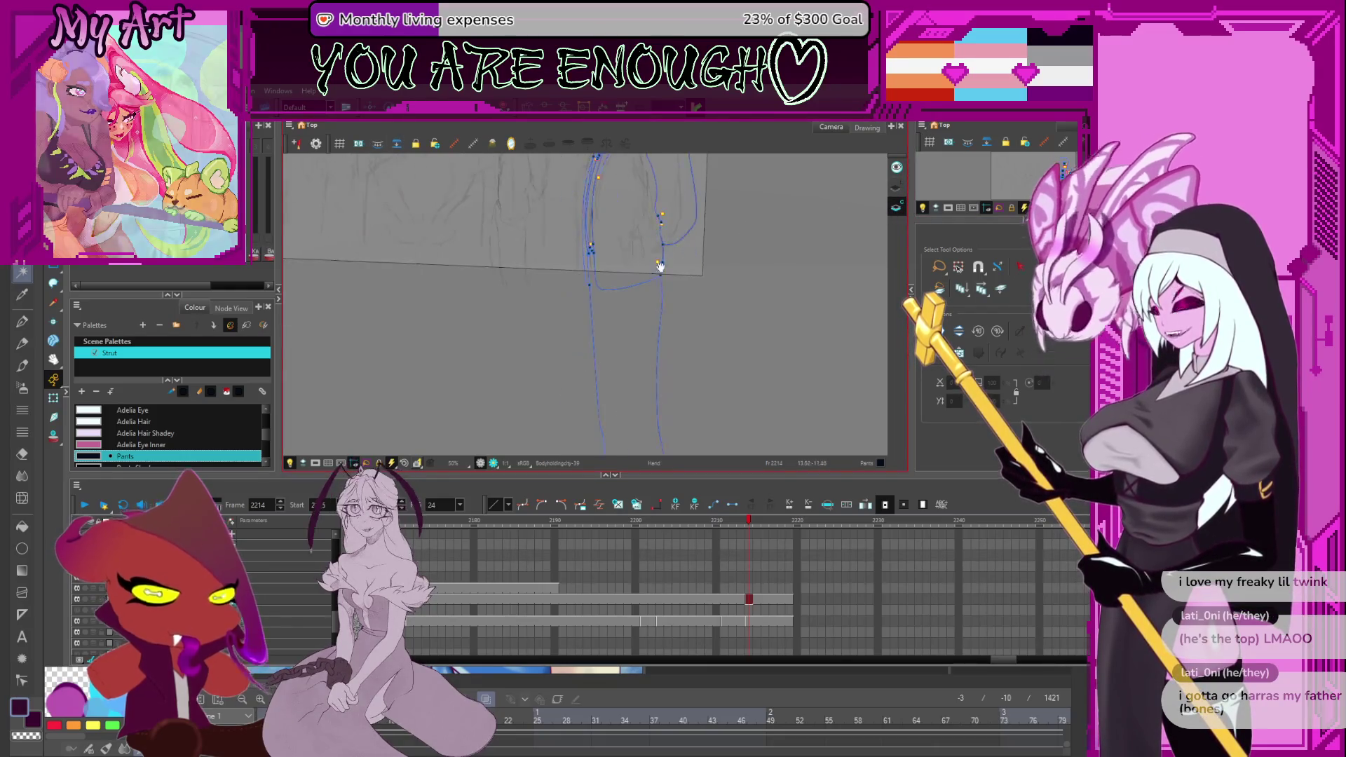
key(alt+v)
mouse_move(683, 246)
mouse_down()
mouse_move(691, 361)
mouse_move(677, 276)
mouse_up()
scroll(679, 287, up, 3)
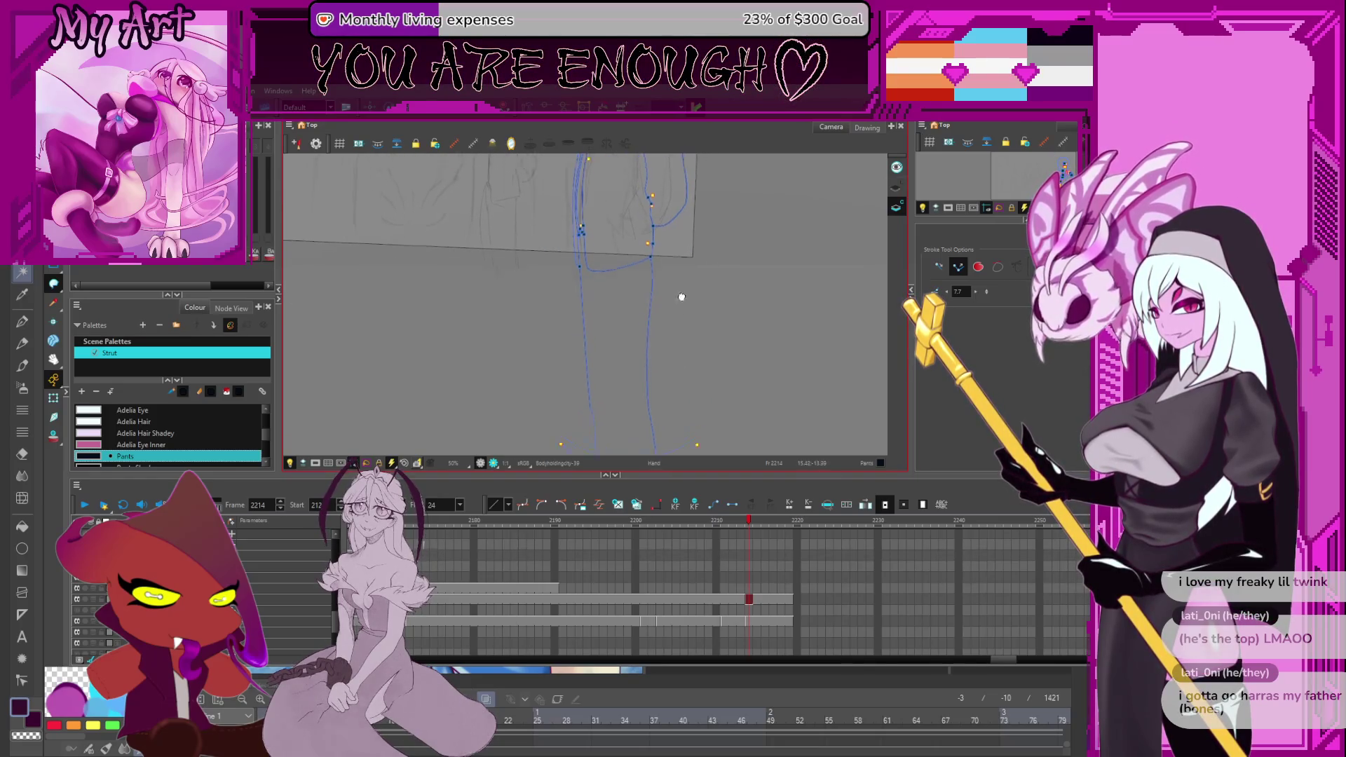
scroll(579, 302, up, 5)
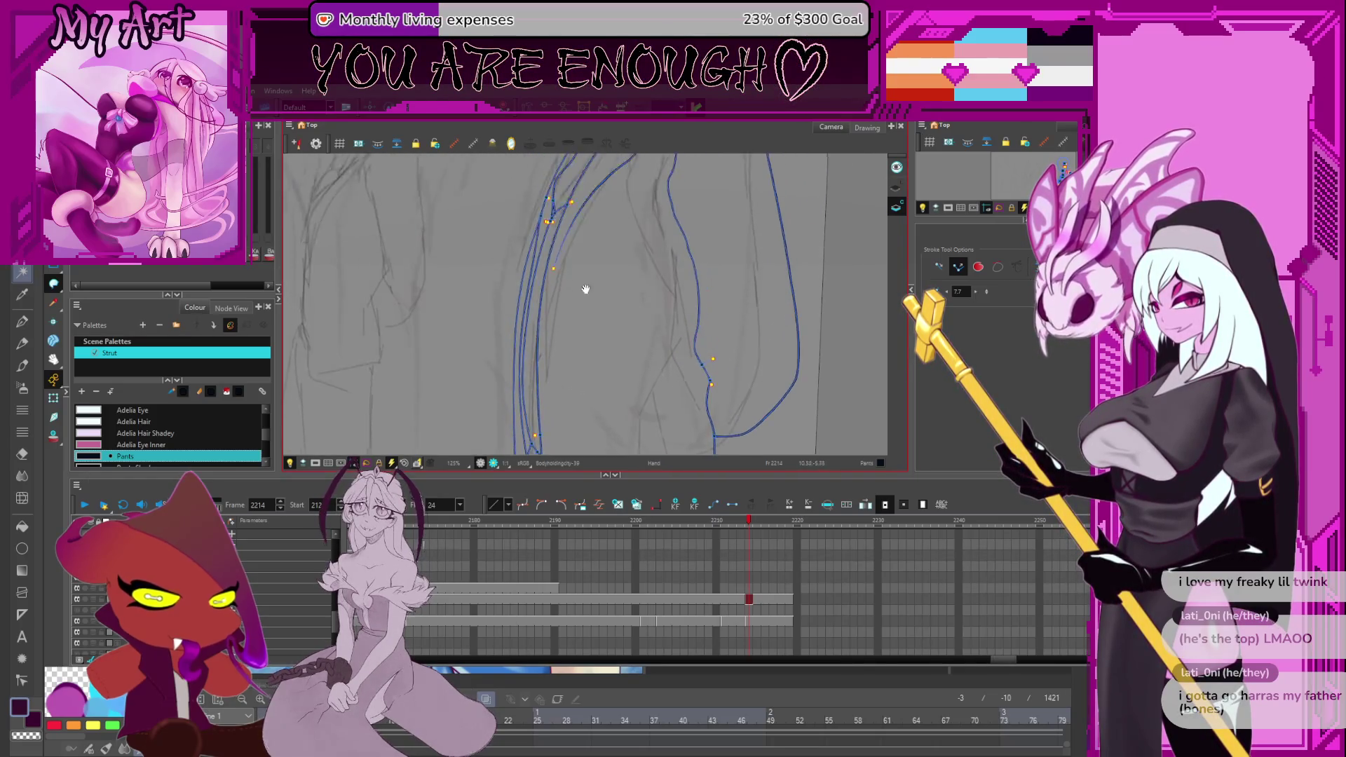
Select all strokes, then pick the neck contours where they meet the collar.
drag(587, 187, 578, 309)
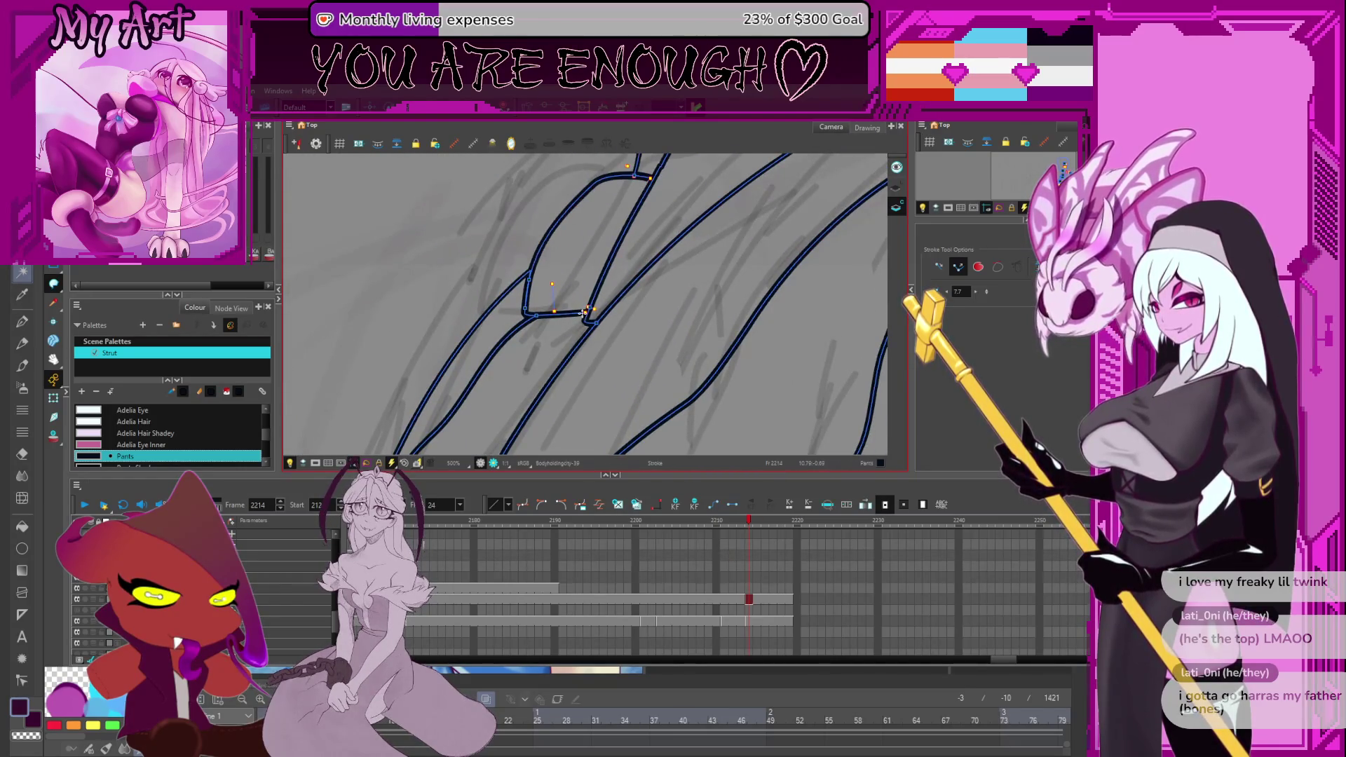
scroll(589, 319, up, 5)
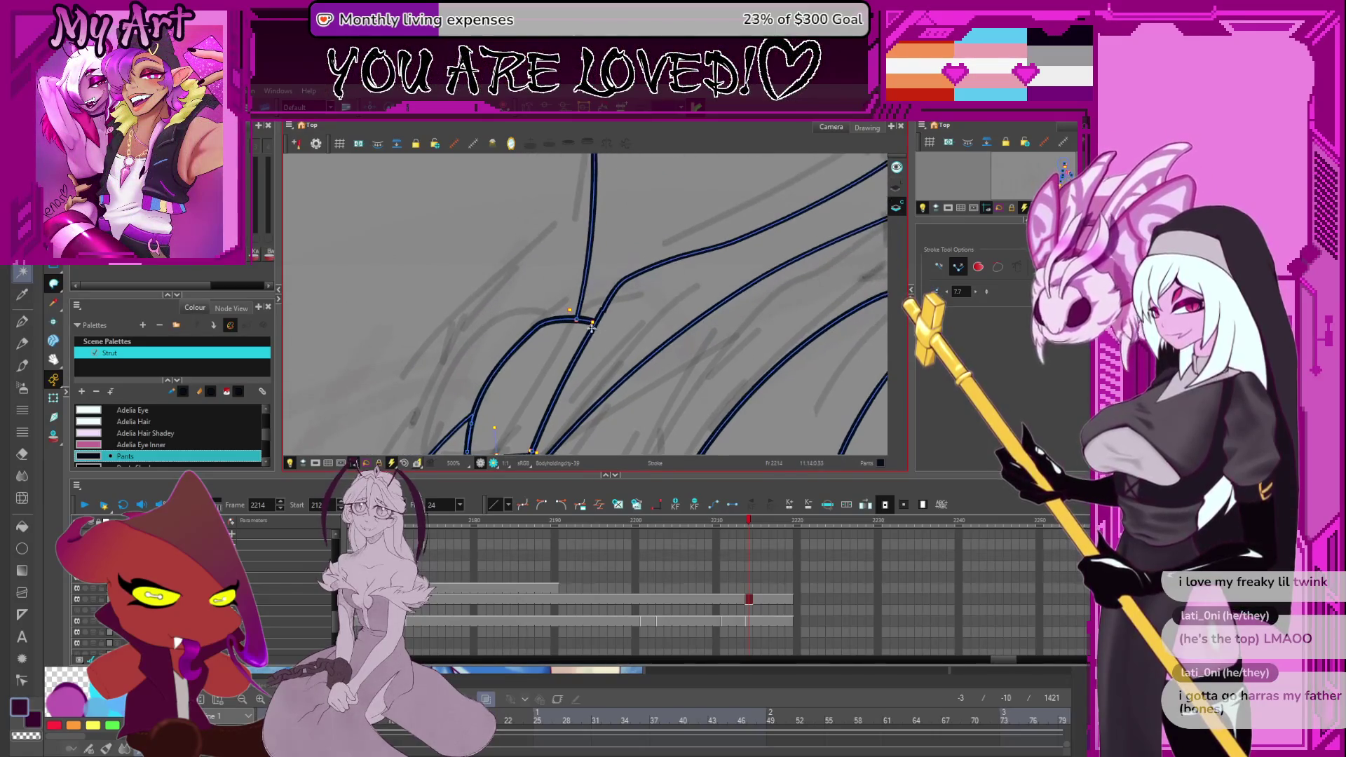
scroll(585, 312, up, 5)
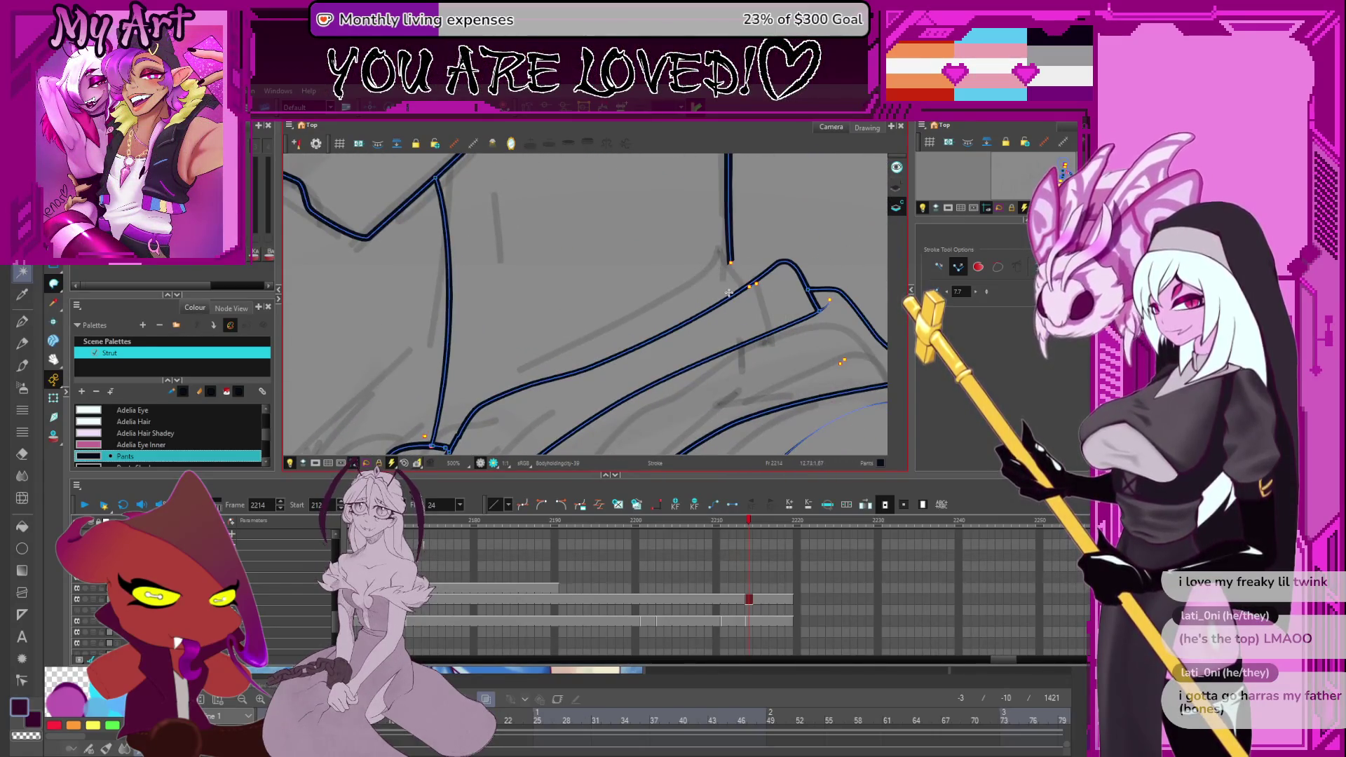
scroll(729, 293, up, 3)
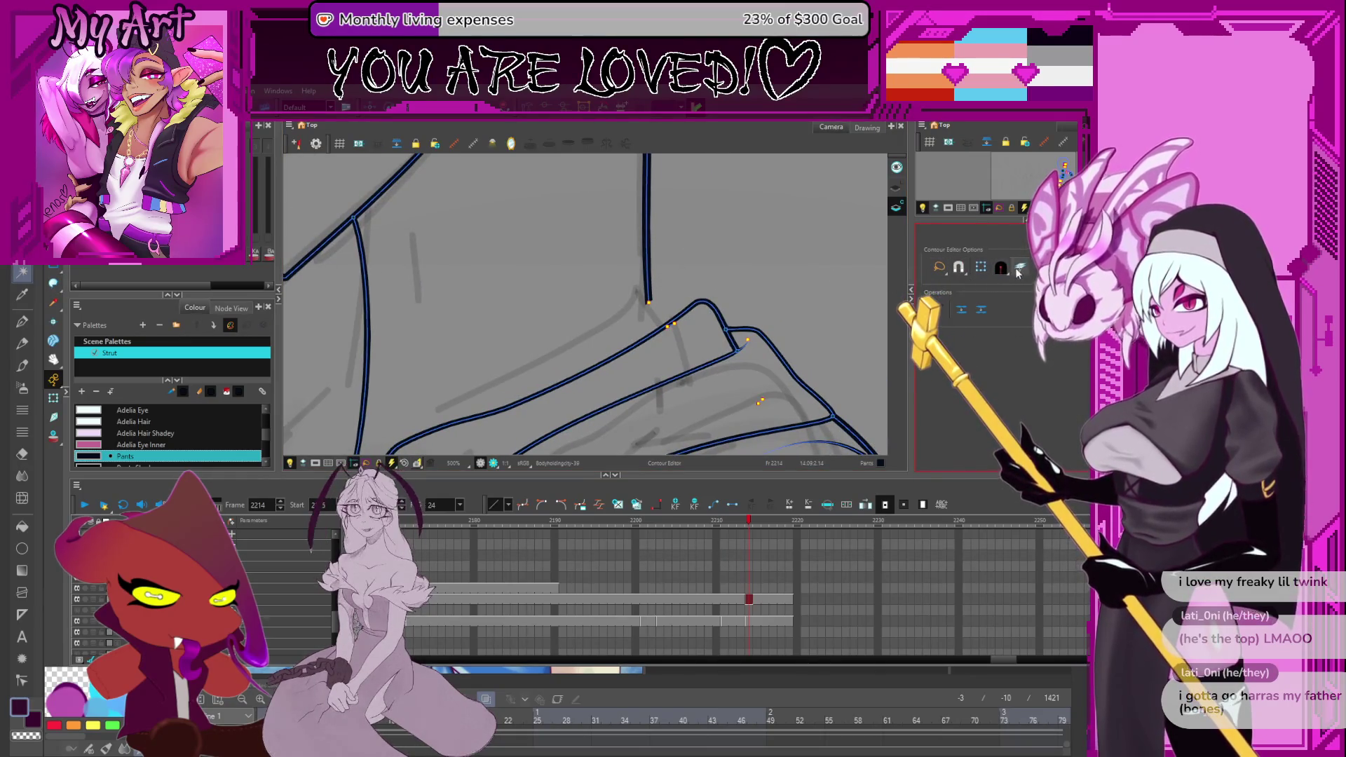
scroll(673, 294, down, 2)
key(ctrl+a)
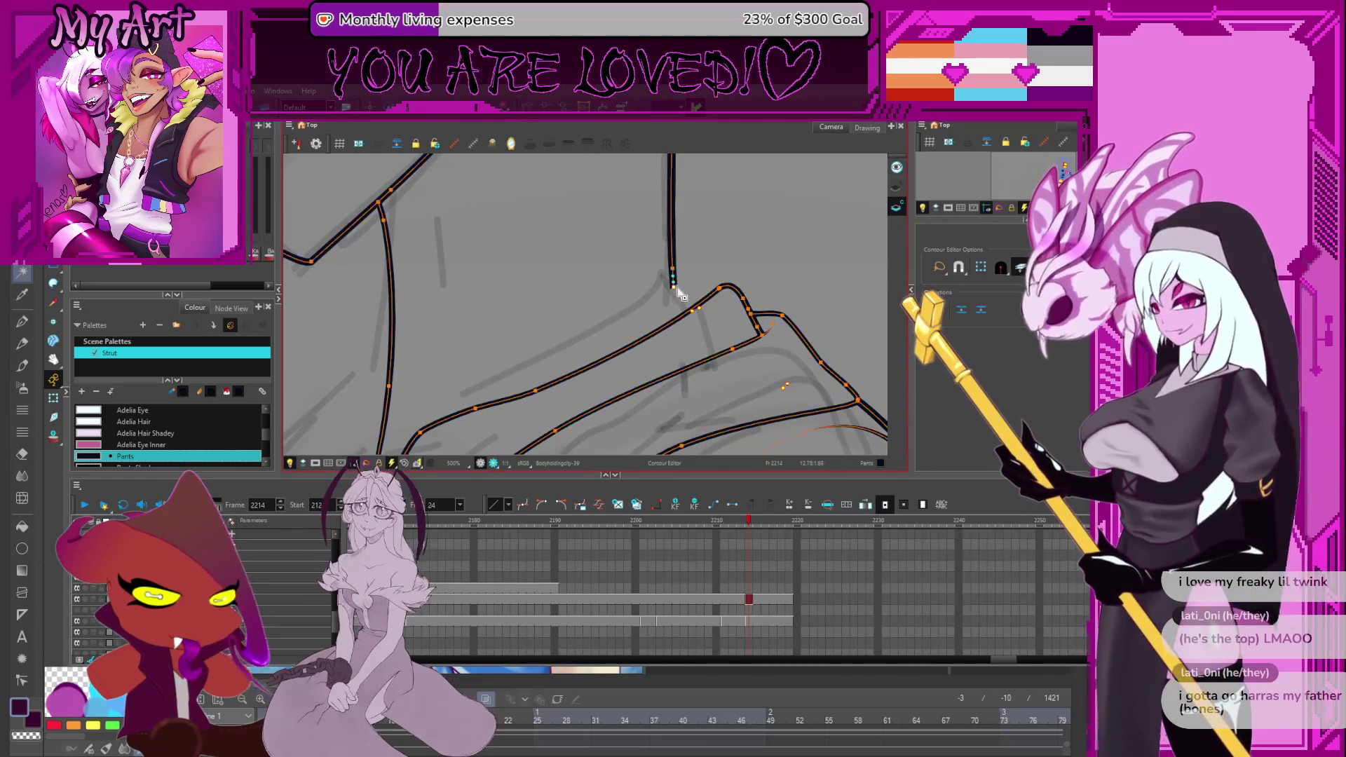
click(680, 301)
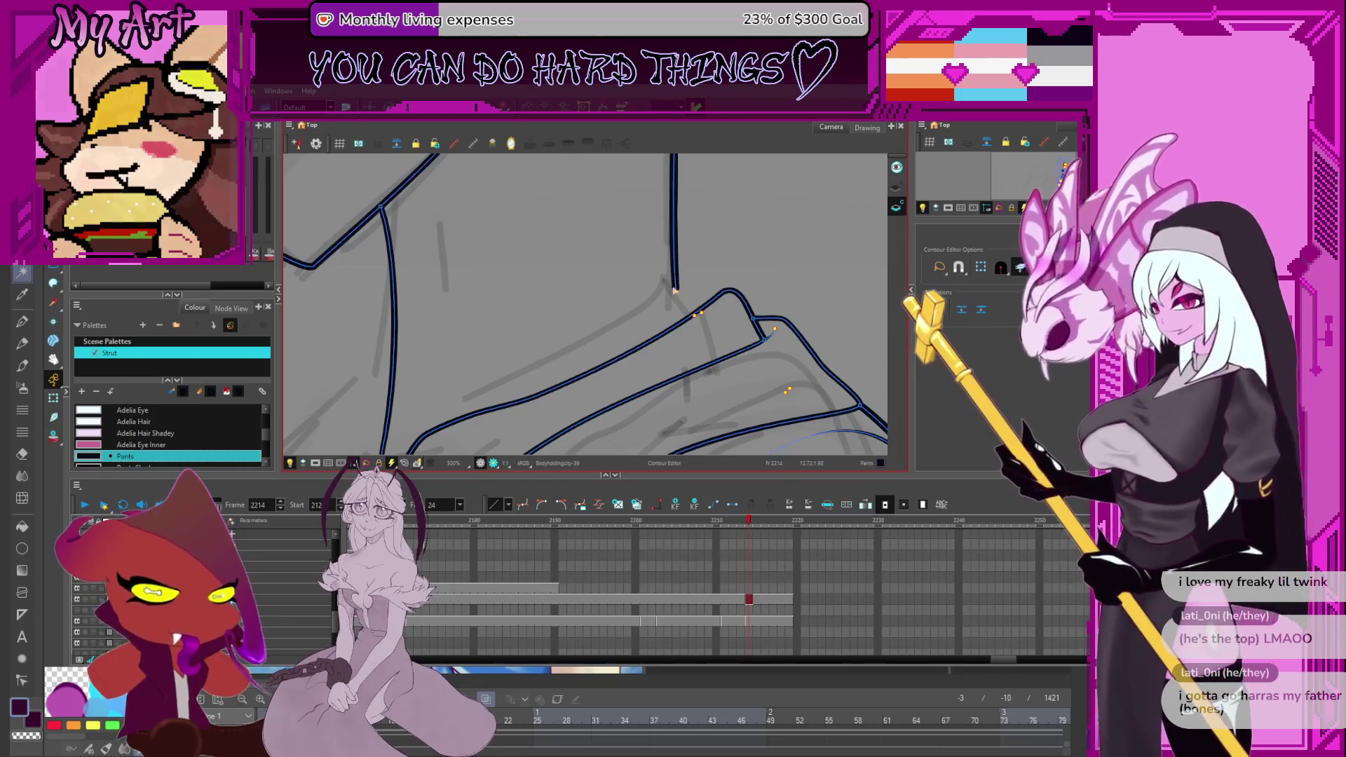
click(677, 295)
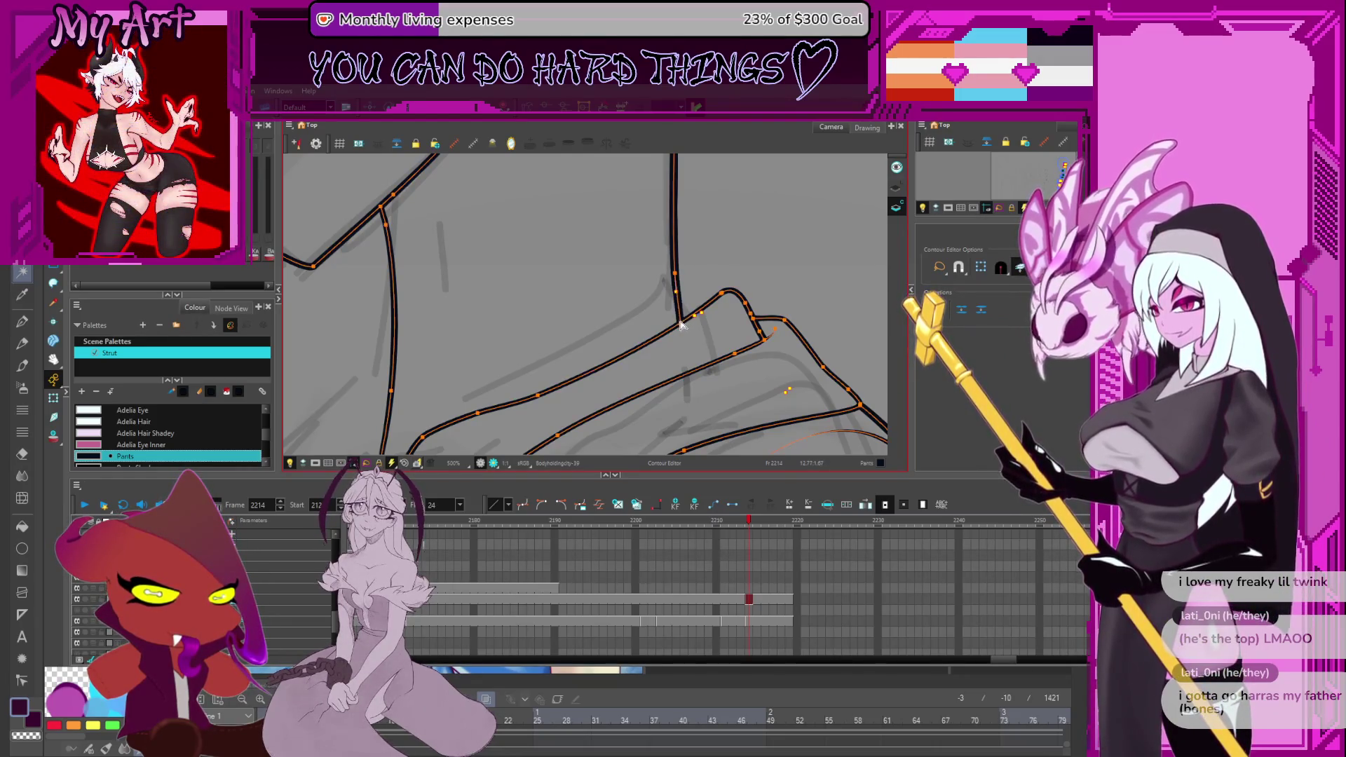
scroll(686, 301, up, 2)
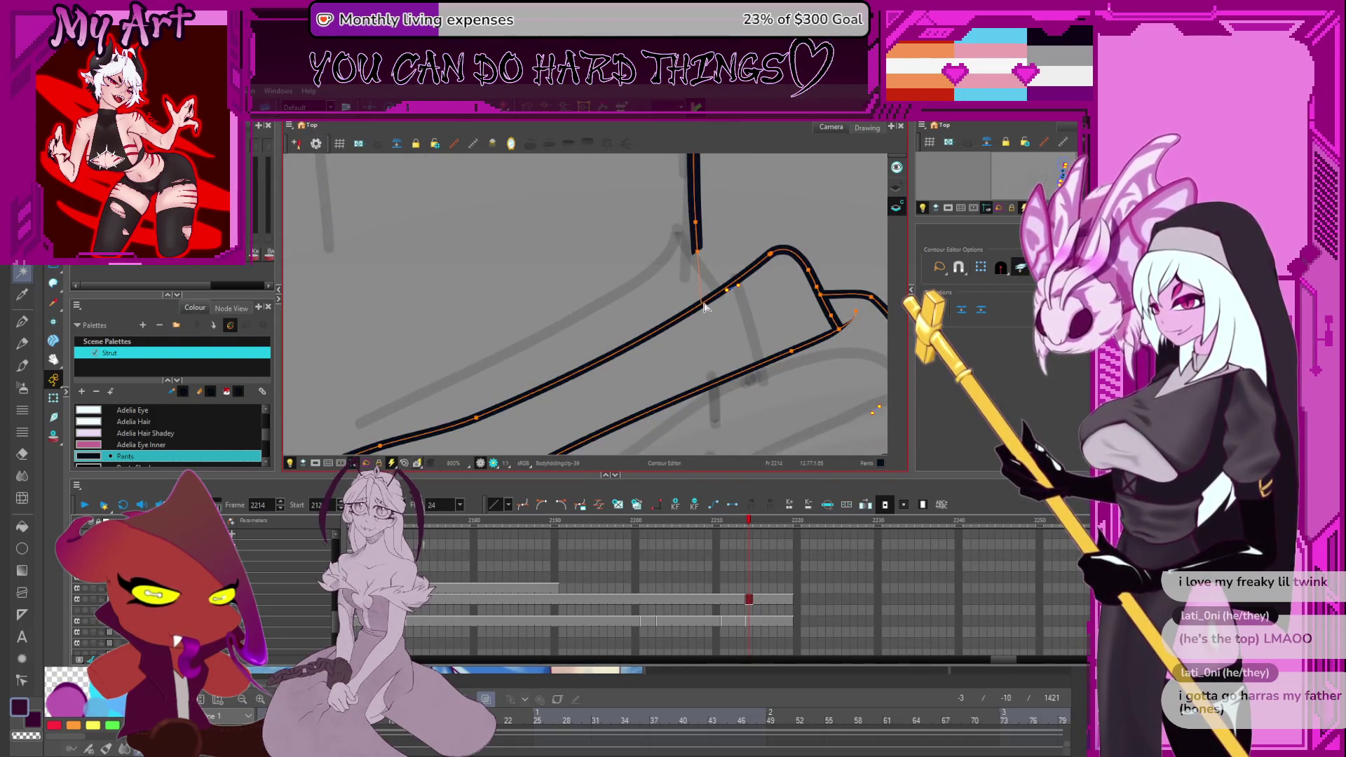
Bring the ear into view and close the gap inside the ear.
scroll(700, 309, down, 5)
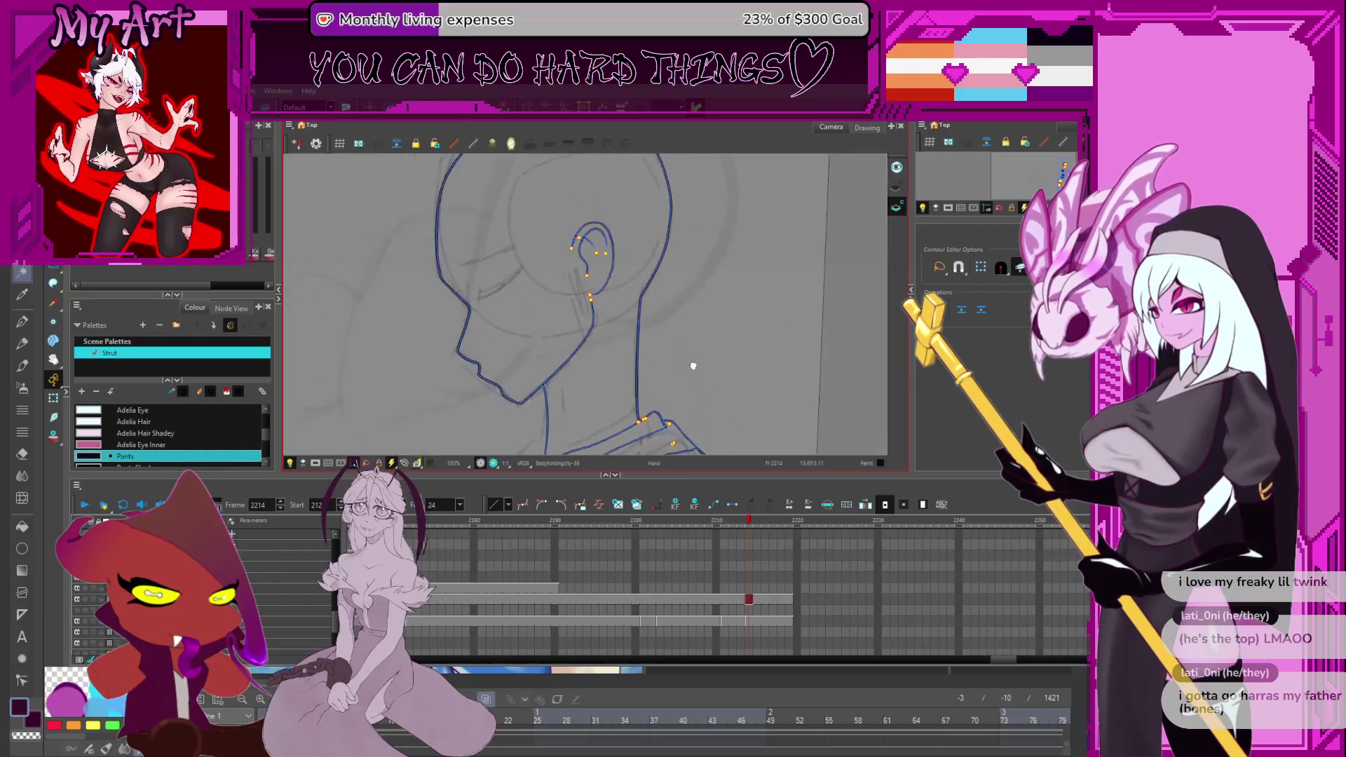
scroll(644, 312, up, 4)
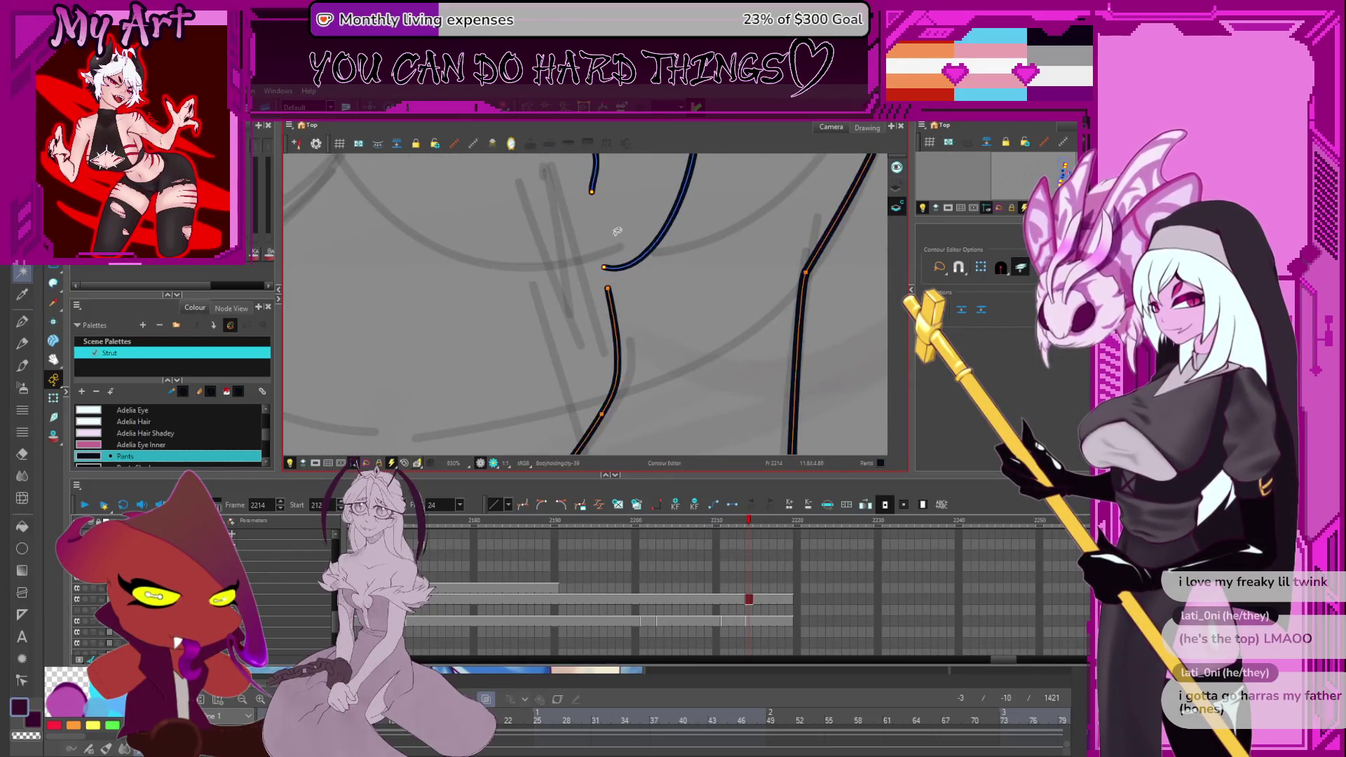
drag(616, 231, 600, 283)
key(alt+c)
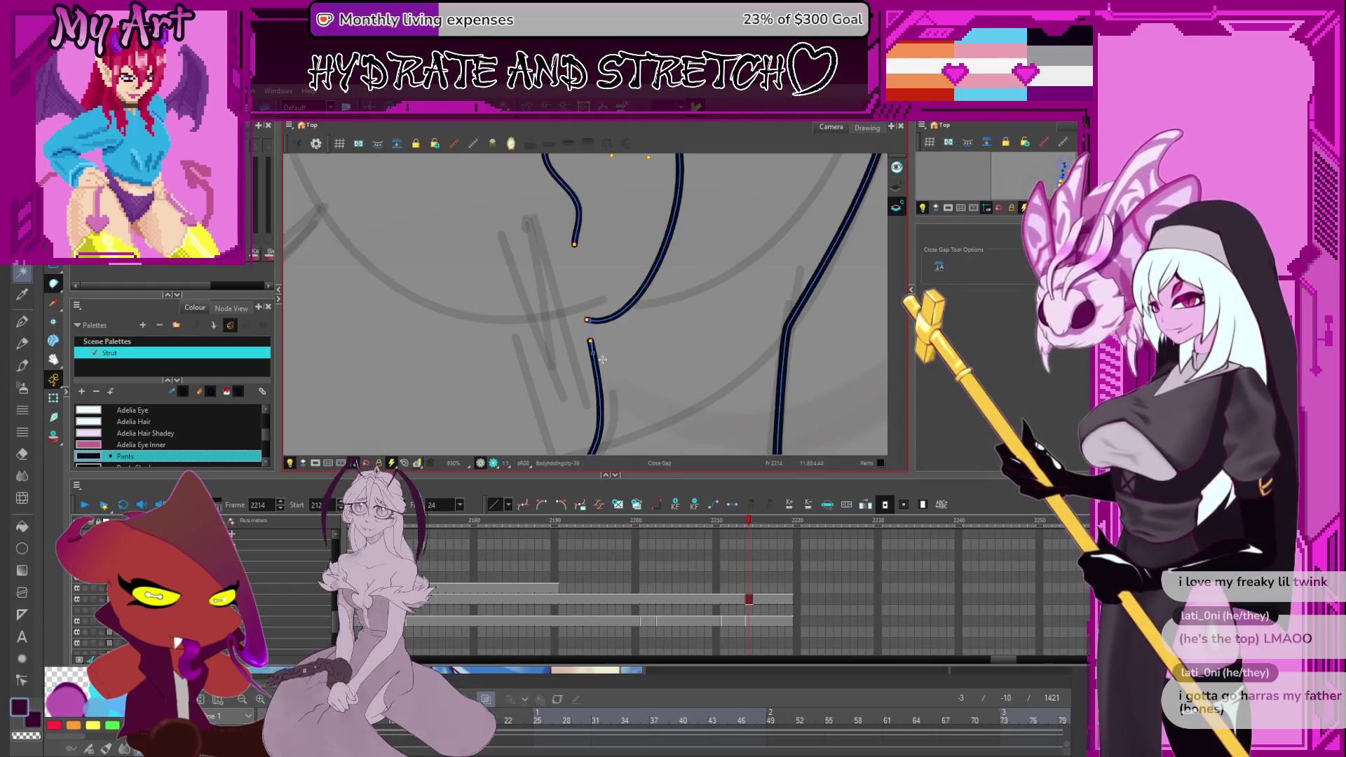
scroll(602, 359, down, 1)
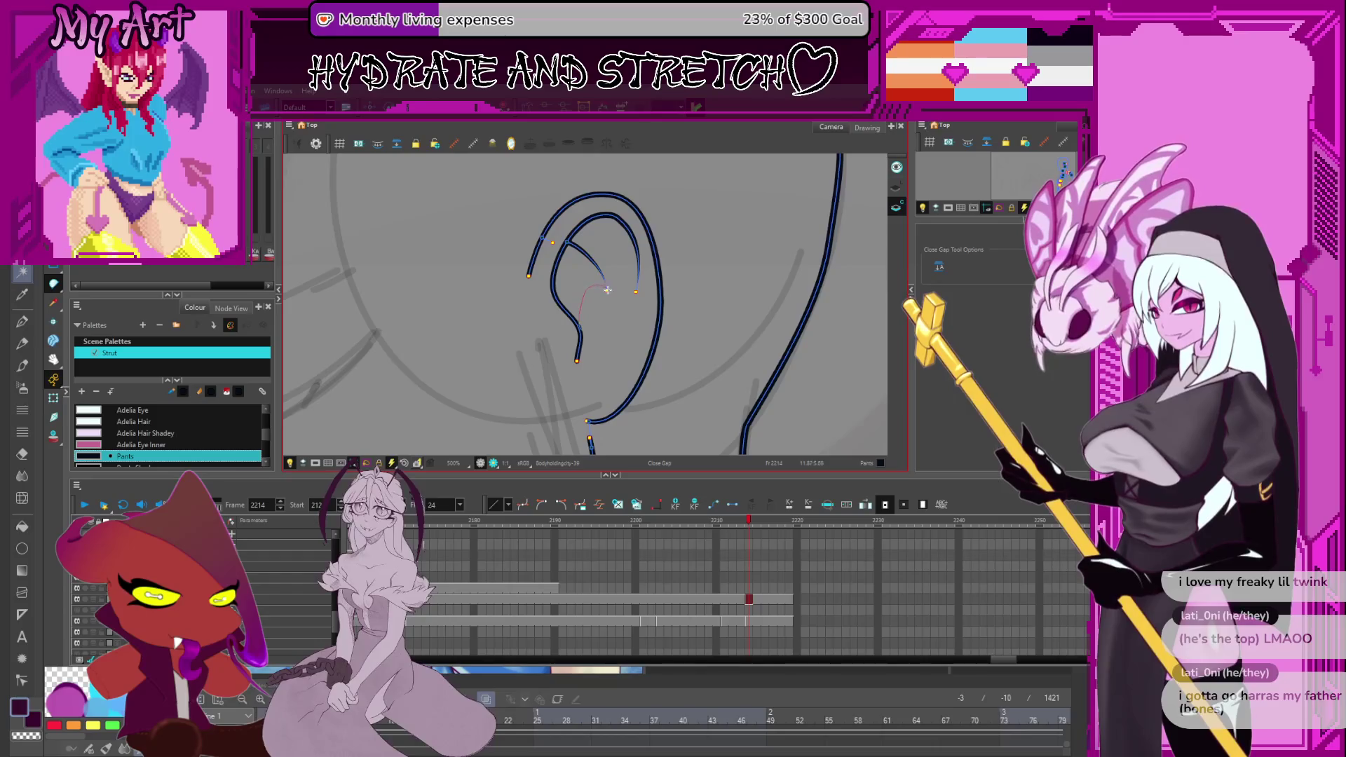
mouse_move(580, 318)
mouse_down()
mouse_move(592, 276)
mouse_move(585, 338)
mouse_up()
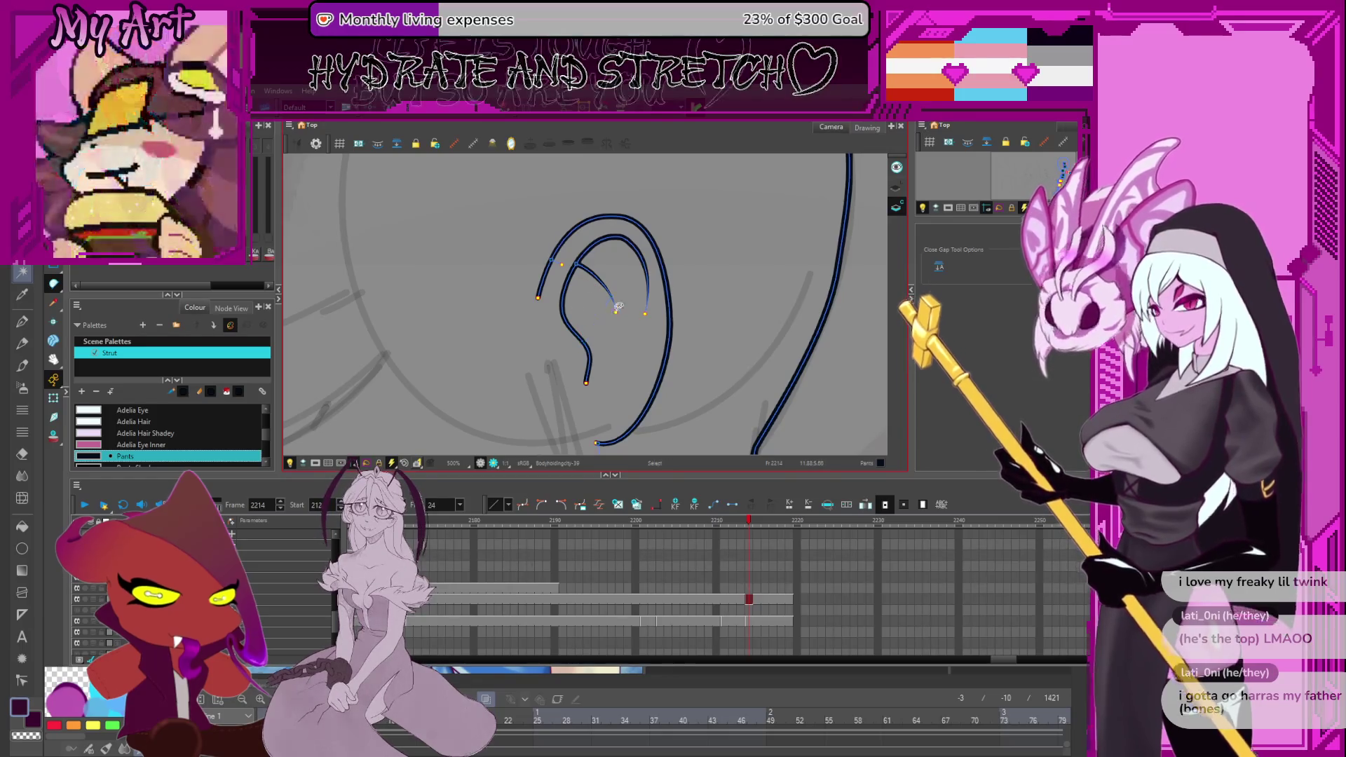
Draw an invisible stroke linking the inner-ear end to the lower ear curve.
key(alt+v)
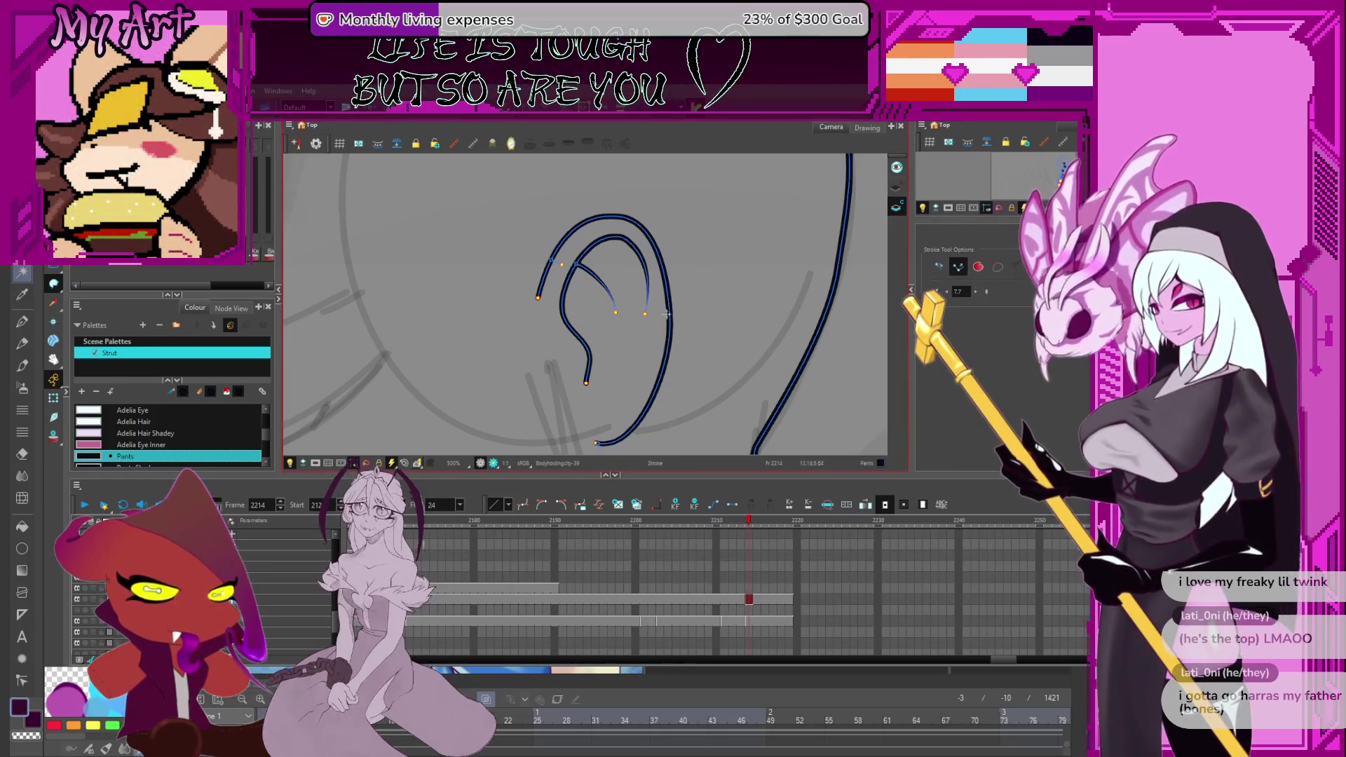
drag(615, 312, 588, 347)
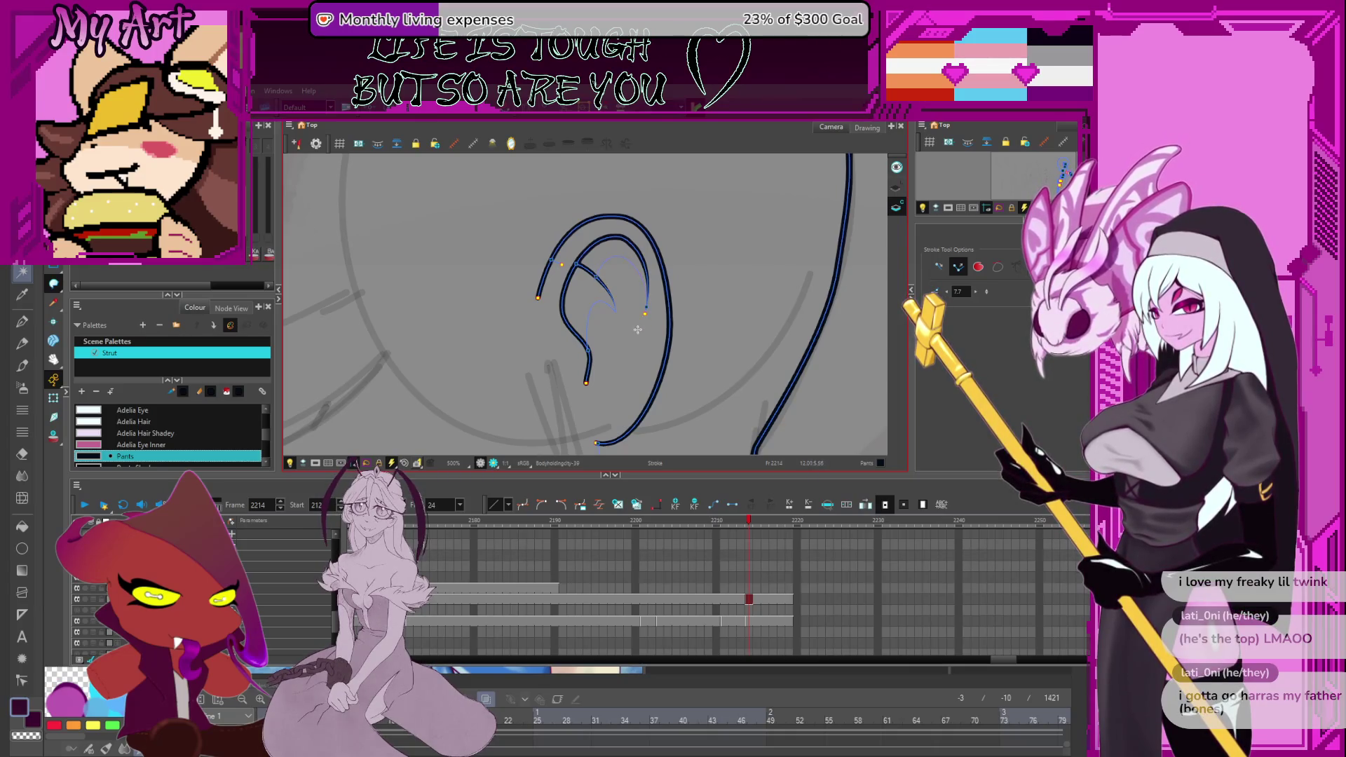
scroll(637, 330, down, 5)
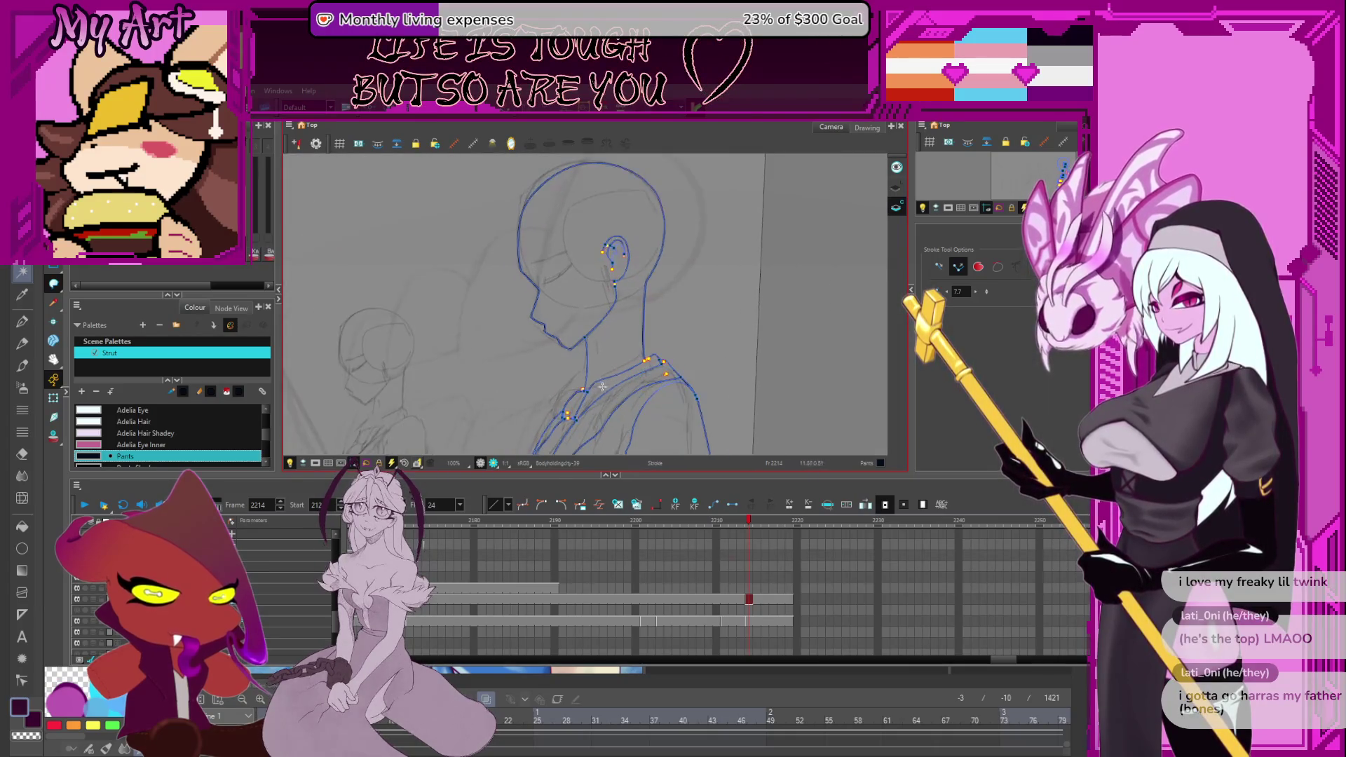
Draw an invisible closing stroke from the neck up to the back of the ear.
scroll(602, 386, up, 3)
drag(531, 416, 590, 319)
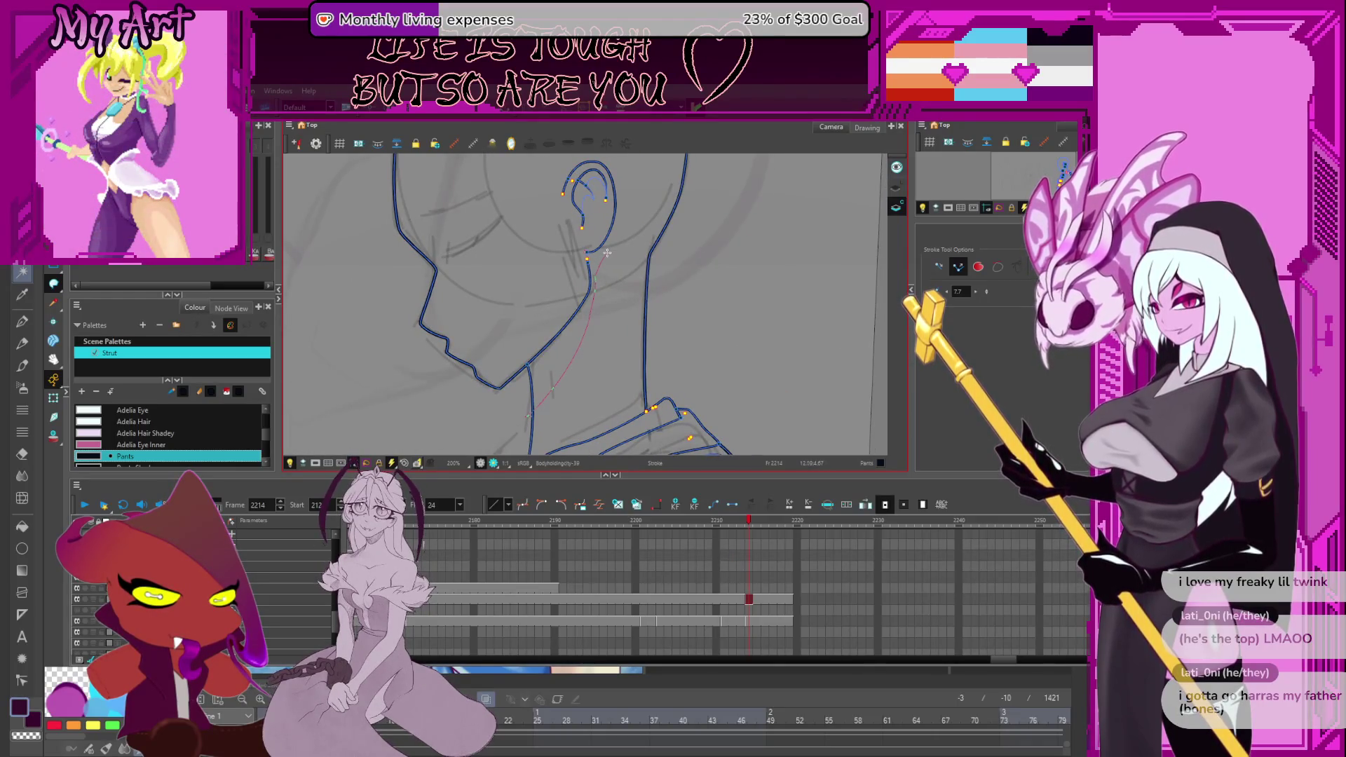
mouse_move(606, 281)
mouse_down()
mouse_move(581, 282)
mouse_move(655, 264)
mouse_move(673, 295)
mouse_move(623, 350)
mouse_up()
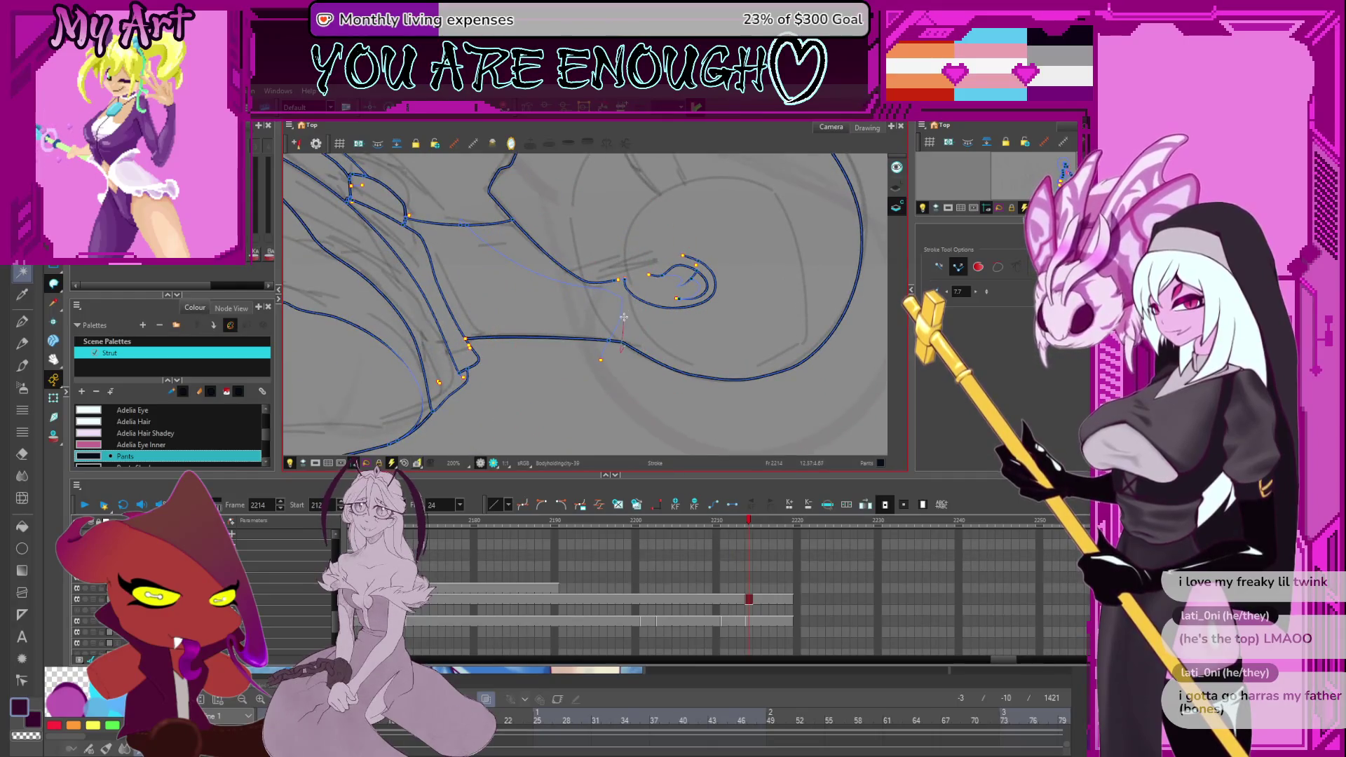
drag(635, 269, 592, 242)
Trim the overshooting stroke ends at the ear-neck junction with the Cutter tool.
key(alt+t)
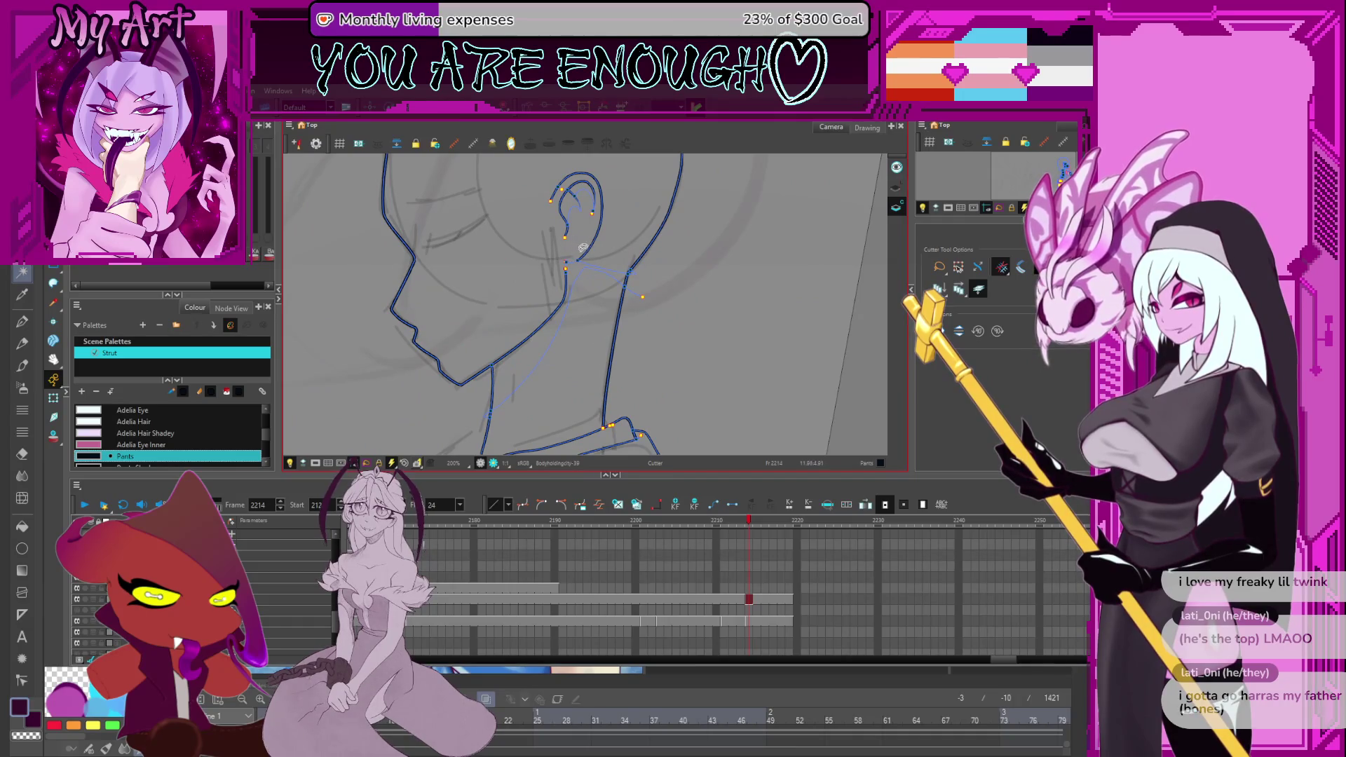
scroll(581, 253, up, 3)
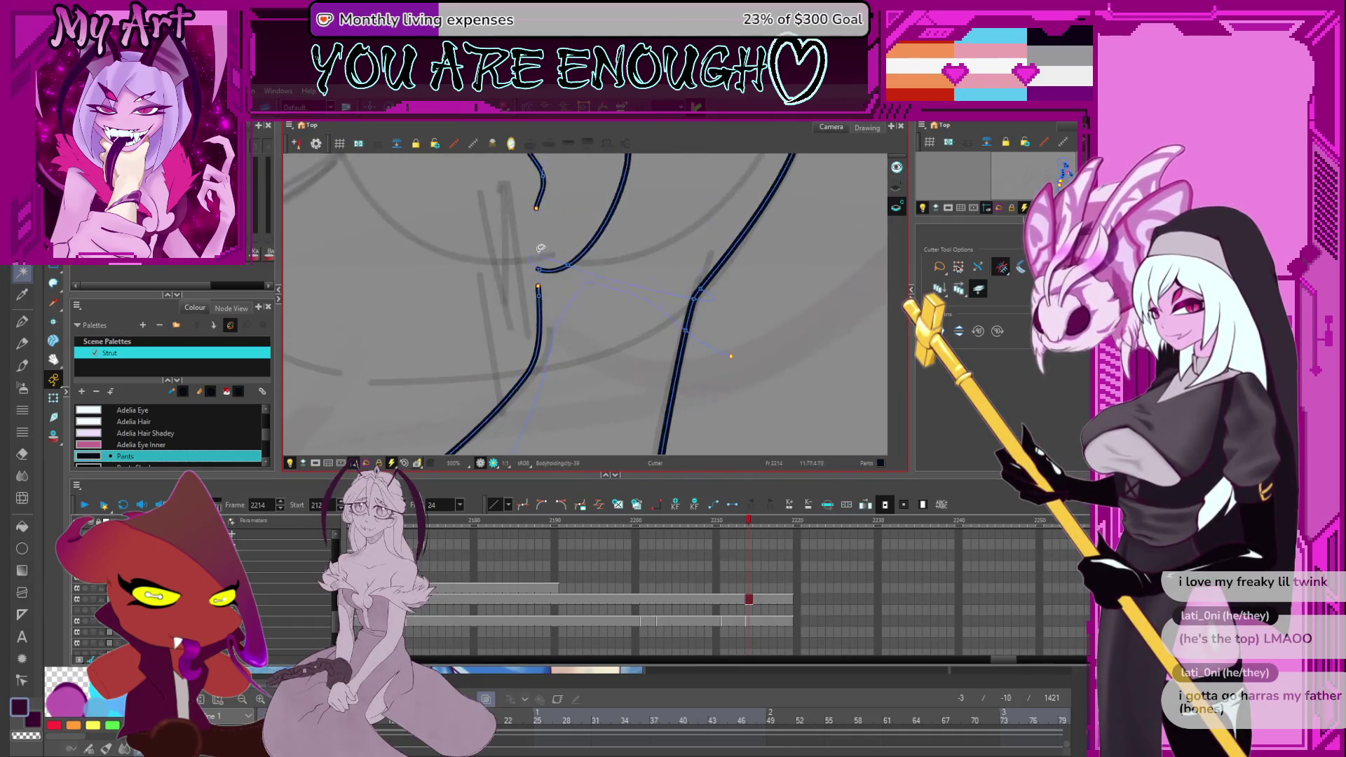
mouse_move(550, 265)
mouse_down()
mouse_move(625, 264)
mouse_move(624, 246)
mouse_move(615, 291)
mouse_up()
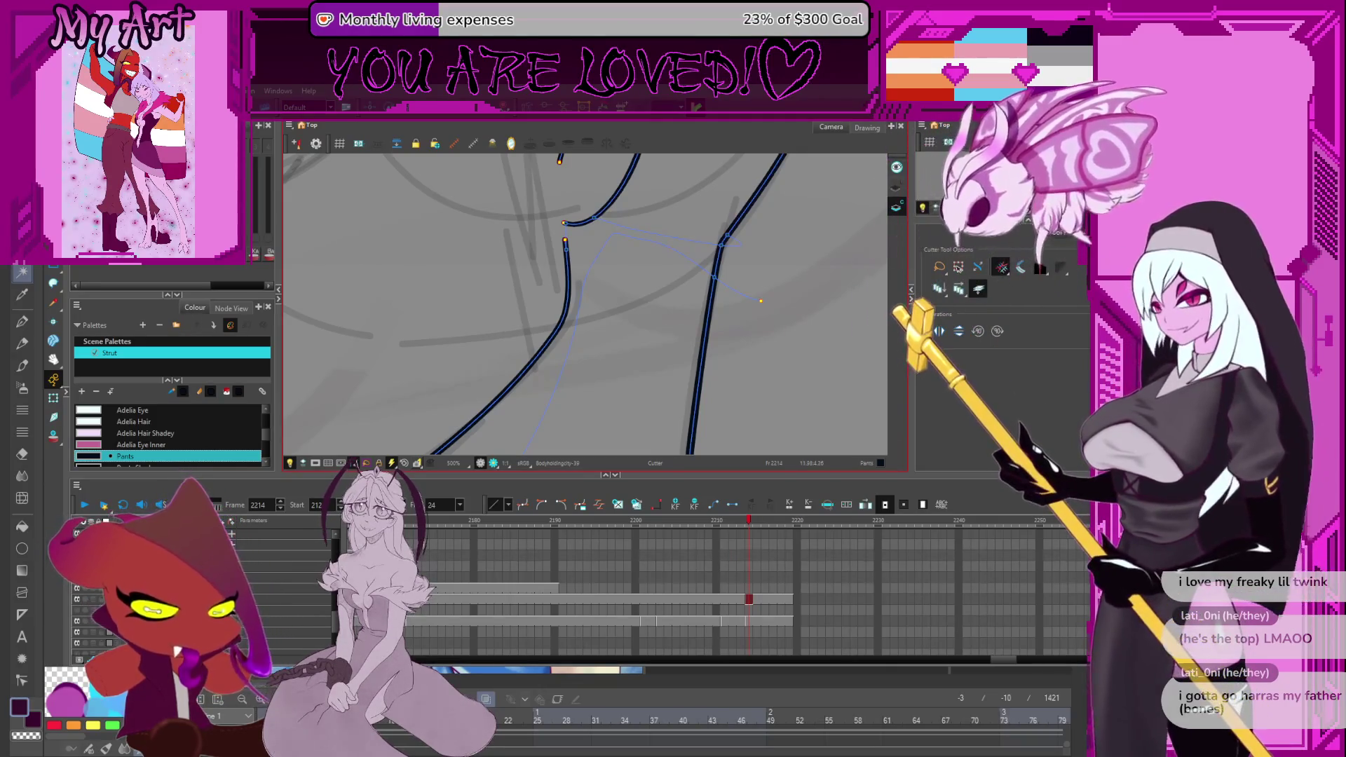
key(space)
scroll(659, 288, down, 6)
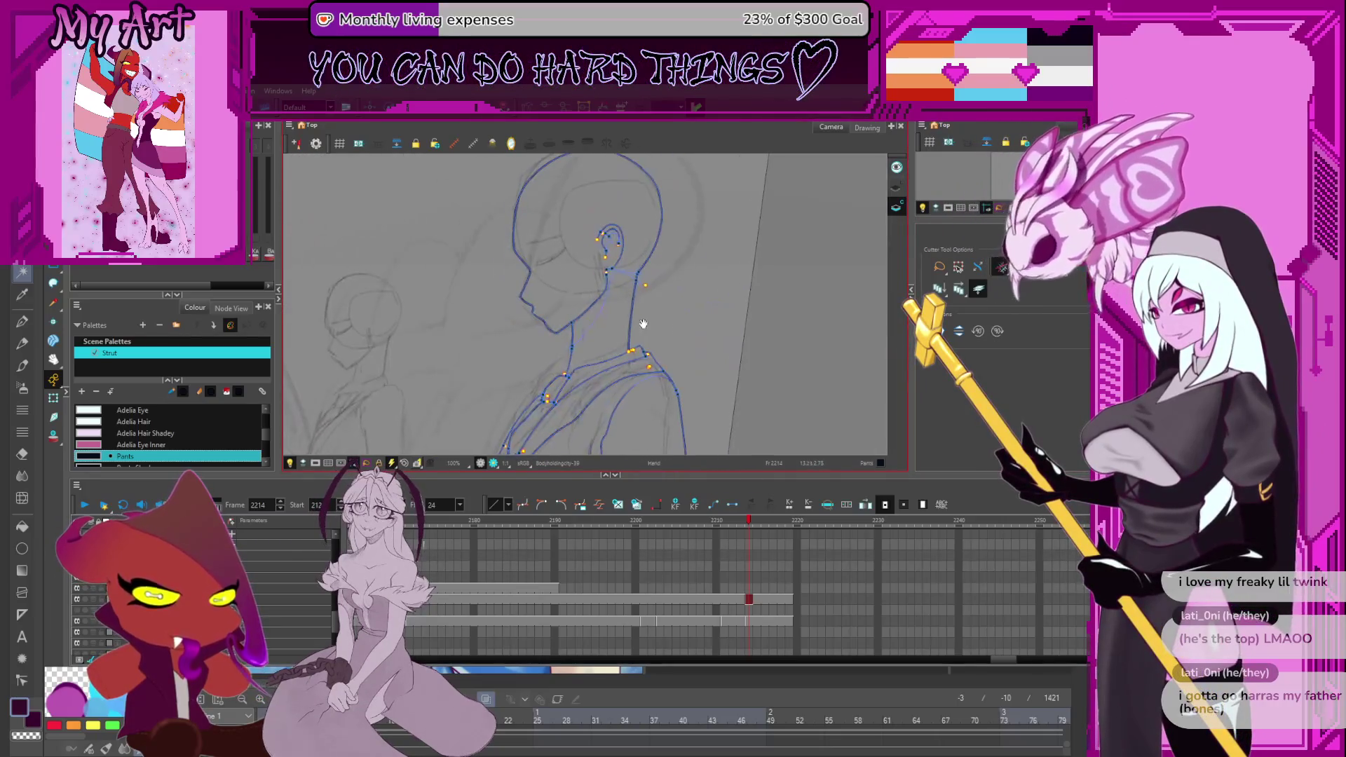
key(space)
drag(619, 297, 642, 167)
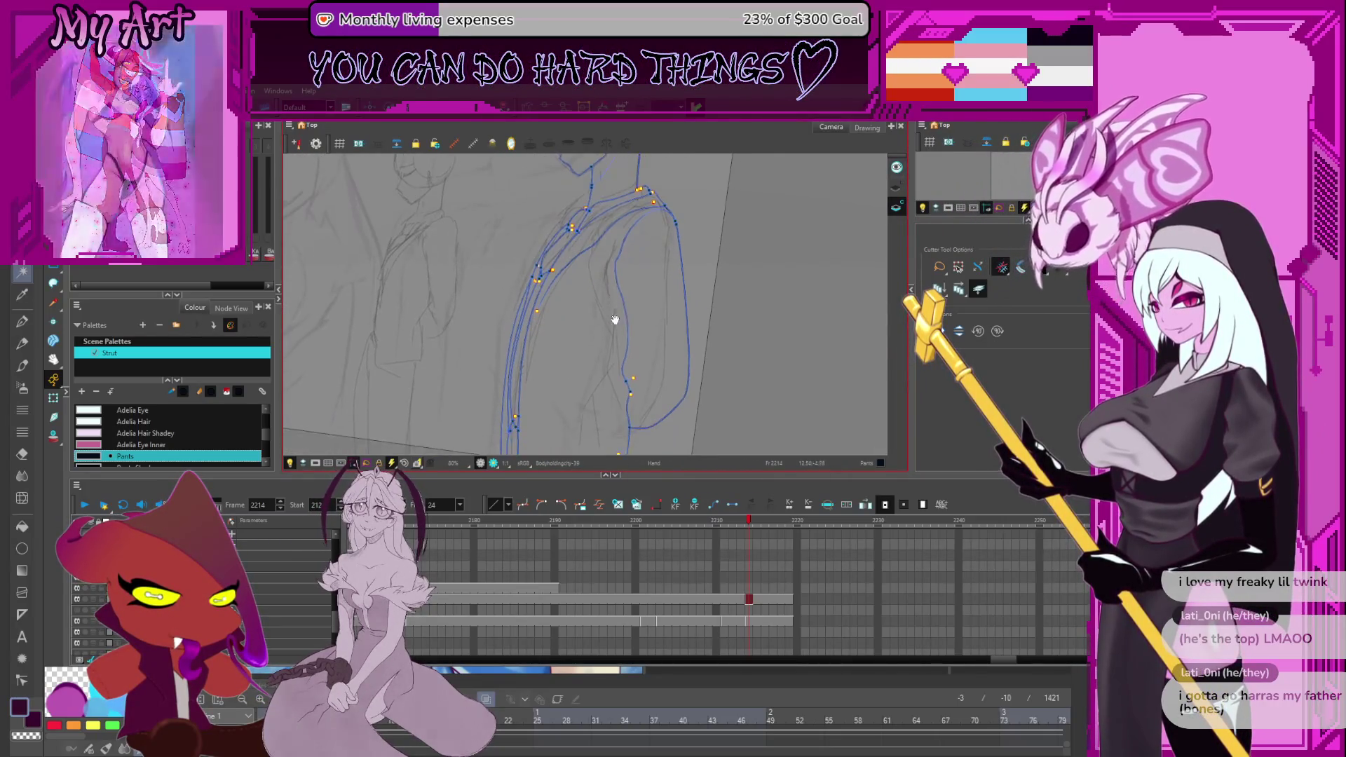
drag(616, 411, 726, 328)
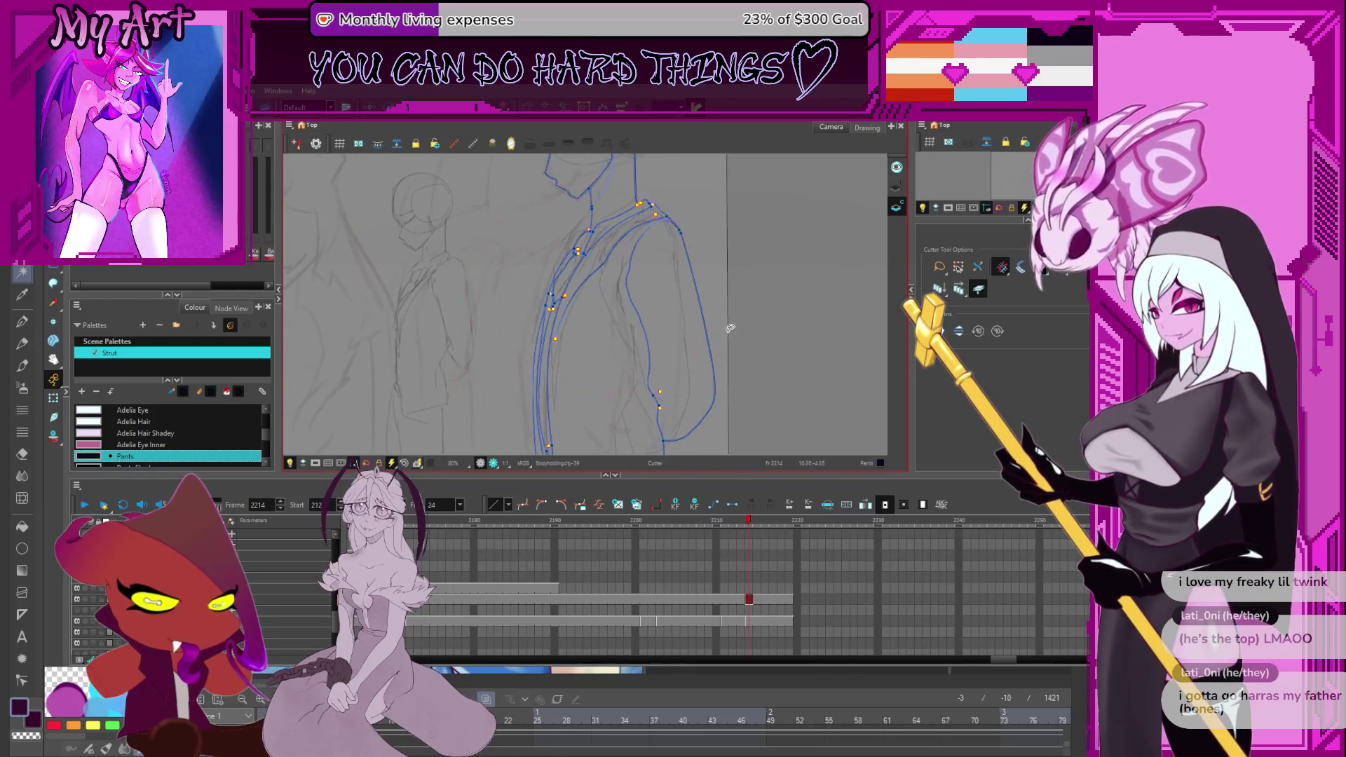
Paint the neck and head with the peach skin colour on frame 2216.
key(alt+i)
key(f)
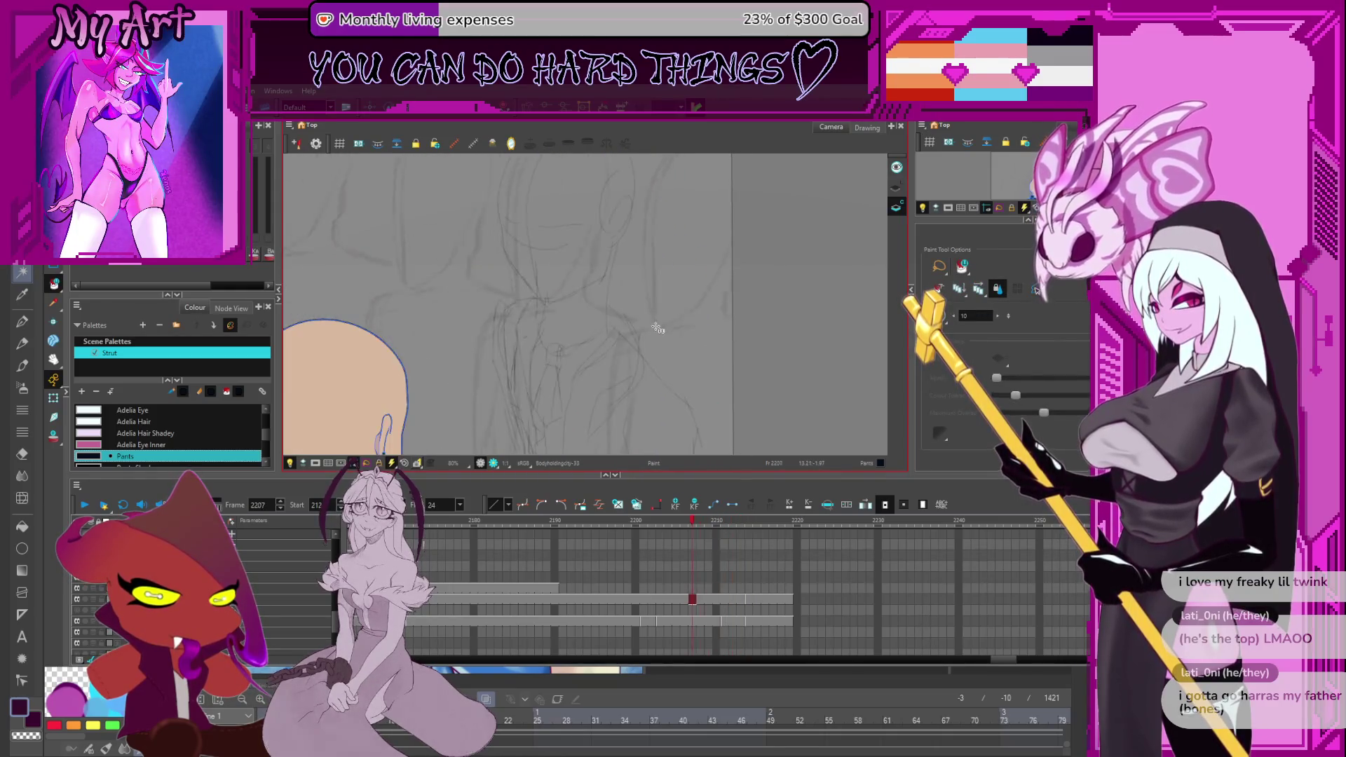
key(g)
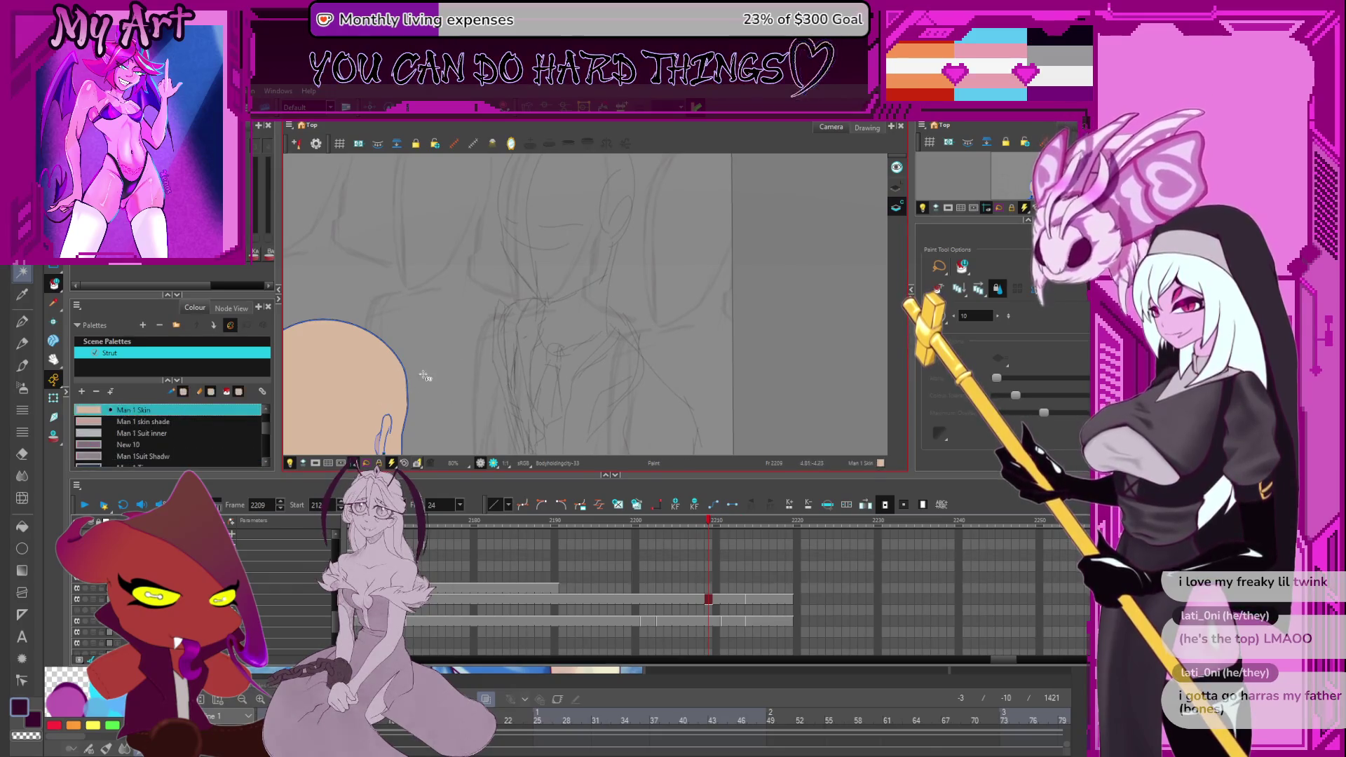
click(631, 205)
scroll(595, 265, up, 2)
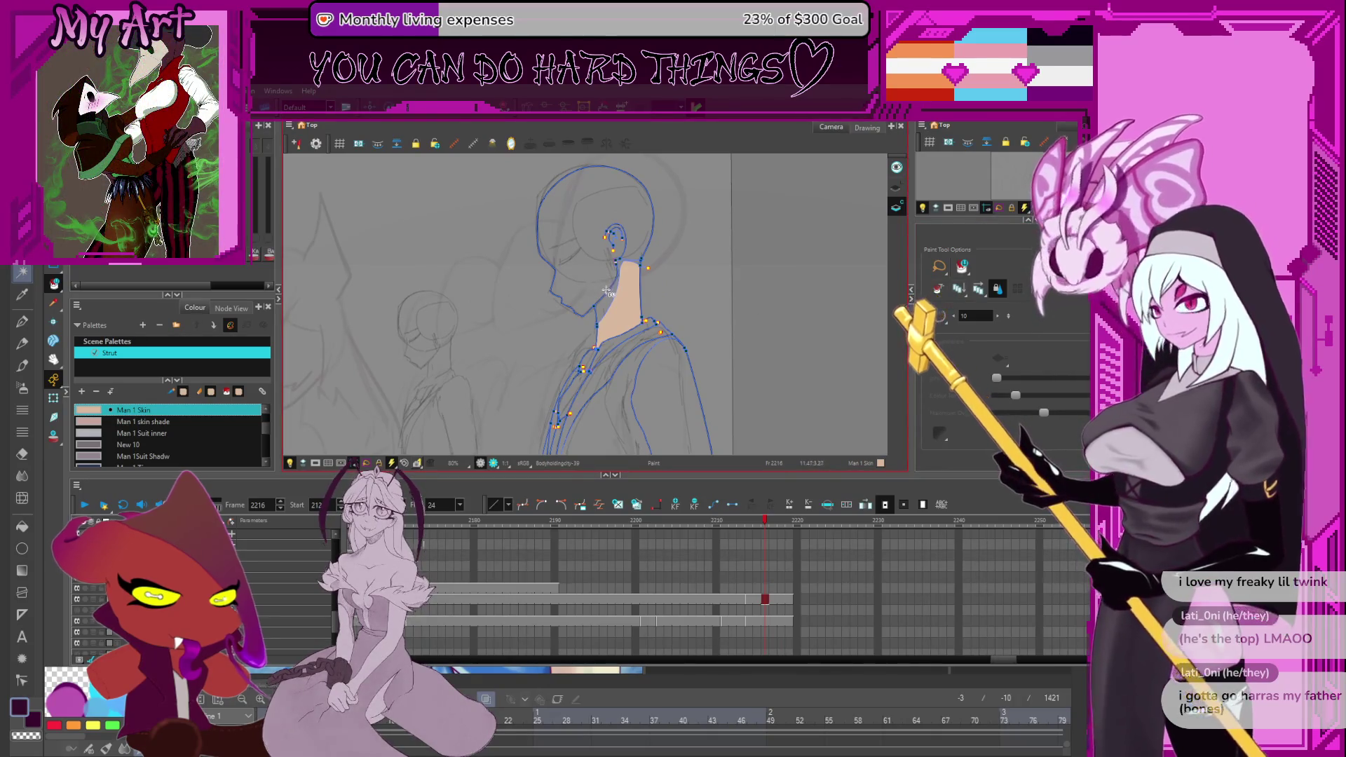
key(alt+q)
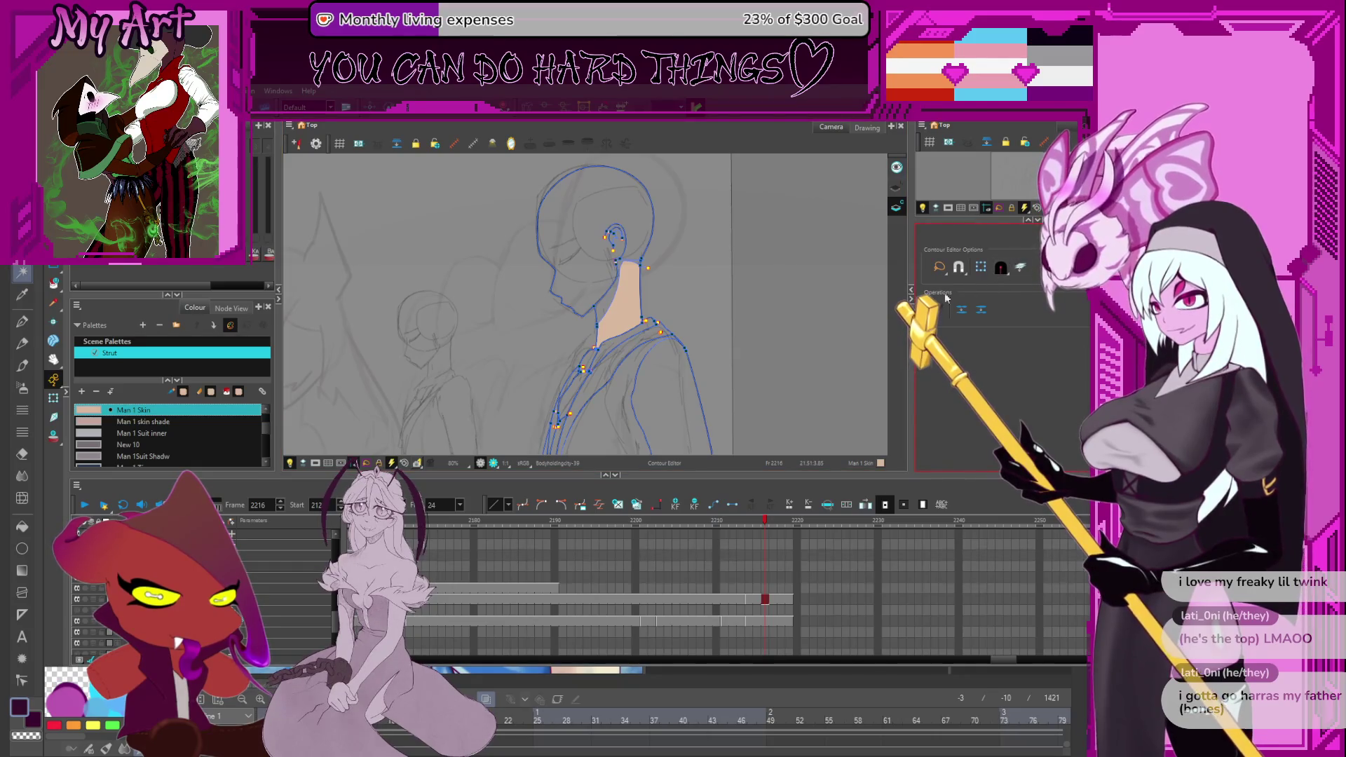
click(596, 230)
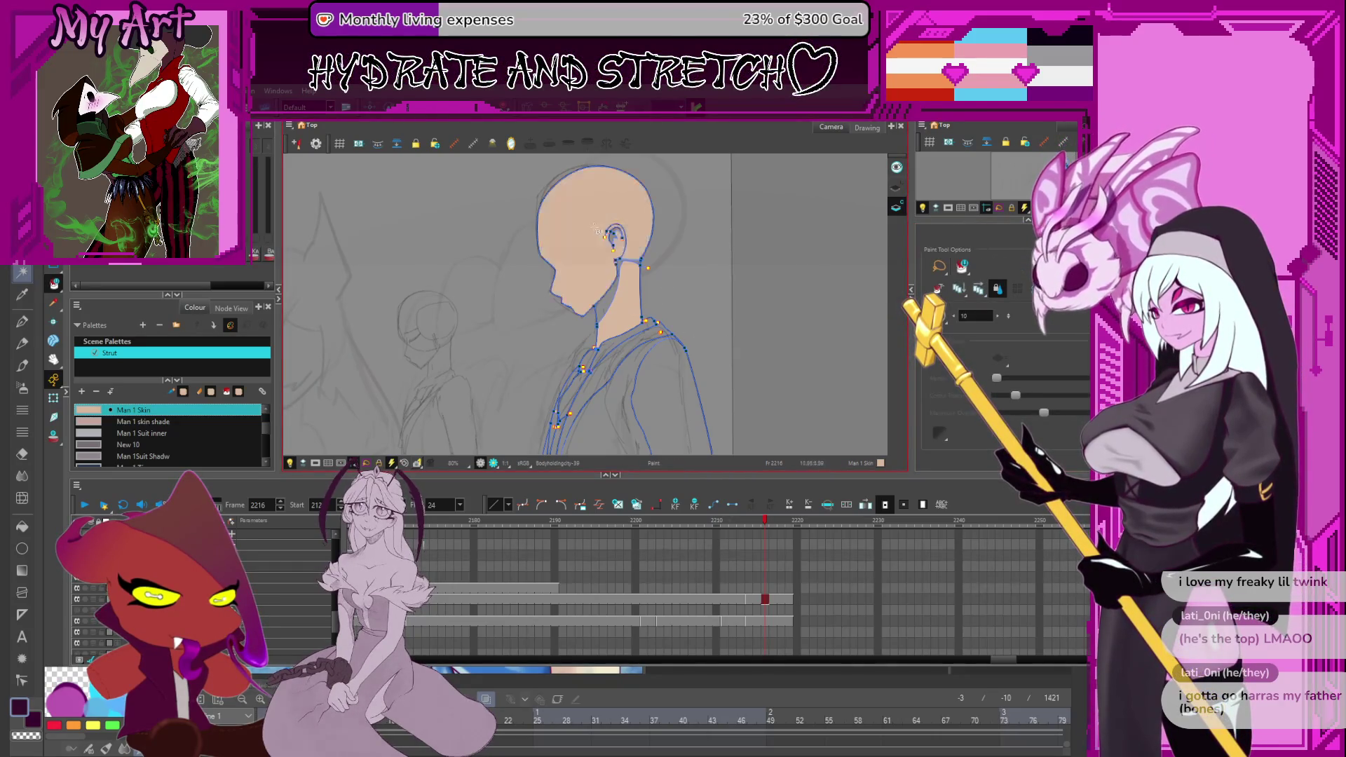
scroll(585, 290, down, 2)
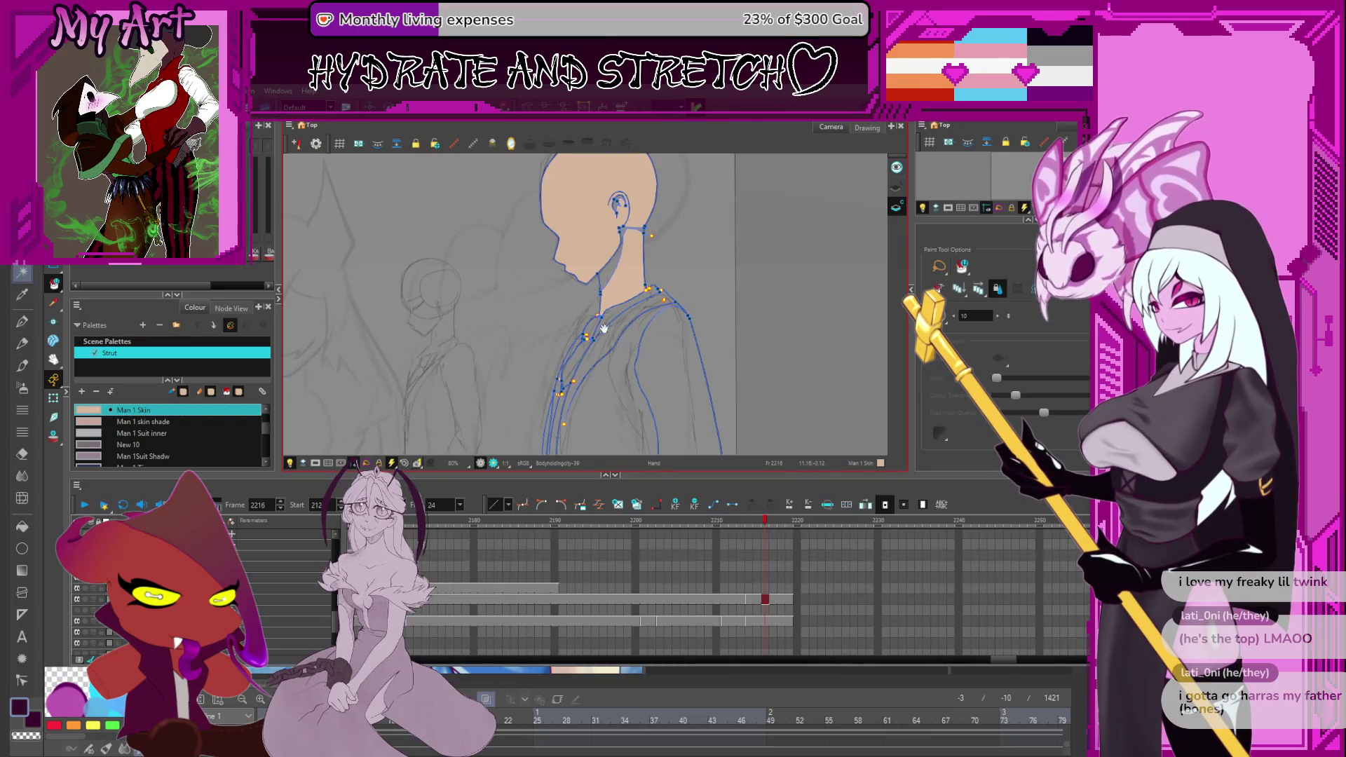
scroll(604, 328, up, 1)
scroll(616, 340, down, 3)
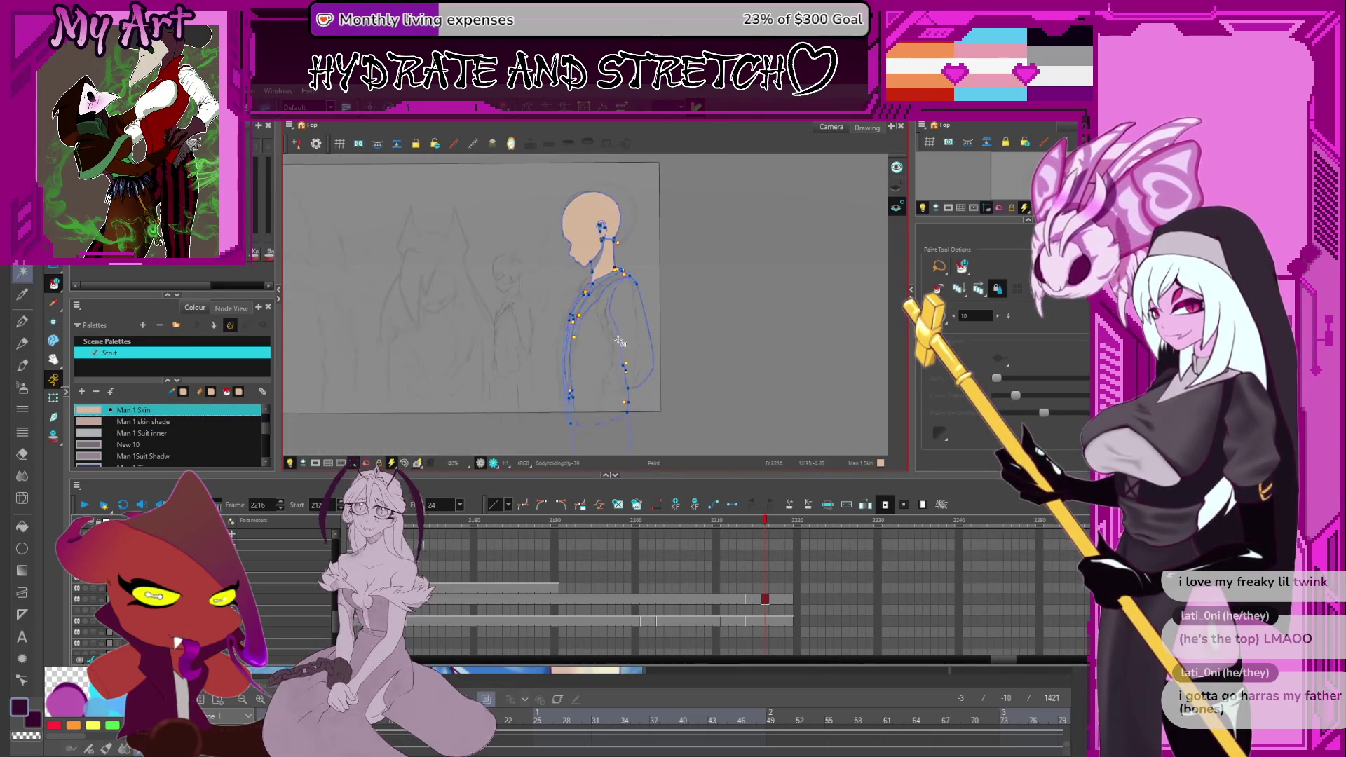
scroll(588, 309, up, 3)
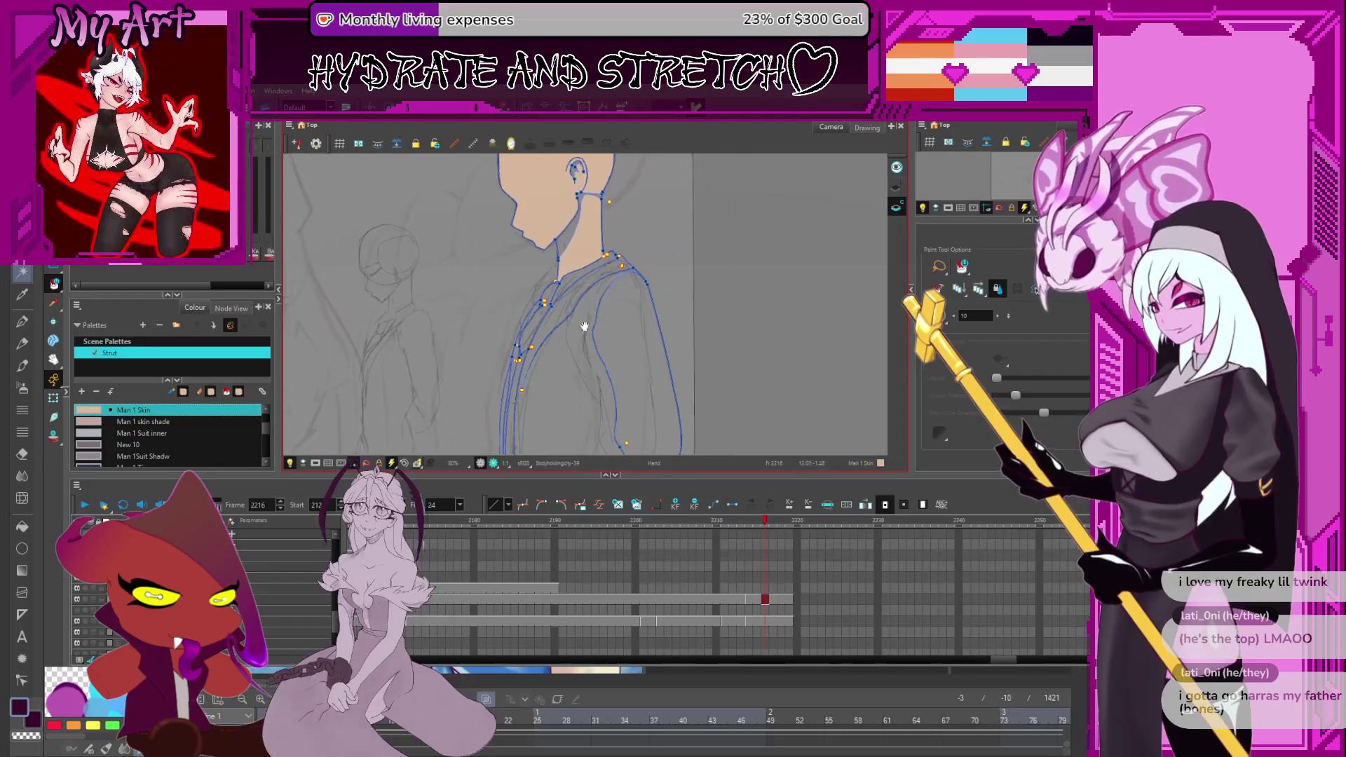
scroll(582, 277, down, 1)
Step back to the back-view frame and eyedrop the Man 1 skin shade colour.
key(comma)
key(comma)
key(comma)
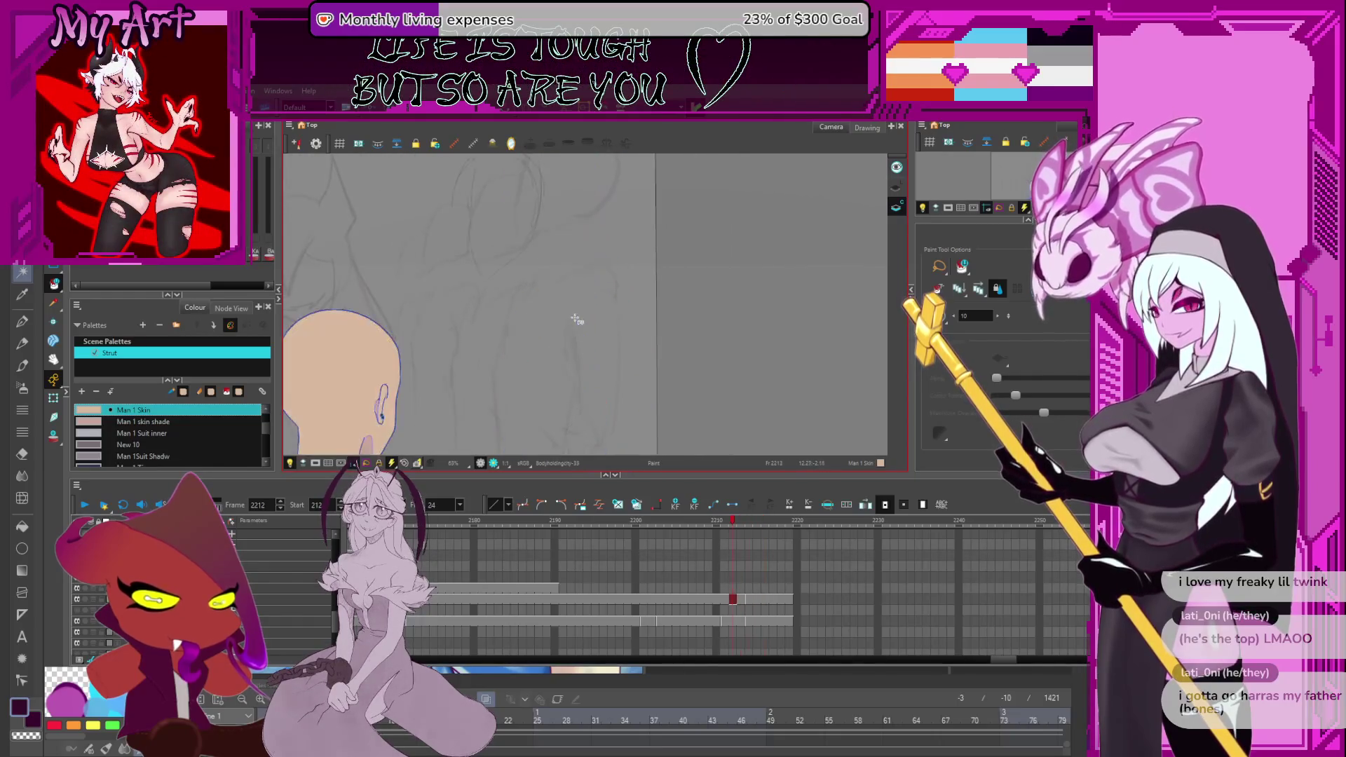
key(comma)
key(comma)
key(comma)
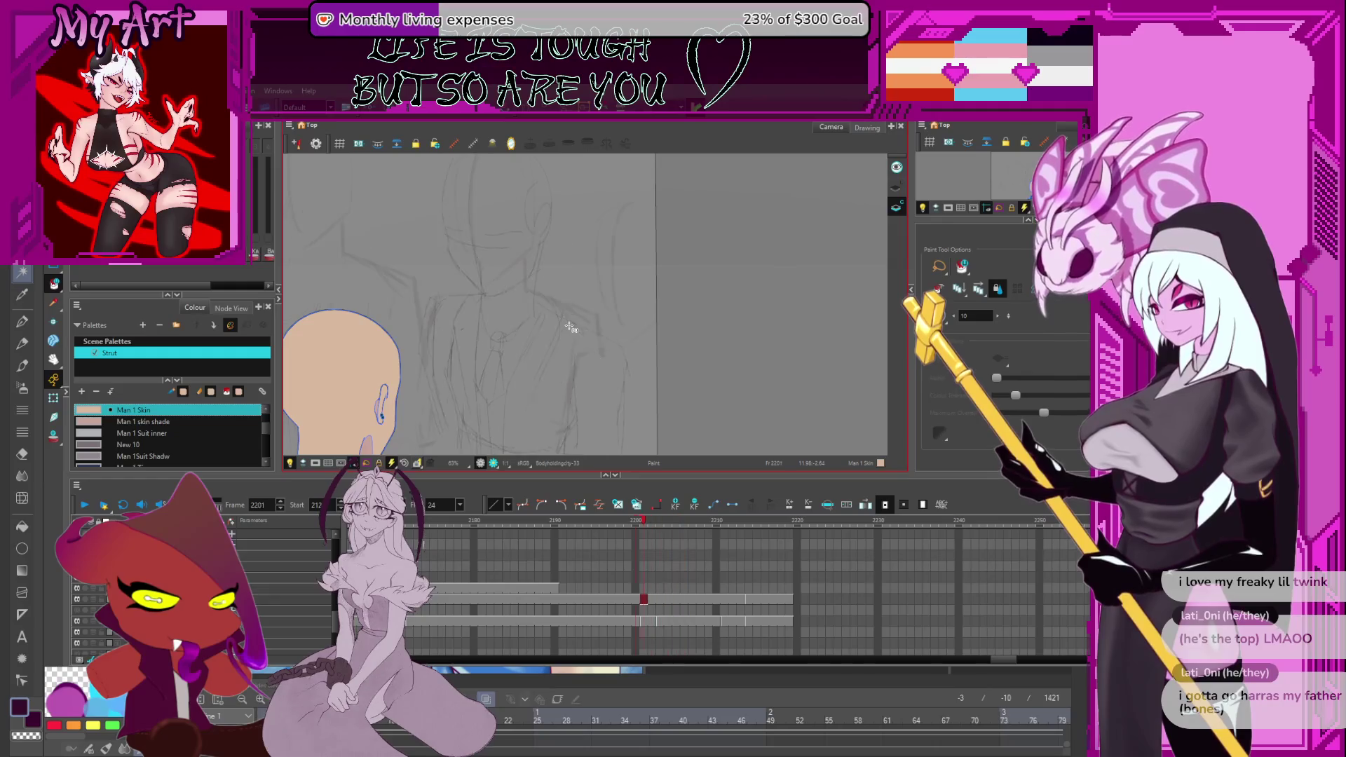
key(comma)
key(comma)
key(comma)
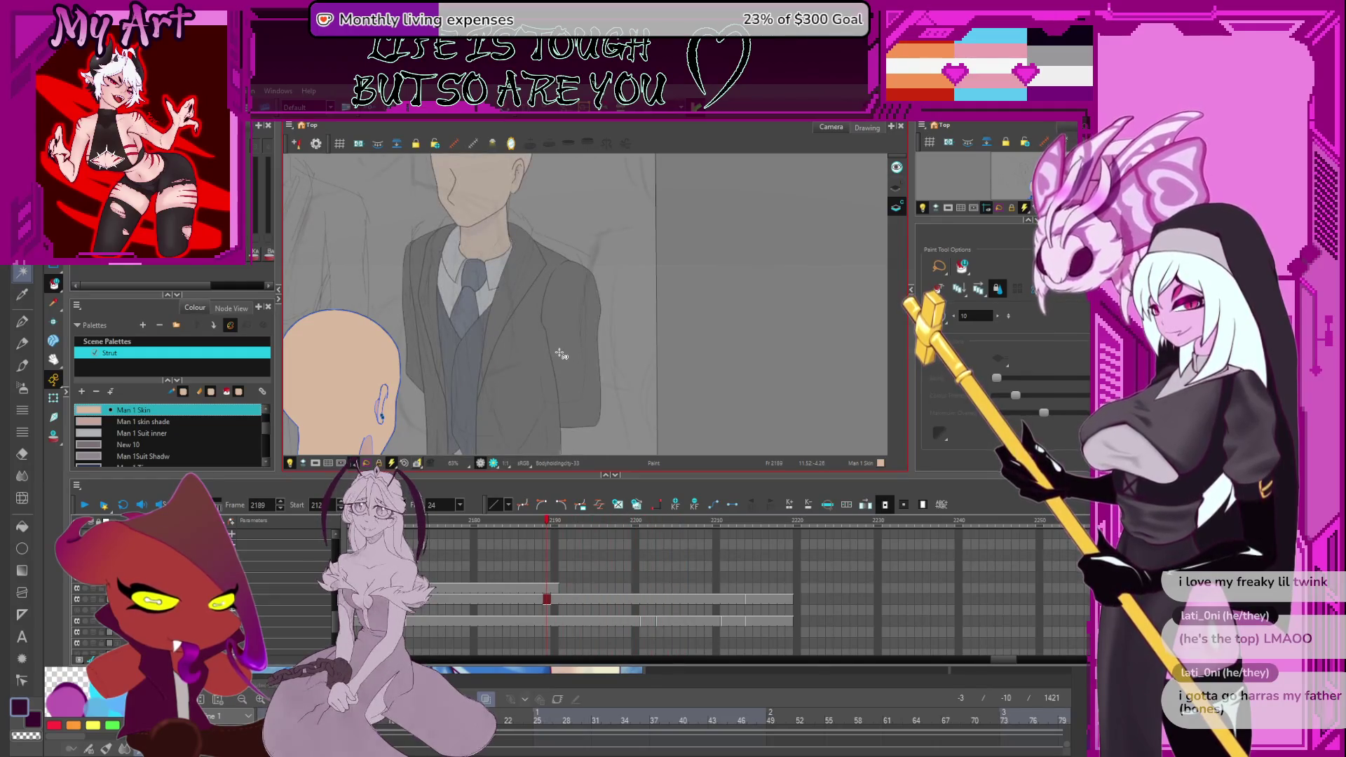
key(period)
key(period)
key(period)
drag(373, 413, 387, 343)
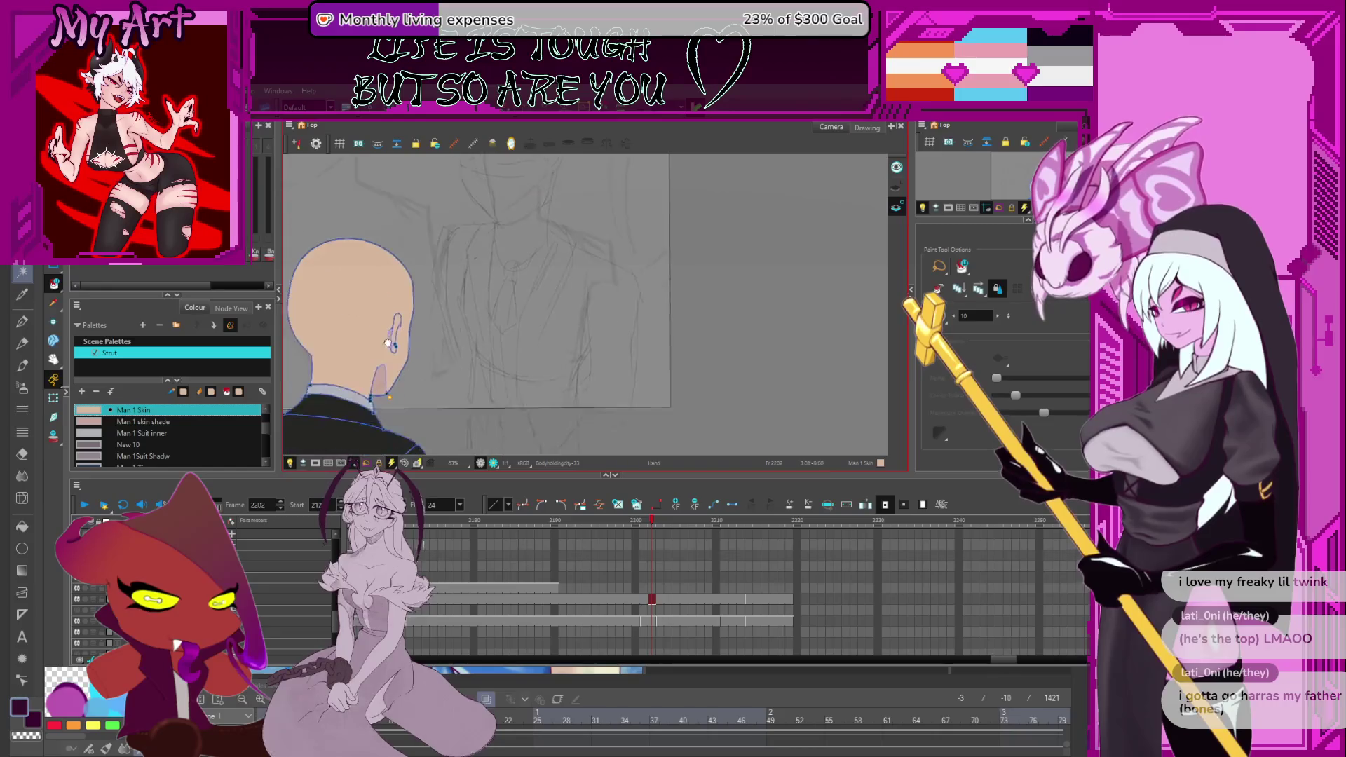
alt+click(390, 379)
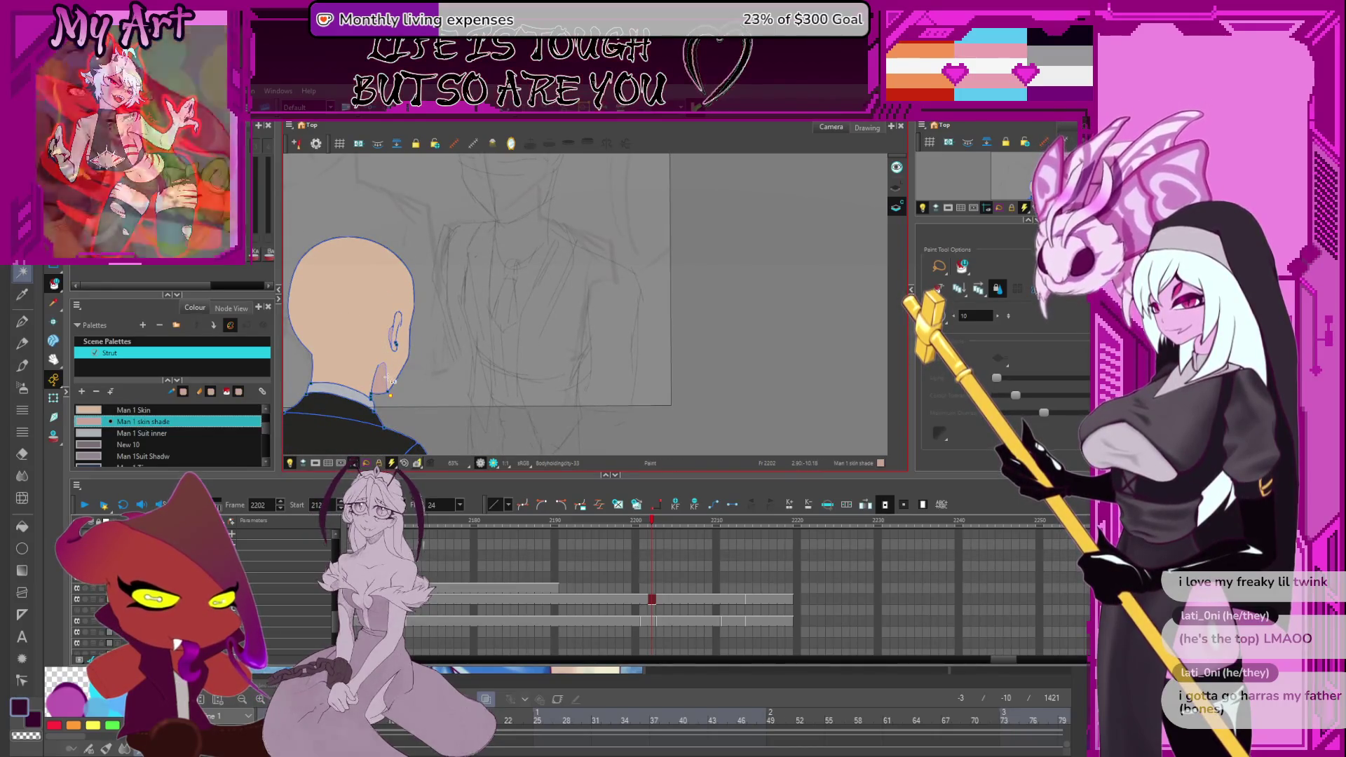
Check the side-view head, then eyedrop Man 1 Suit inner from the back-view shirt.
key(period)
key(period)
key(period)
scroll(574, 254, up, 3)
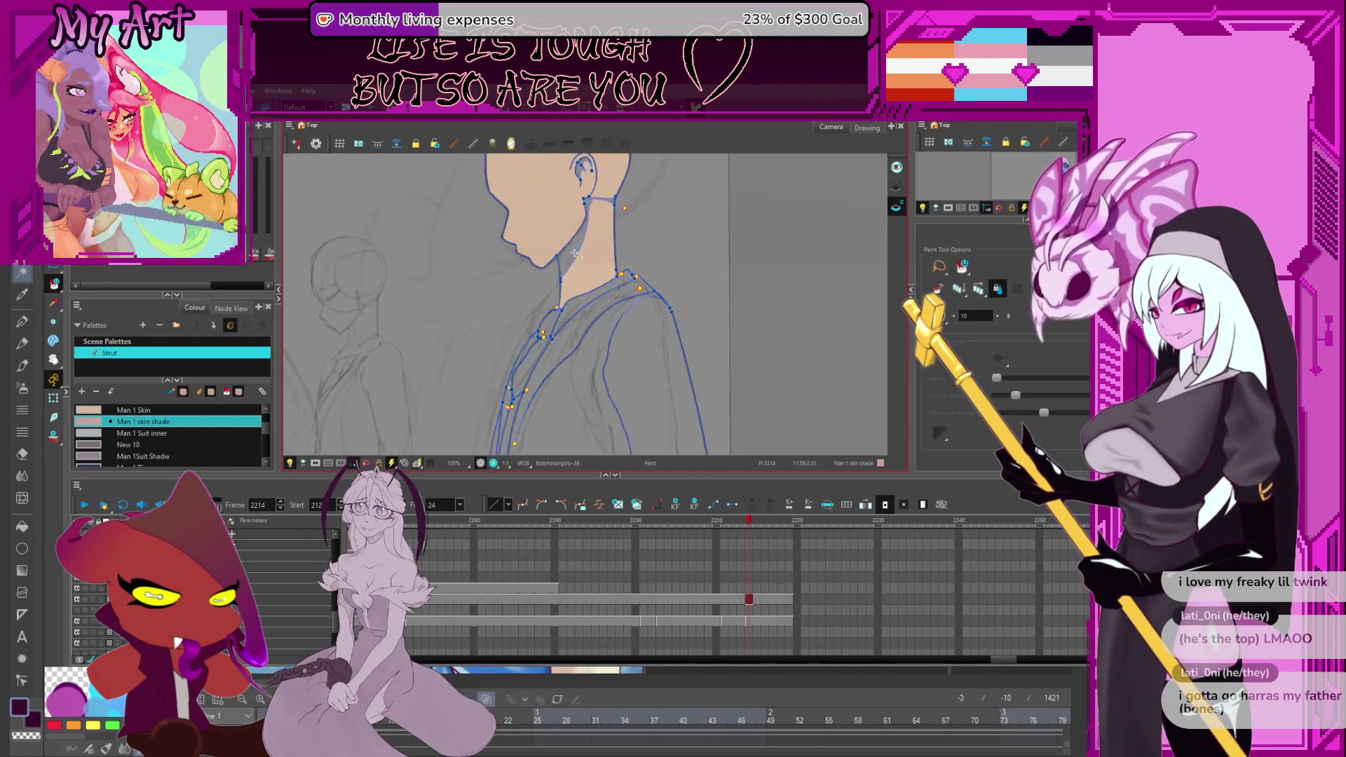
drag(586, 191, 583, 230)
scroll(578, 288, down, 1)
key(comma)
key(comma)
key(comma)
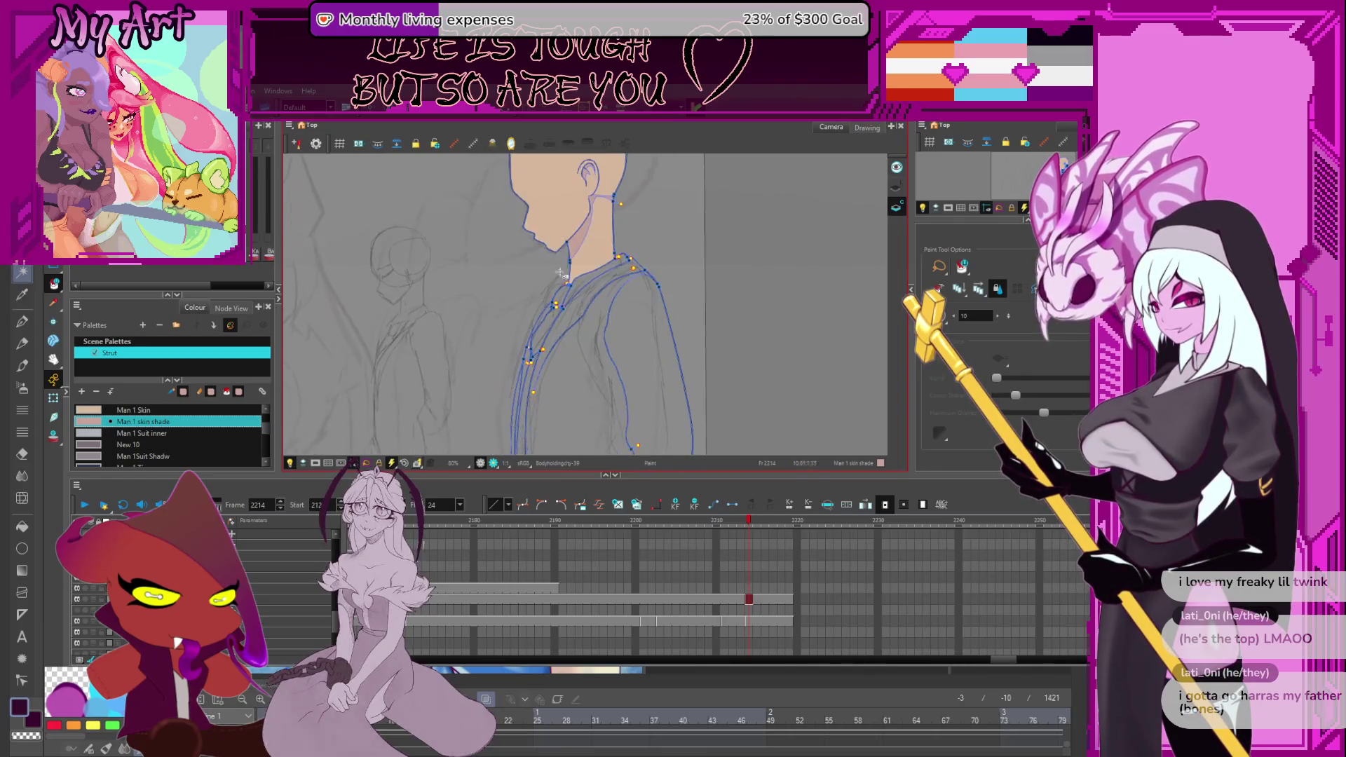
scroll(484, 369, down, 1)
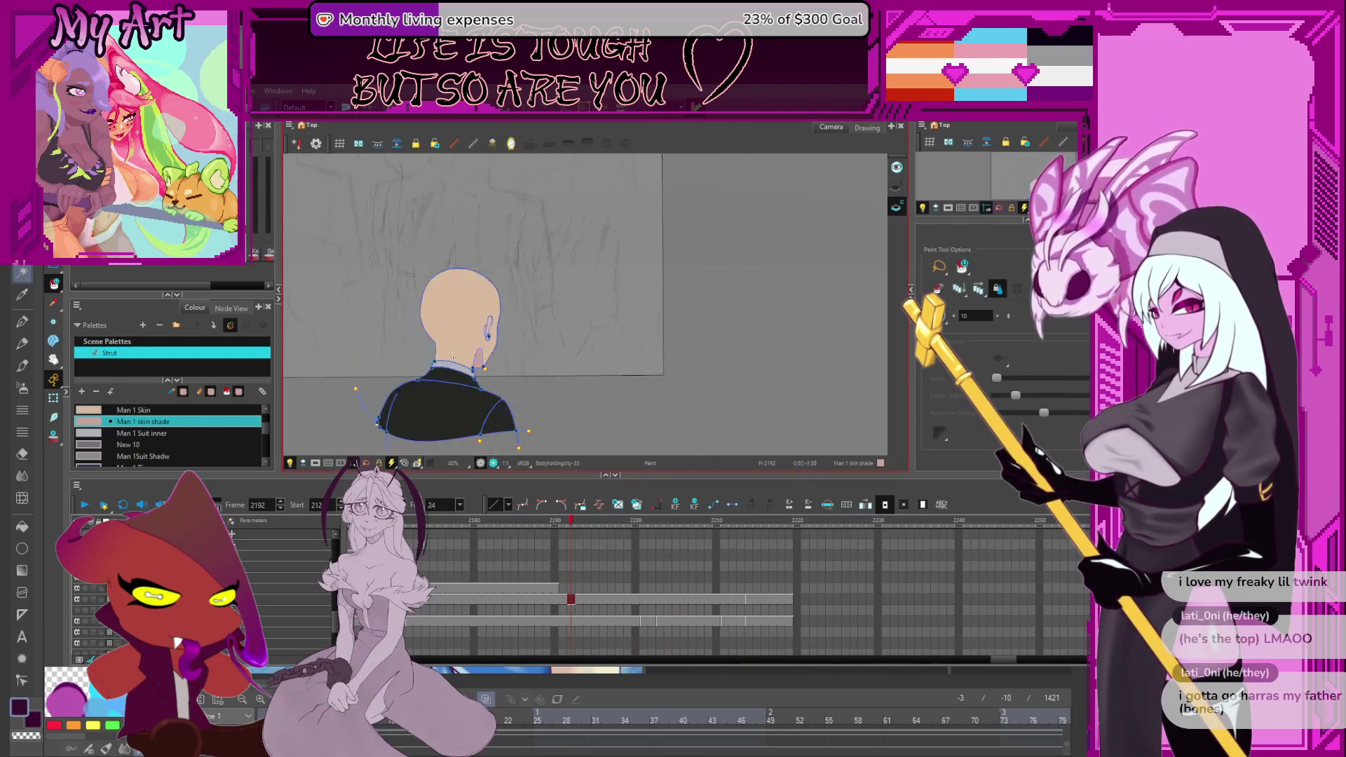
click(390, 404)
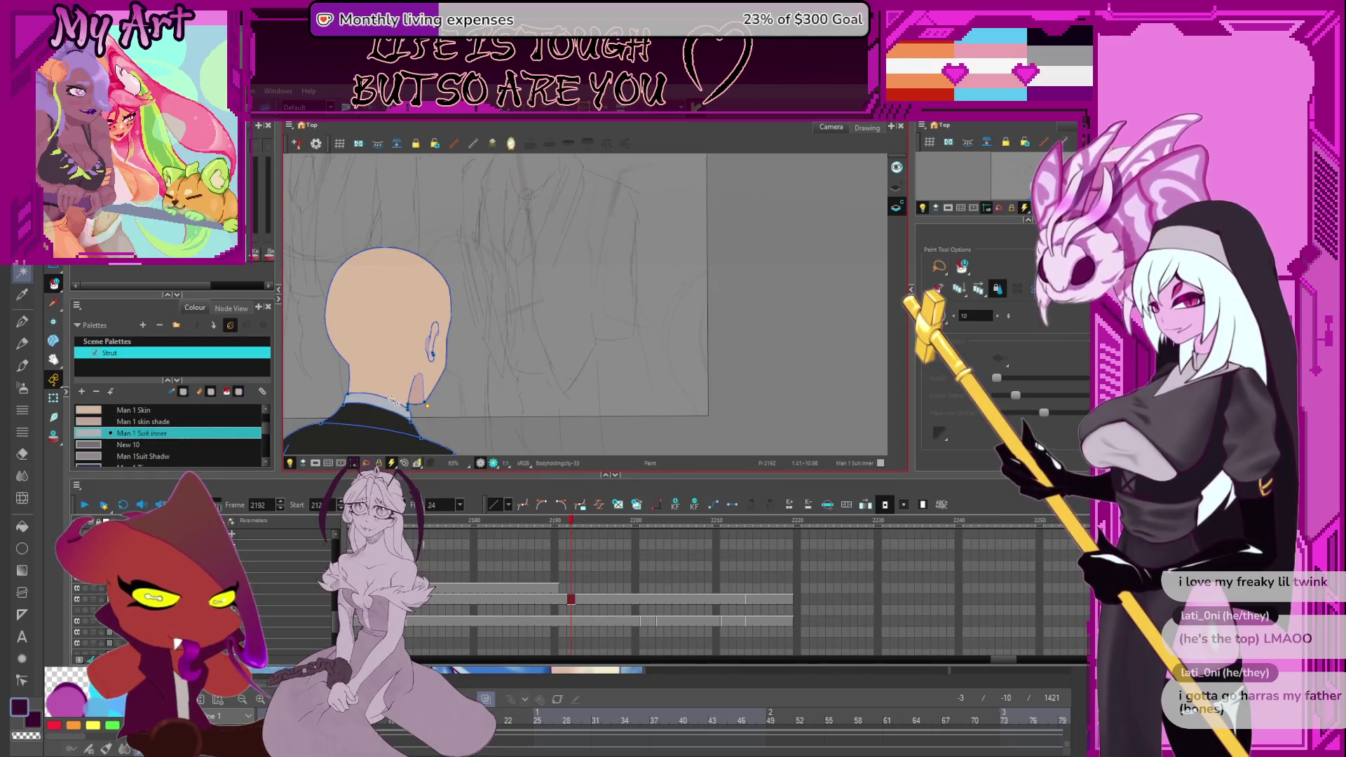
Eyedrop the Man 1 Blazer colour from the back-view drawing.
key(period)
key(period)
key(period)
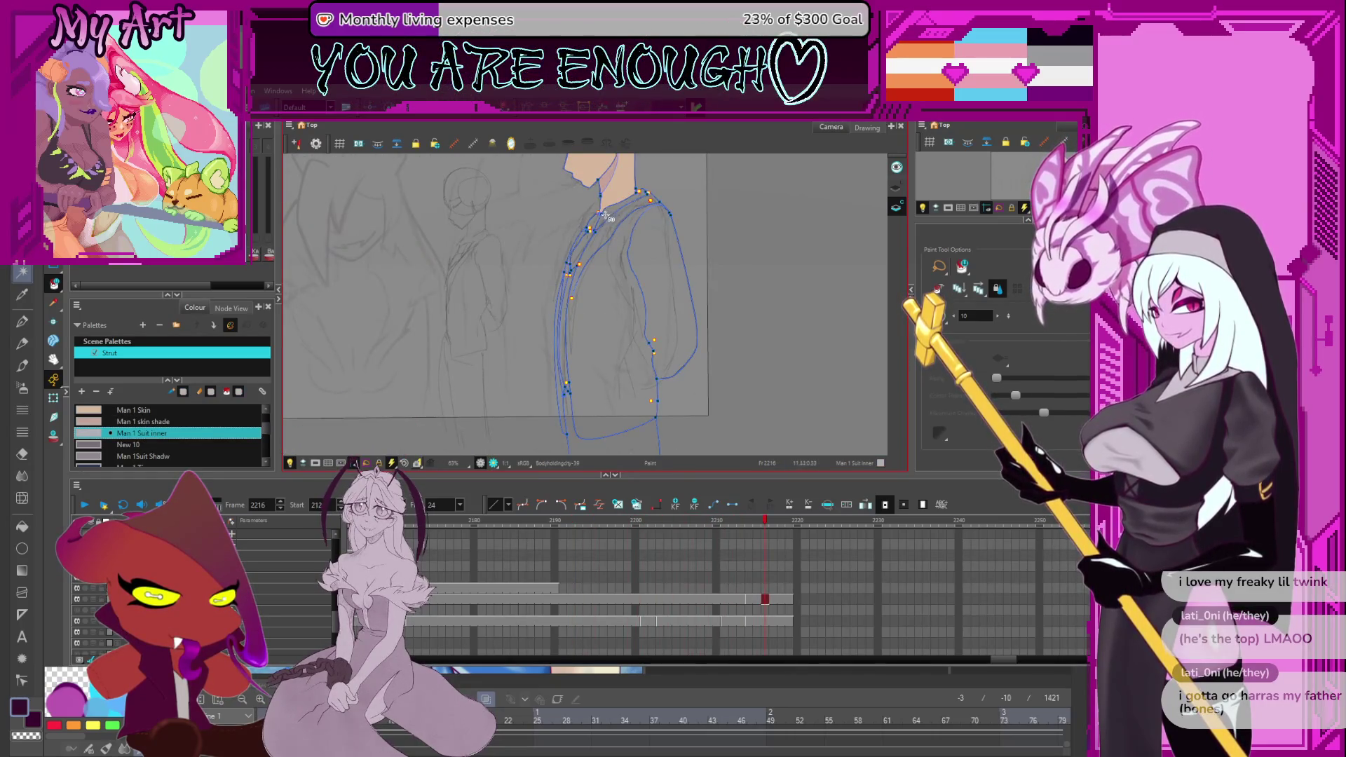
scroll(607, 216, up, 2)
drag(573, 228, 566, 277)
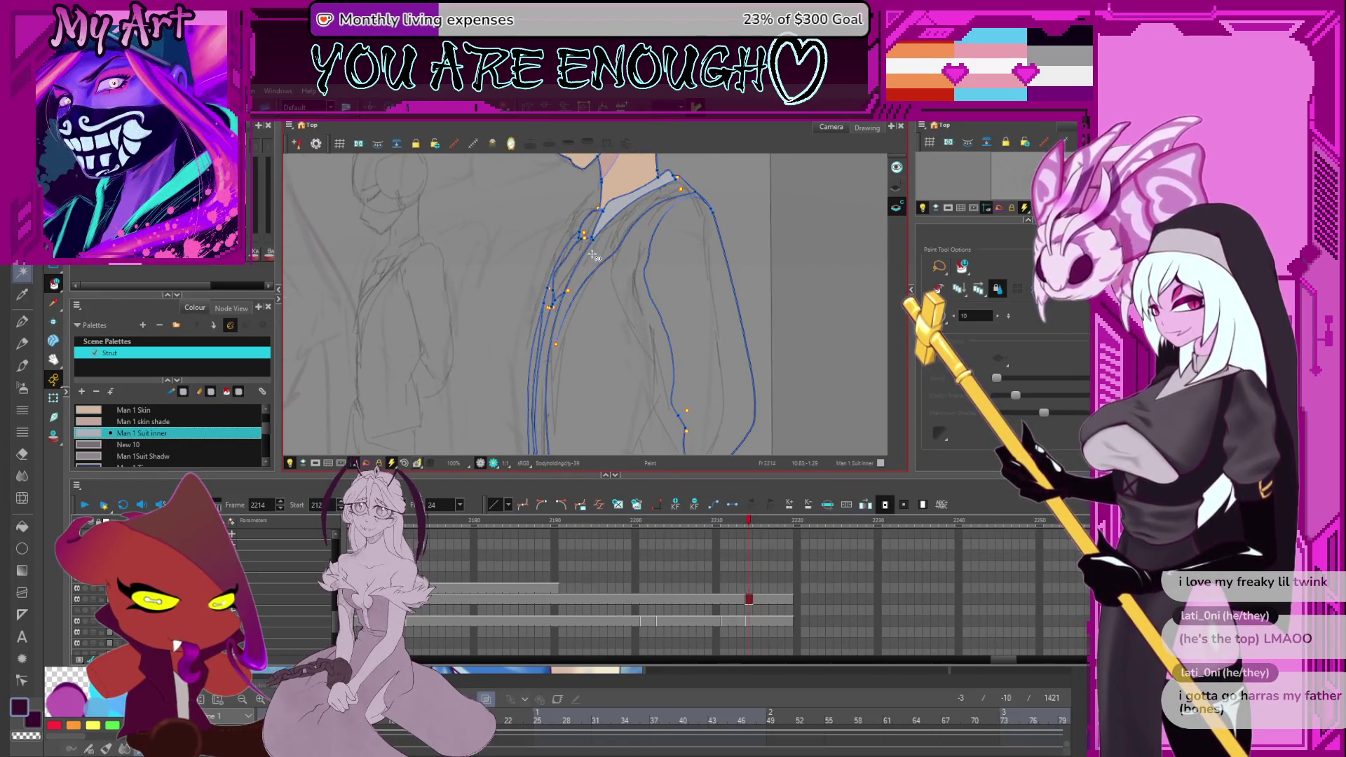
key(comma)
scroll(587, 254, down, 2)
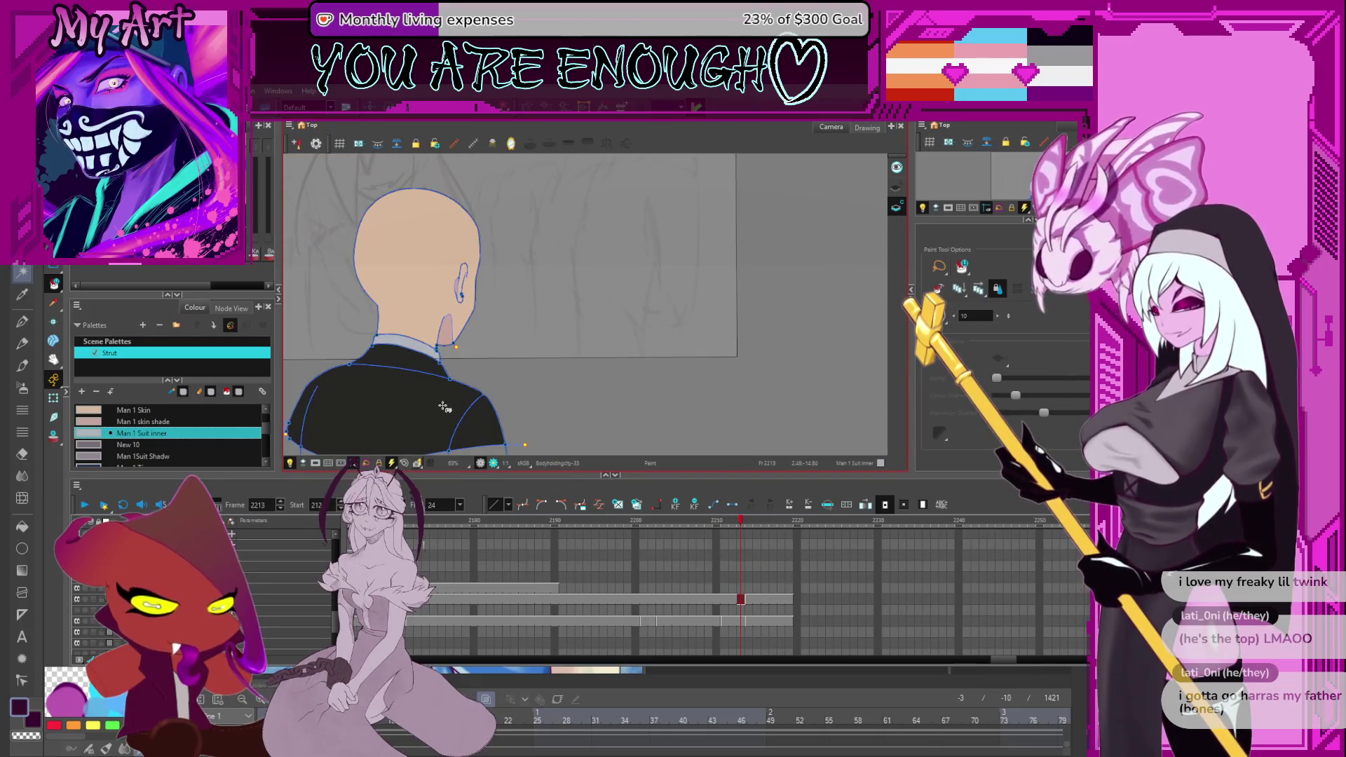
click(452, 391)
Go to the side-view blazer and select upper-layer cells from frame 2190 onward.
key(period)
key(period)
key(period)
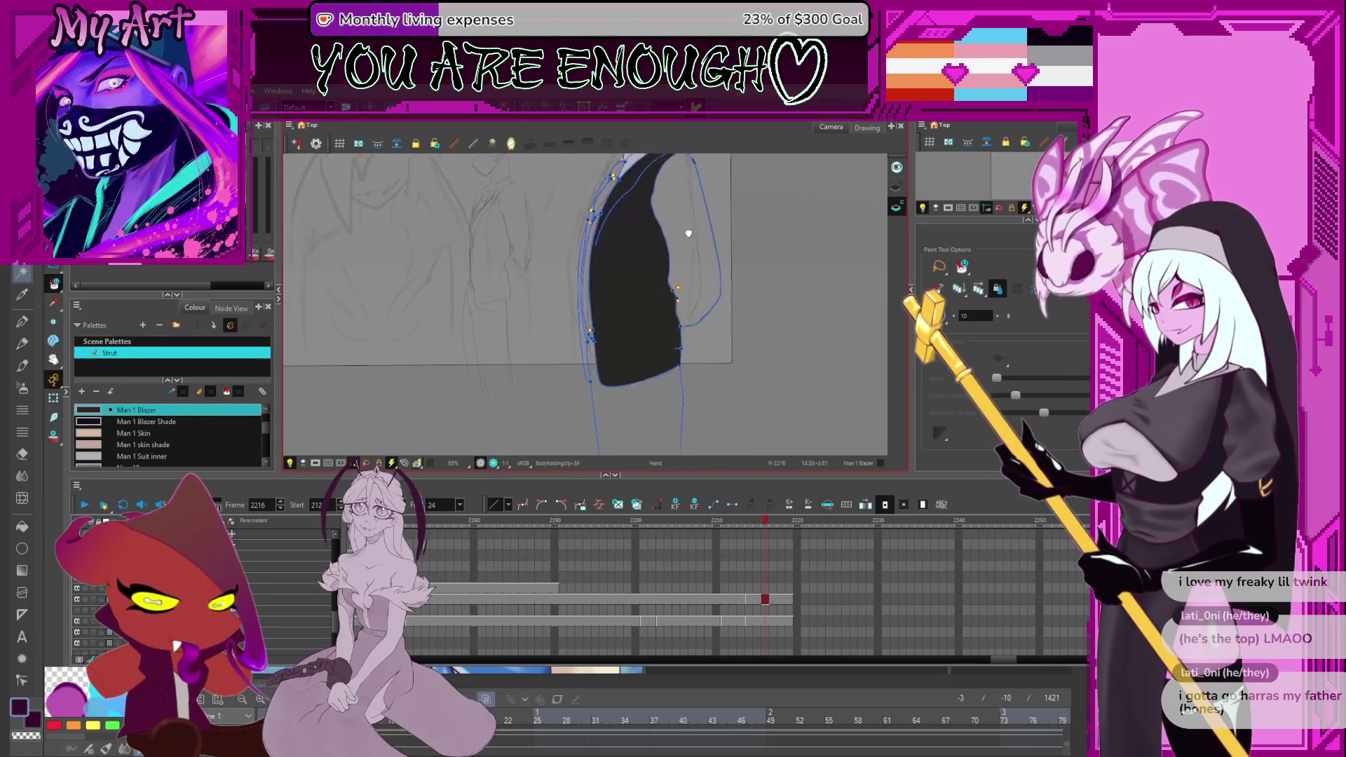
scroll(688, 234, up, 3)
scroll(572, 218, down, 4)
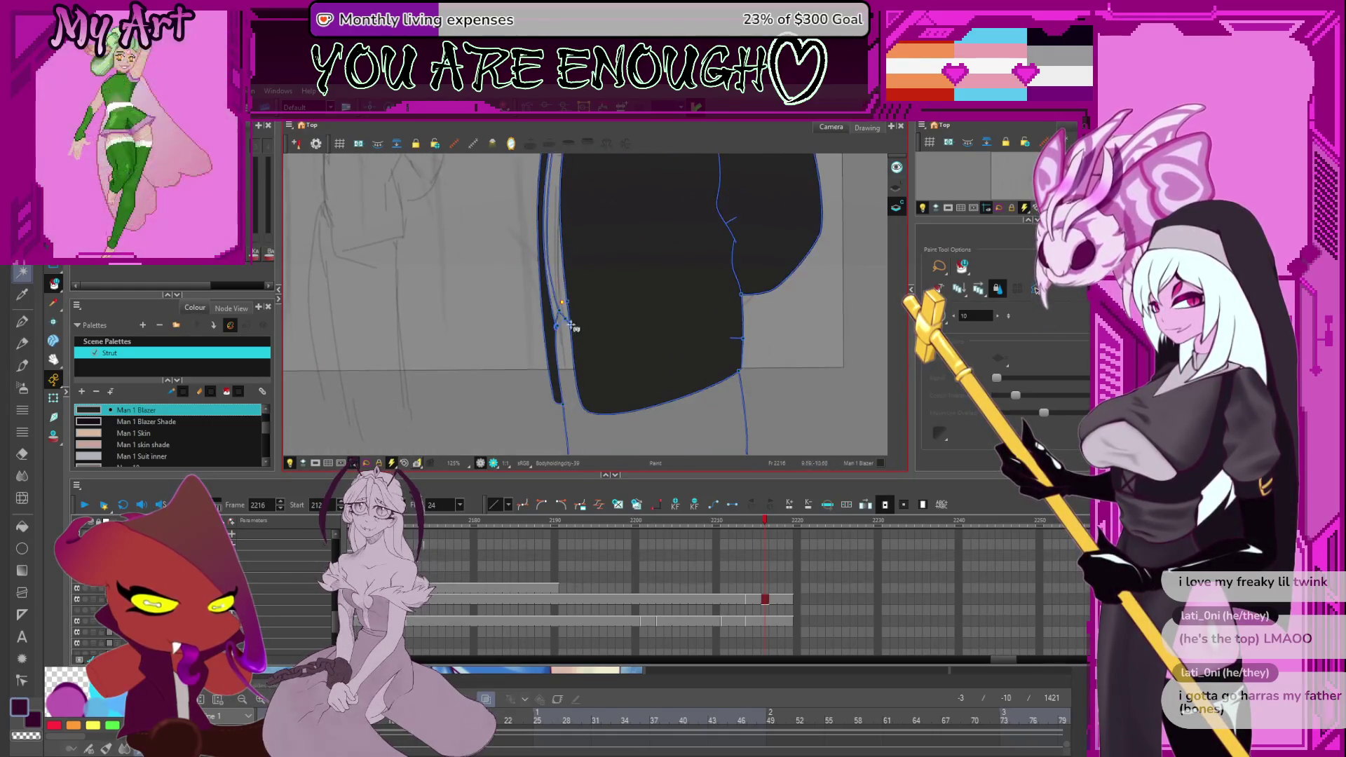
scroll(571, 326, up, 5)
scroll(596, 341, down, 3)
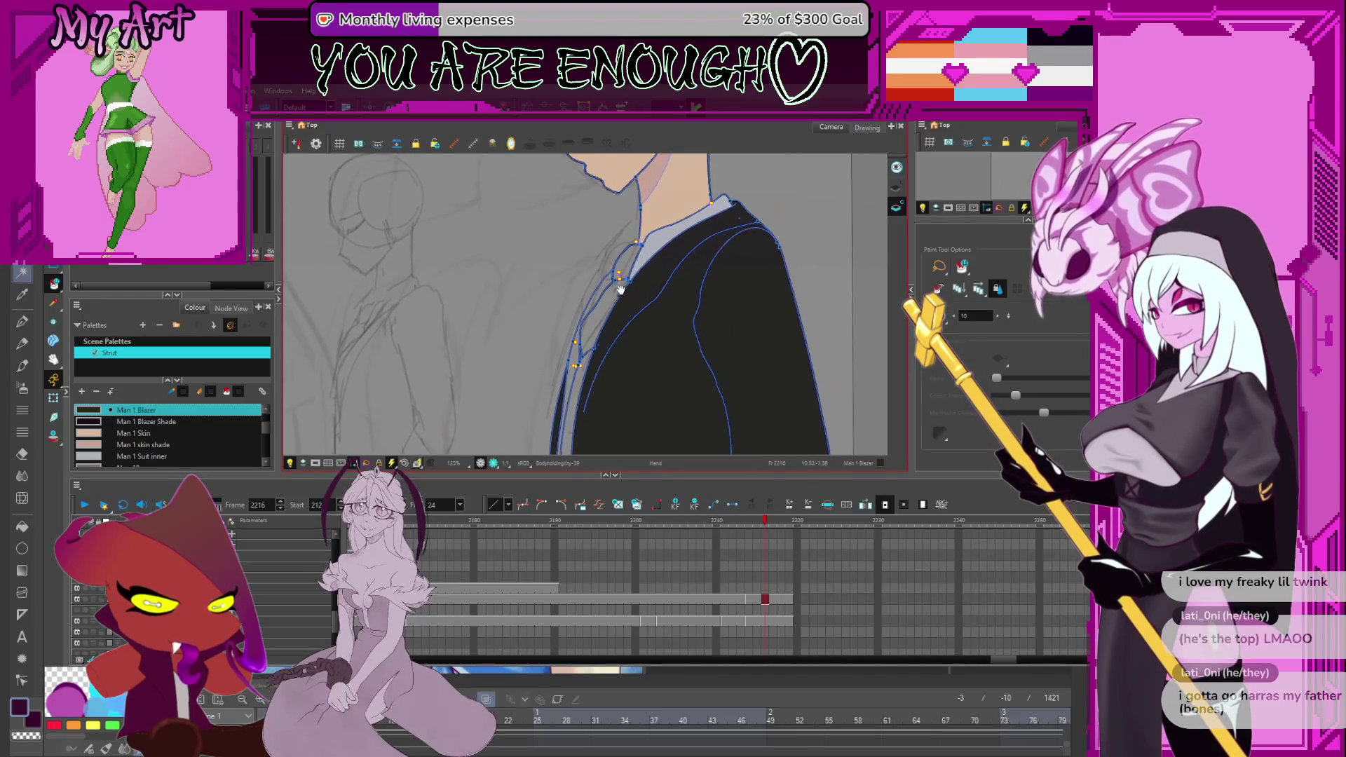
click(557, 588)
scroll(560, 592, up, 2)
mouse_move(560, 593)
mouse_down()
mouse_move(1052, 607)
mouse_move(738, 586)
mouse_up()
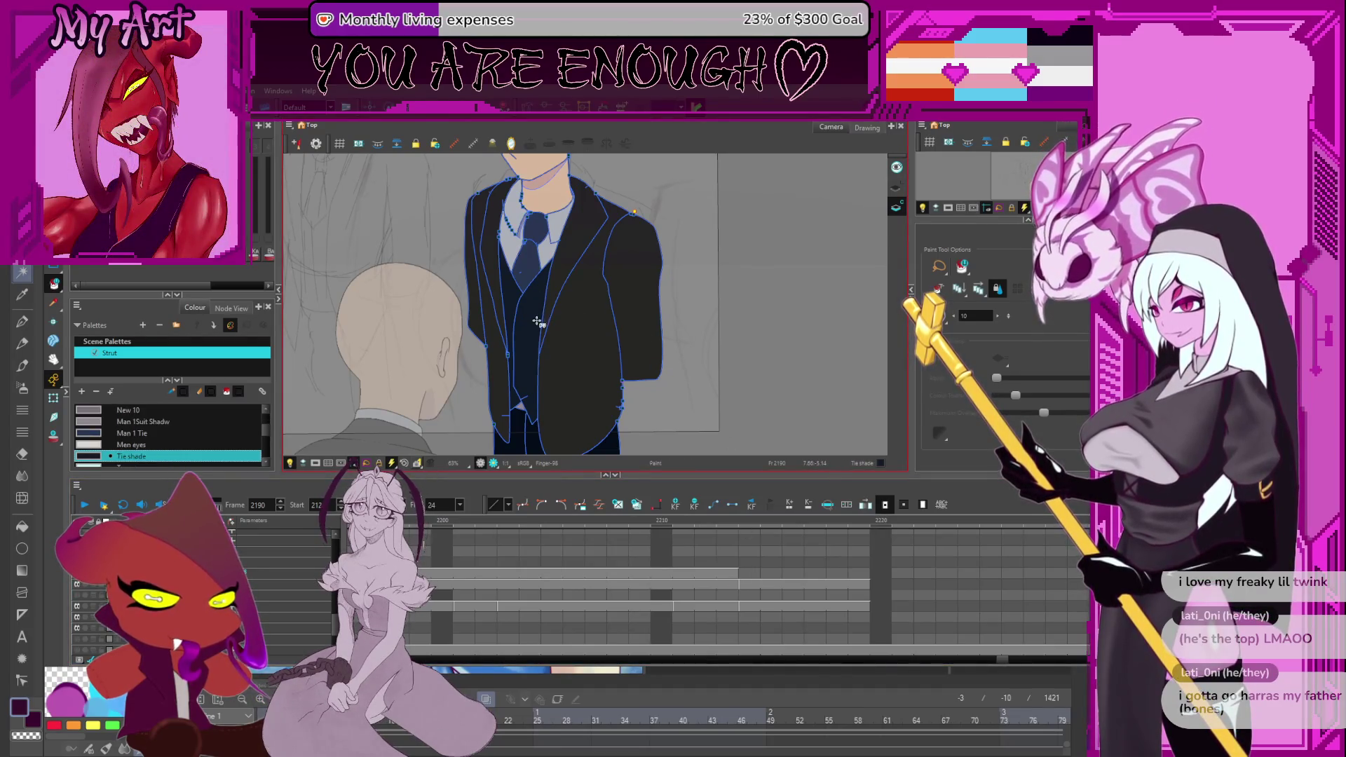
Fill the thin lapel strip at frame 2214 with the darker tie shade.
click(749, 582)
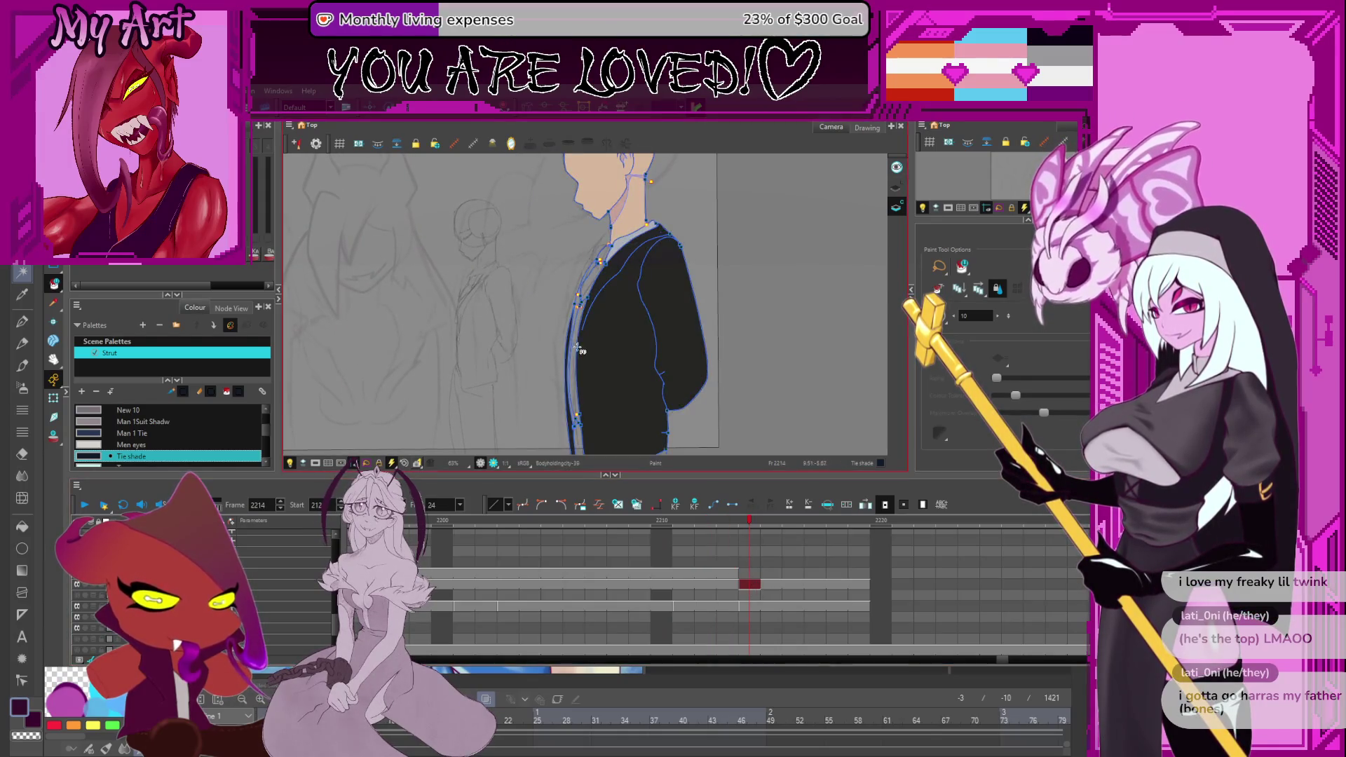
scroll(578, 335, up, 2)
click(572, 332)
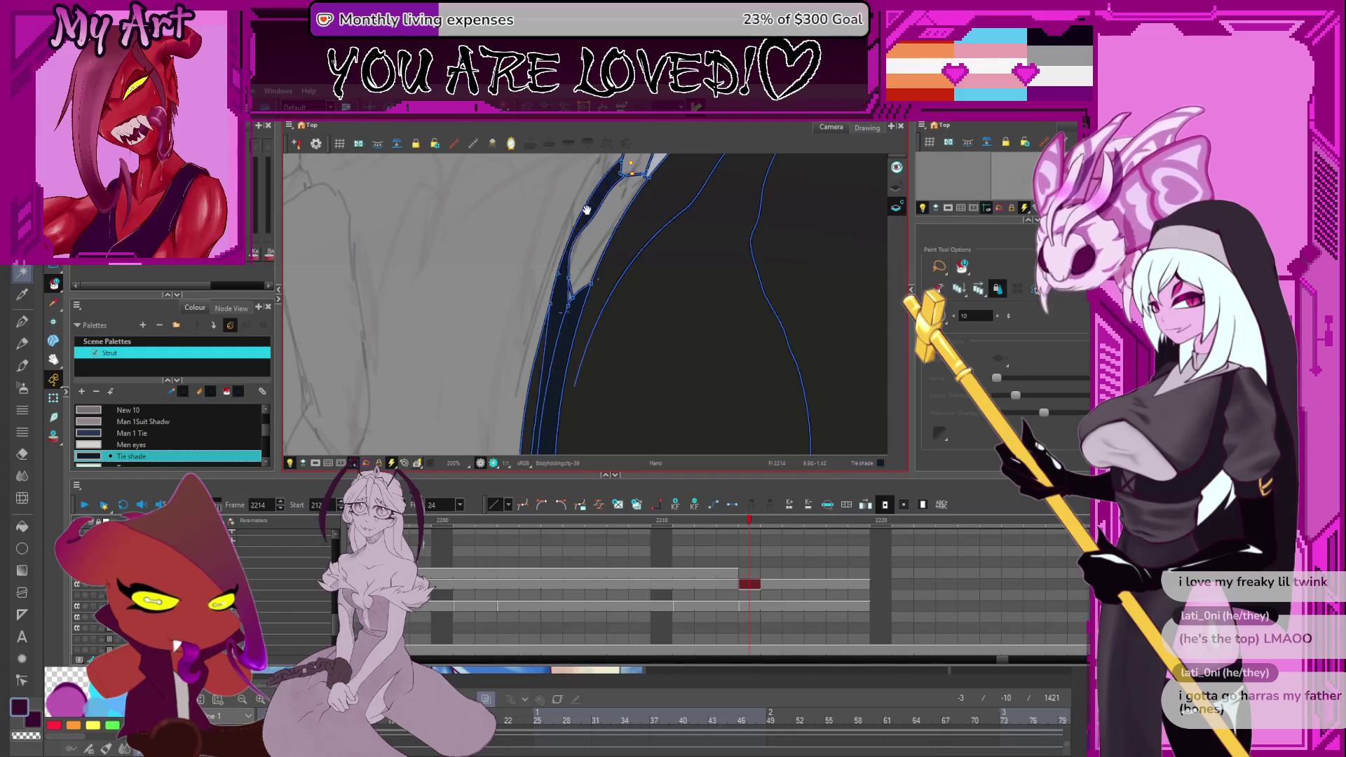
scroll(569, 343, down, 2)
scroll(566, 349, up, 2)
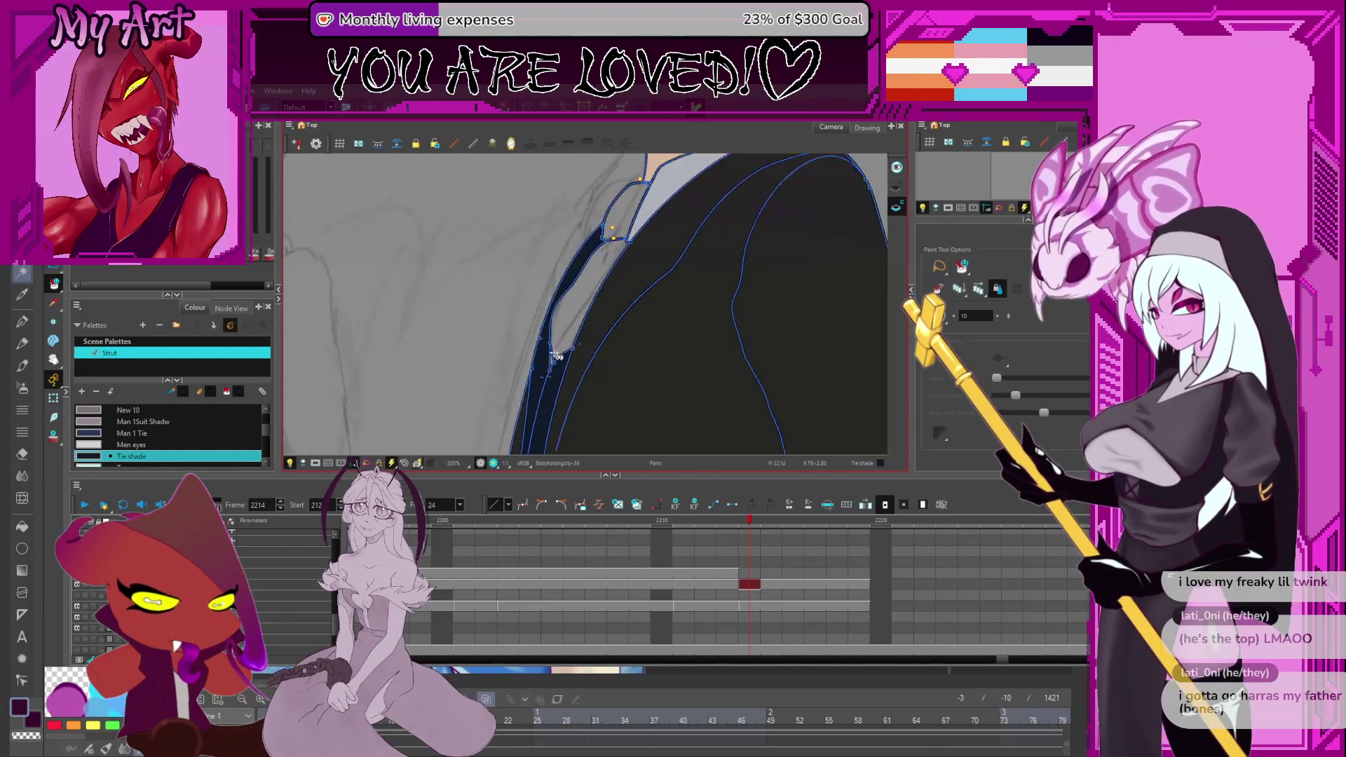
scroll(555, 376, down, 4)
mouse_move(571, 308)
mouse_down()
mouse_move(564, 279)
mouse_move(584, 378)
mouse_up()
Eyedrop Man 1 Tie from an earlier frame and zoom out to the whole side-view figure.
key(comma)
key(comma)
key(comma)
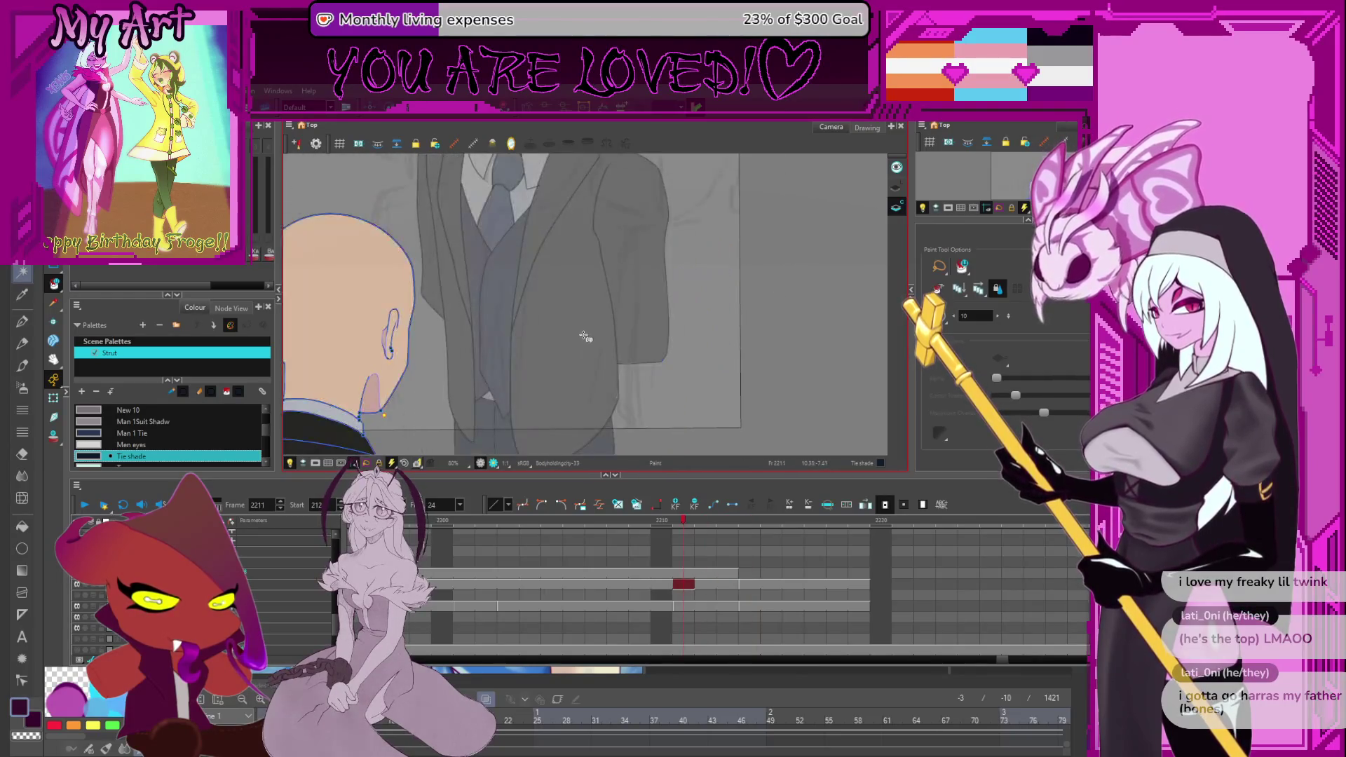
key(semicolon)
click(519, 263)
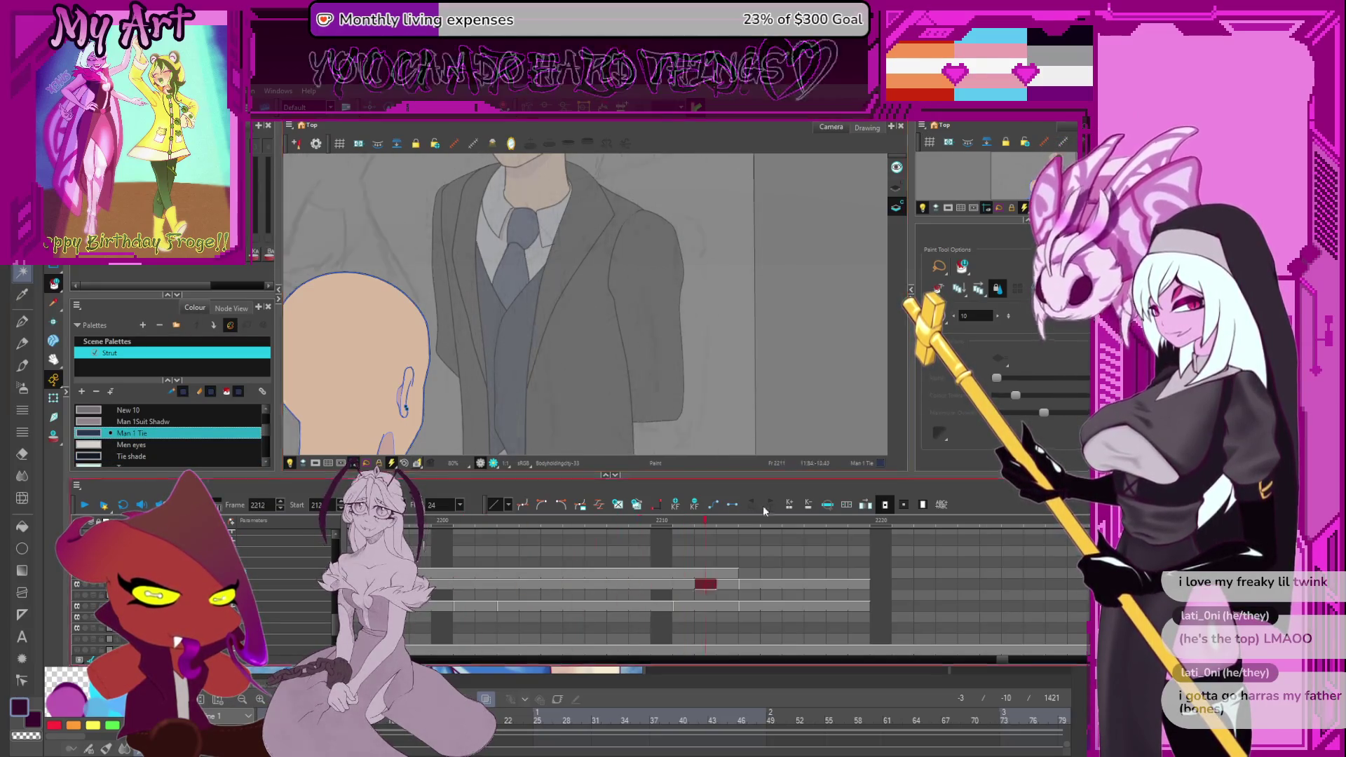
key(apostrophe)
scroll(592, 295, down, 2)
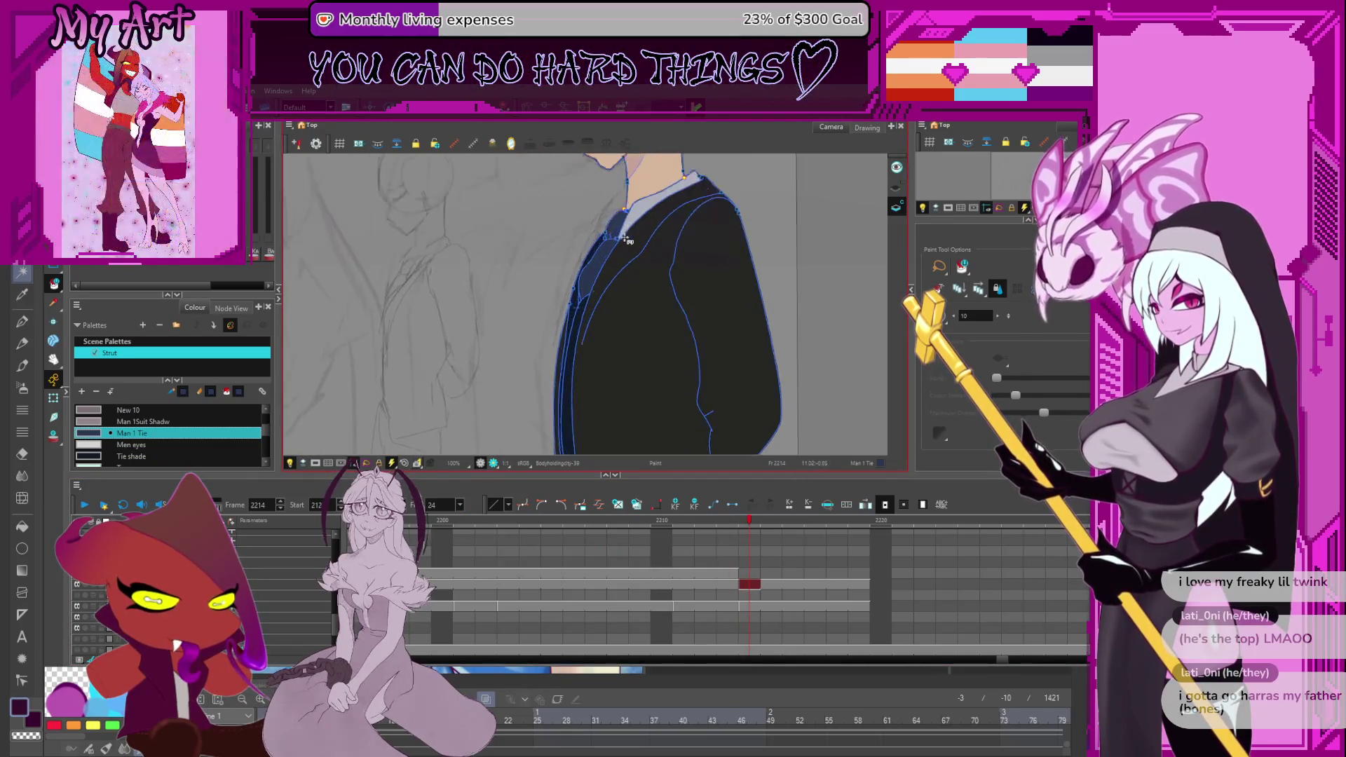
drag(601, 306, 594, 315)
scroll(588, 318, down, 2)
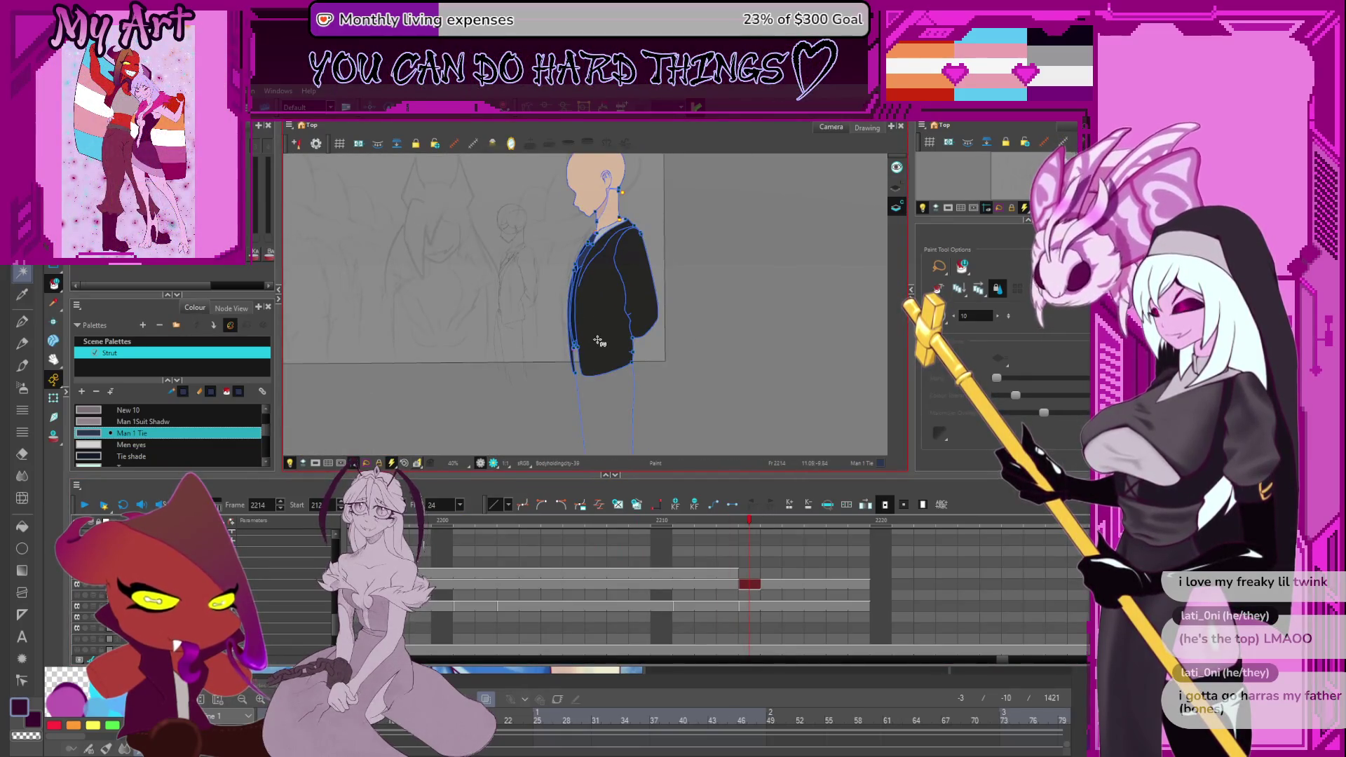
Eyedrop Pants from the back view and fill the side-view figure's pants with it.
key(semicolon)
alt+click(582, 410)
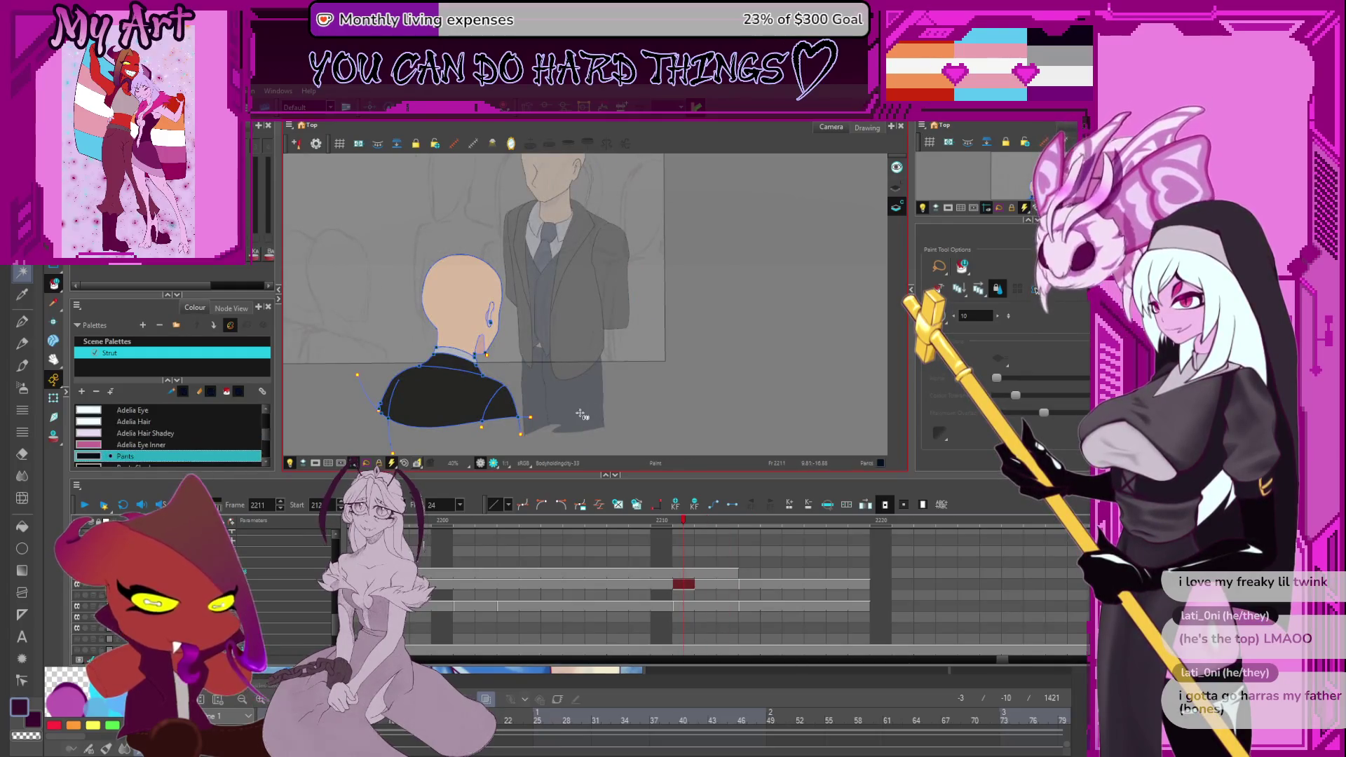
key(apostrophe)
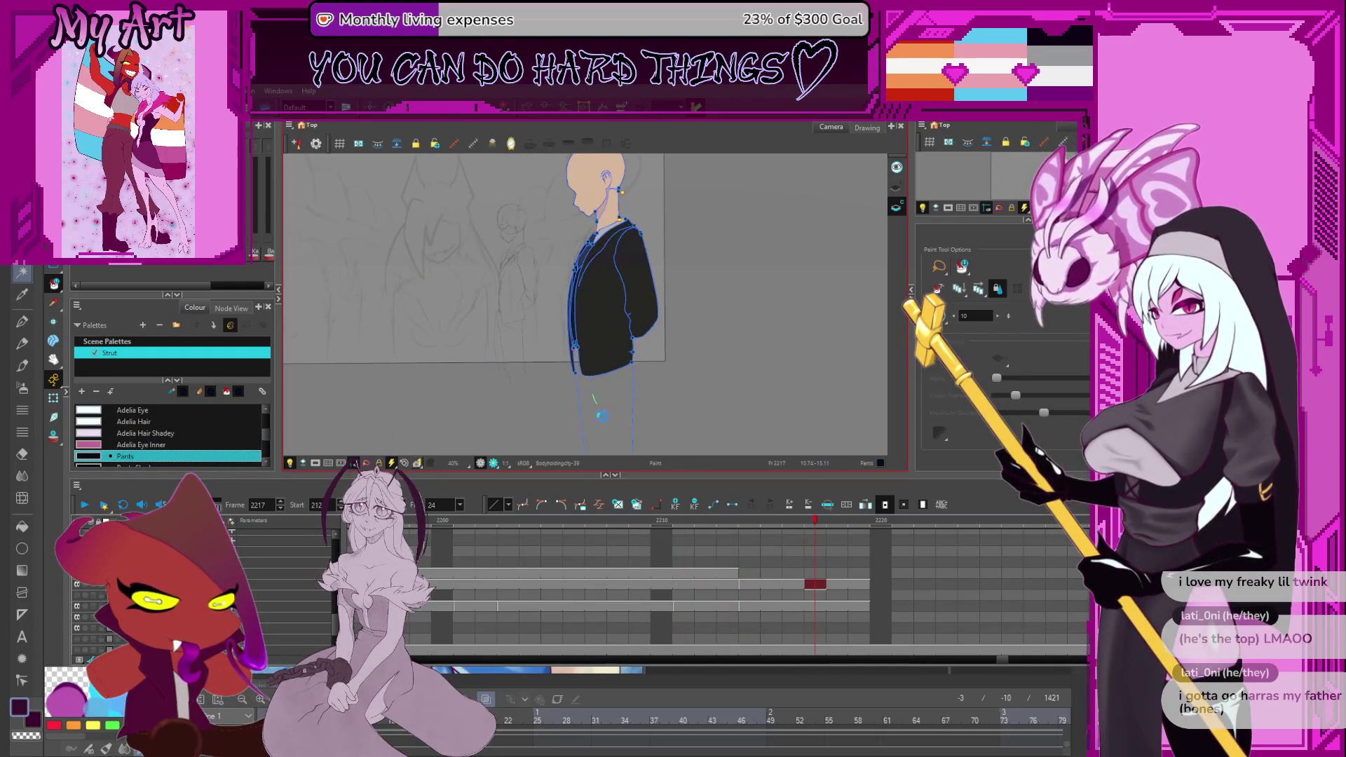
click(601, 415)
drag(599, 412, 600, 427)
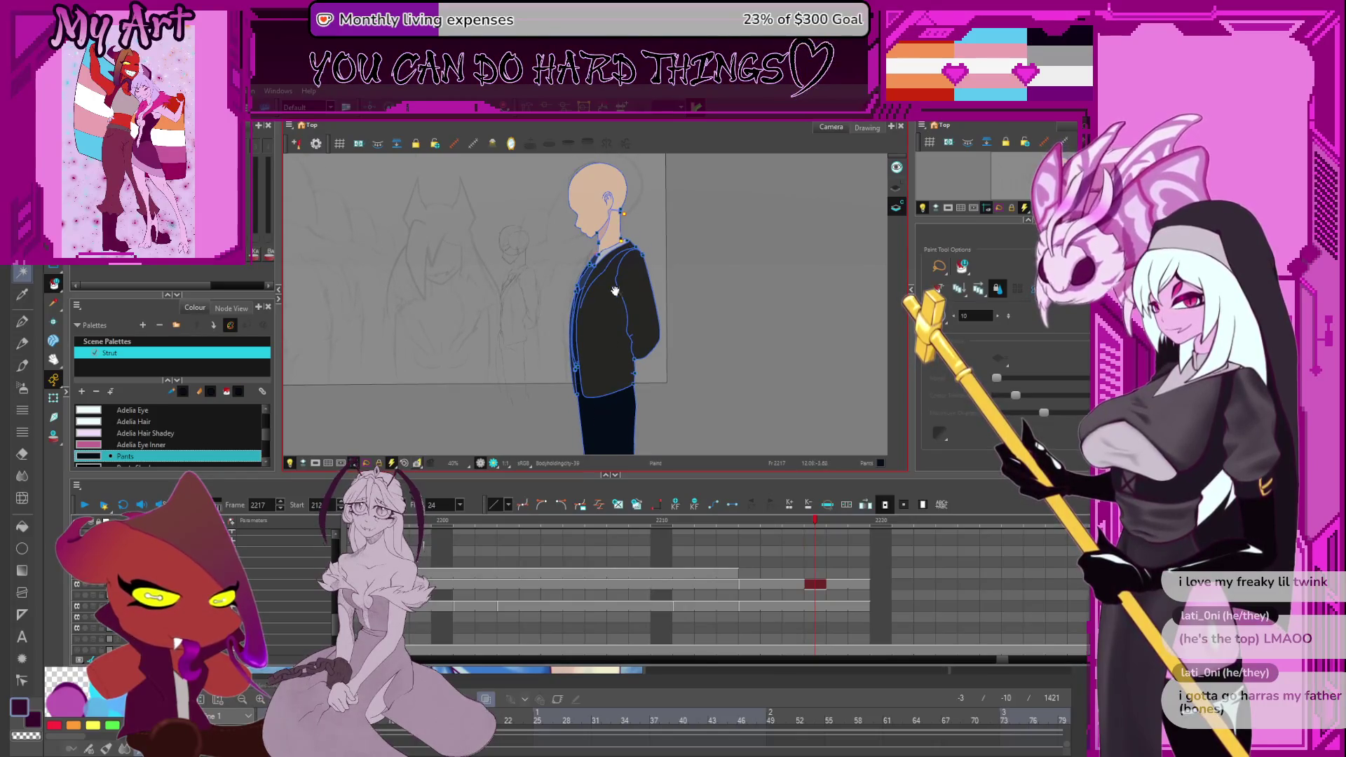
drag(615, 291, 652, 309)
scroll(685, 312, down, 1)
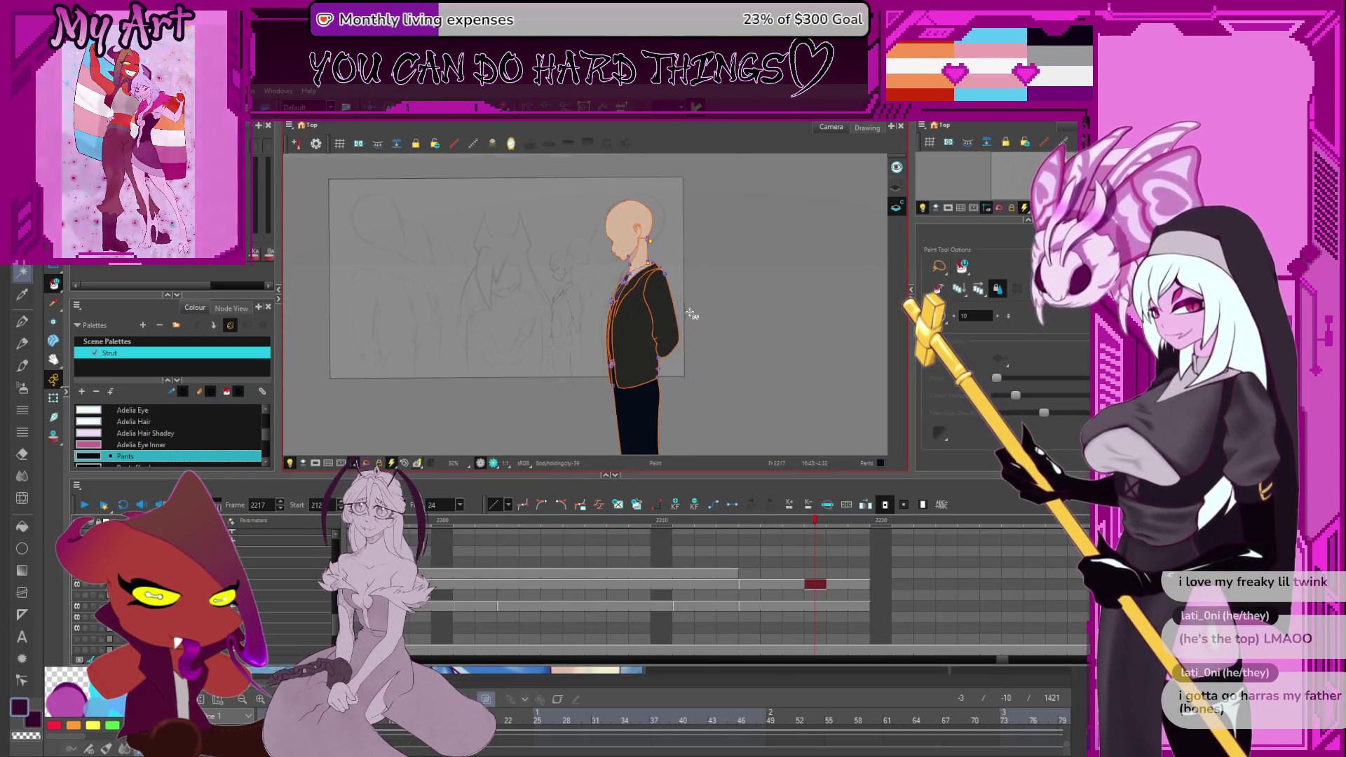
scroll(701, 294, up, 2)
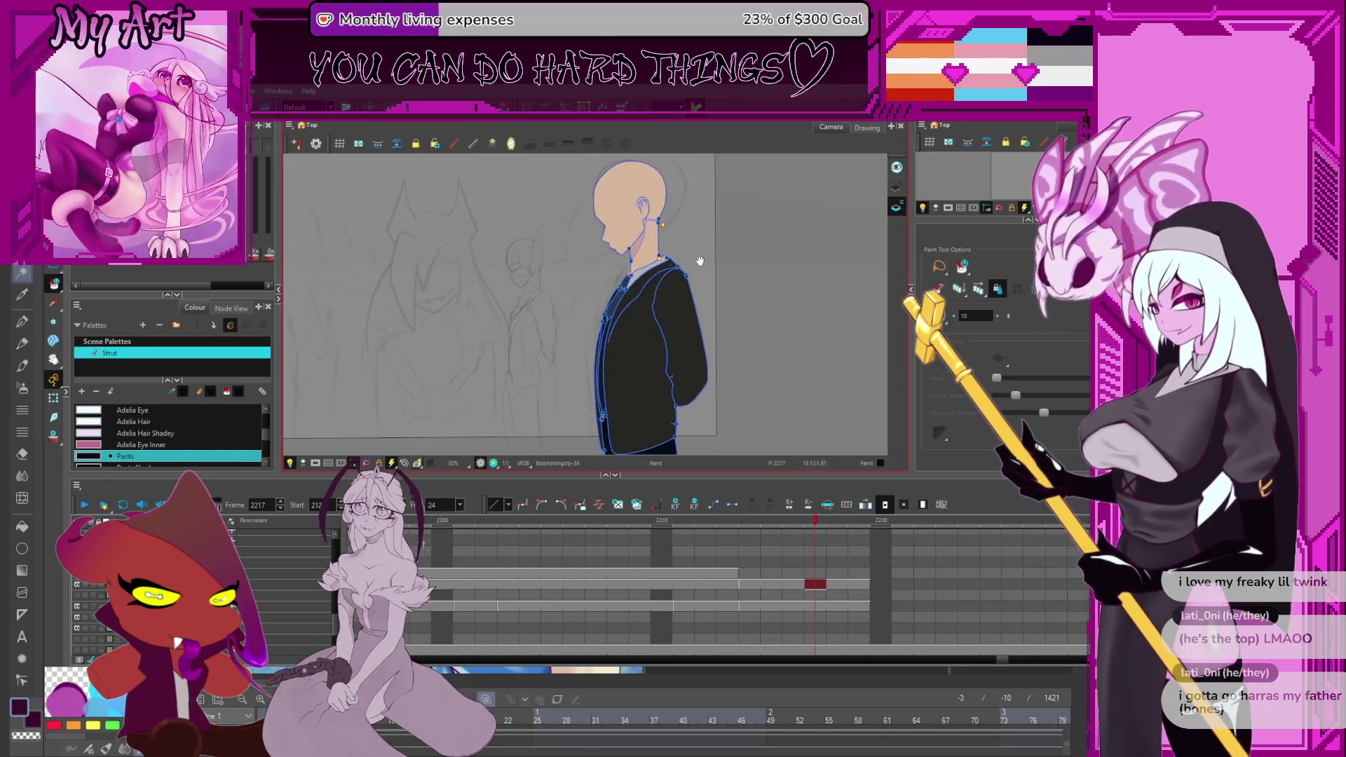
scroll(721, 261, down, 2)
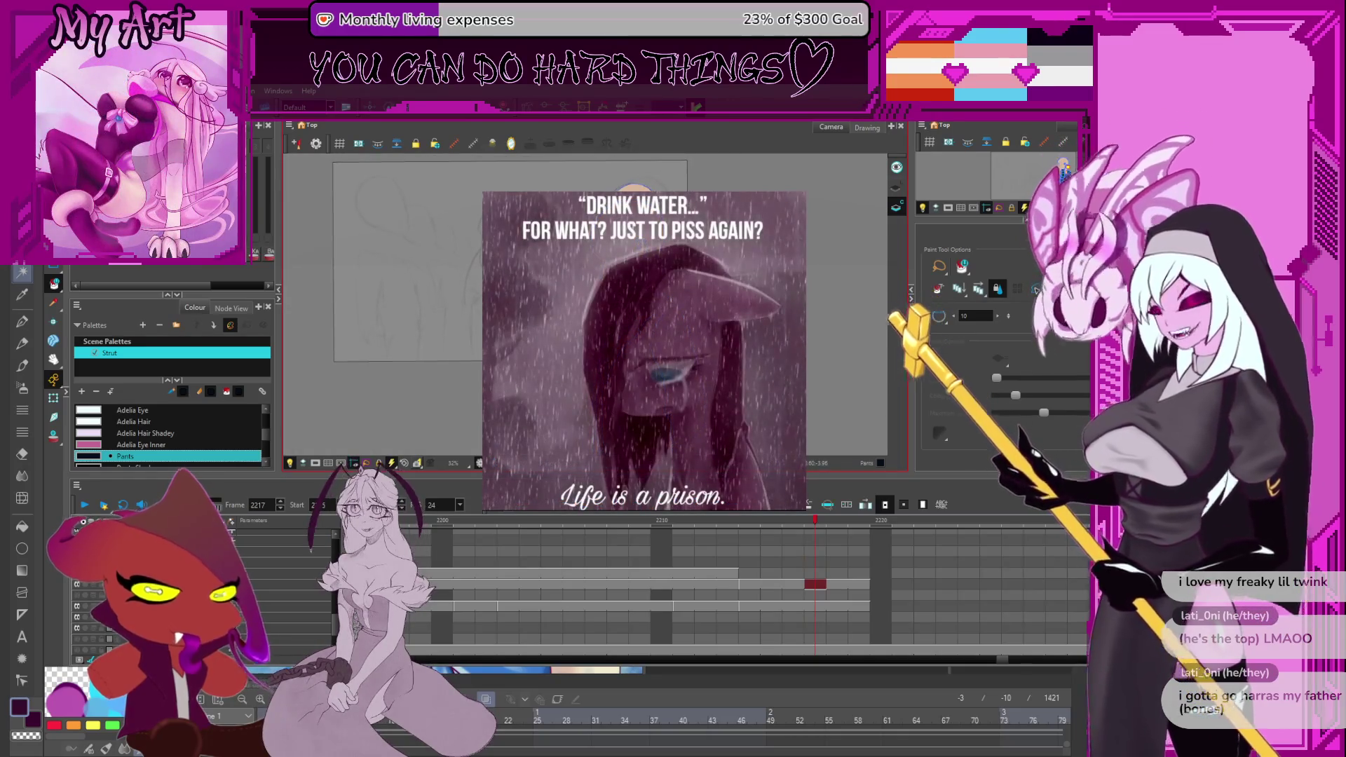
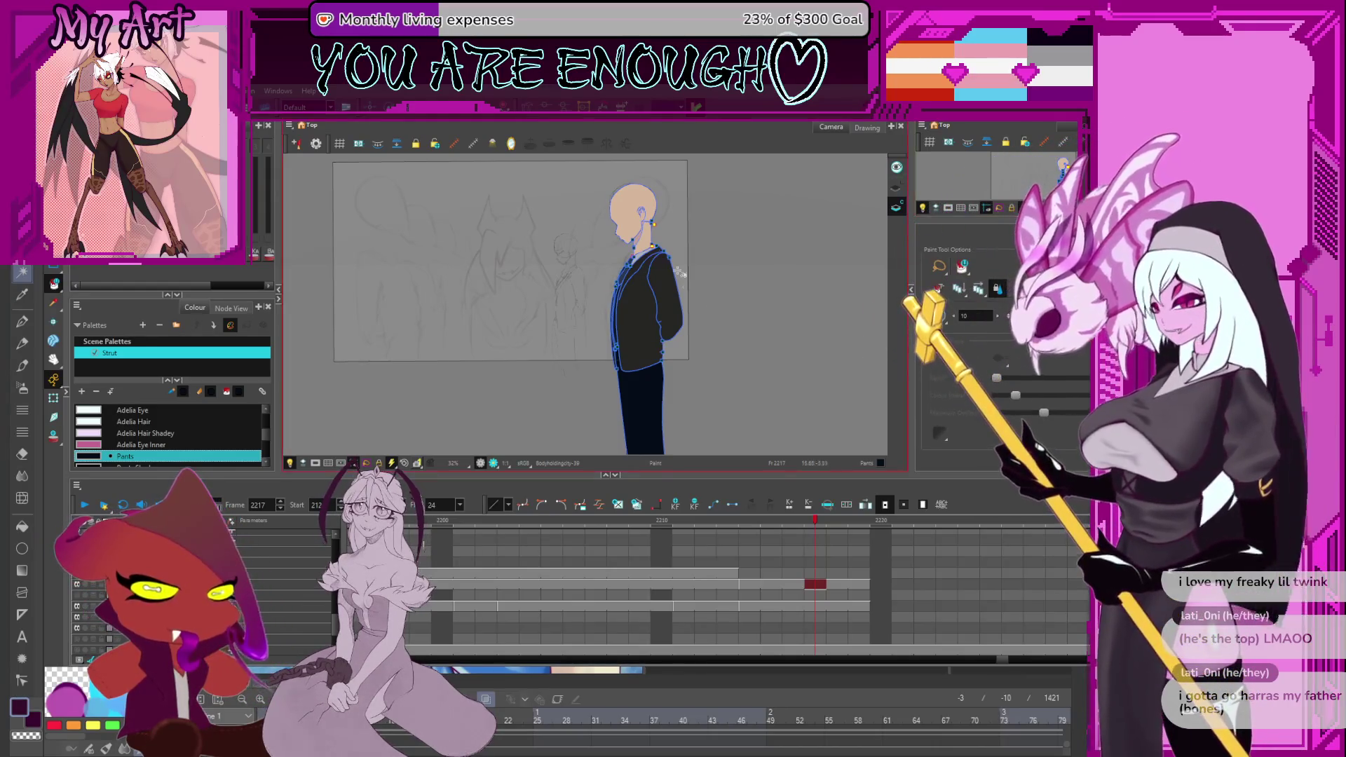
Scrub the timeline forward past frame 2214 to review the animation's motion.
drag(712, 358, 729, 375)
mouse_move(812, 523)
mouse_down()
mouse_move(645, 541)
mouse_move(903, 556)
mouse_move(628, 592)
mouse_move(771, 584)
mouse_move(663, 617)
mouse_move(272, 607)
mouse_move(252, 590)
mouse_move(922, 582)
mouse_up()
scroll(461, 587, right, 5)
mouse_move(461, 581)
mouse_down()
mouse_move(996, 582)
mouse_move(951, 581)
mouse_up()
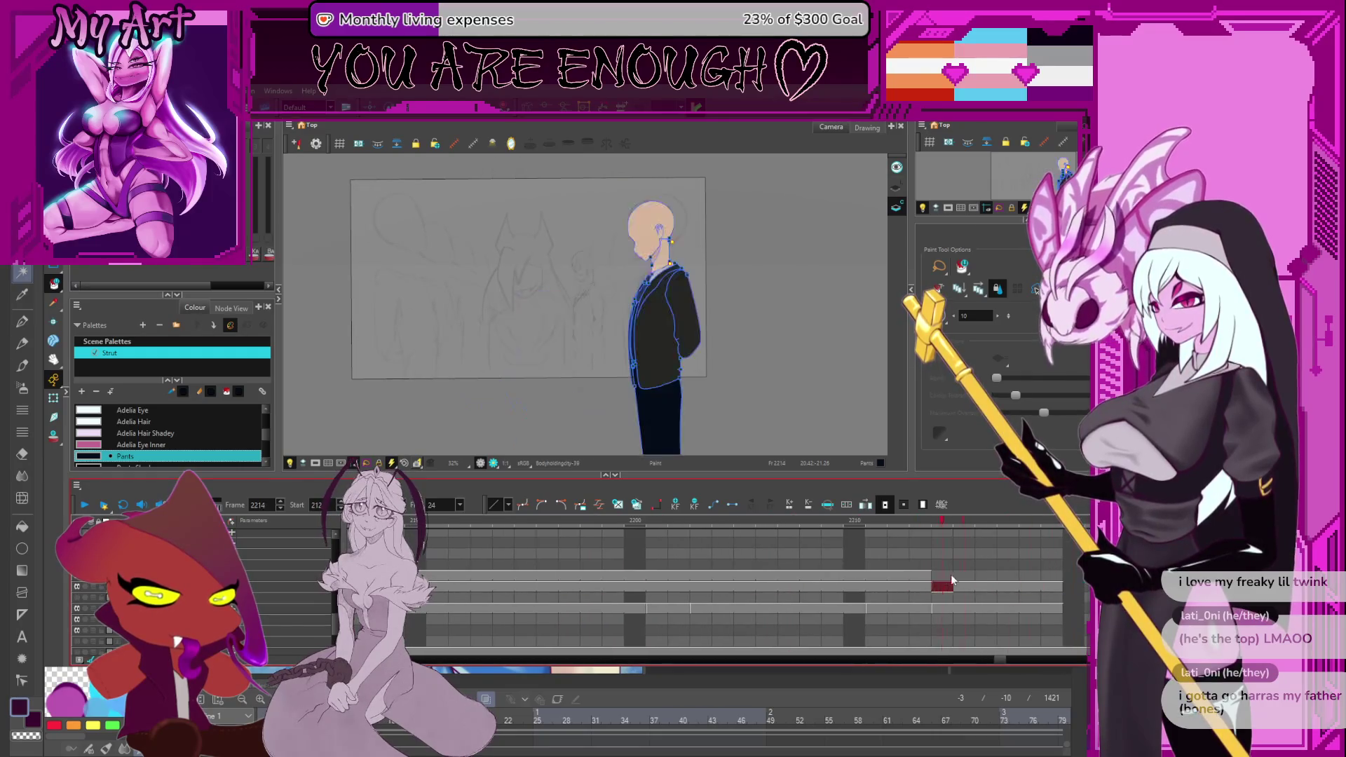
scroll(1046, 587, right, 3)
mouse_move(659, 523)
mouse_down()
mouse_move(843, 525)
mouse_move(1057, 569)
mouse_up()
scroll(1050, 595, right, 4)
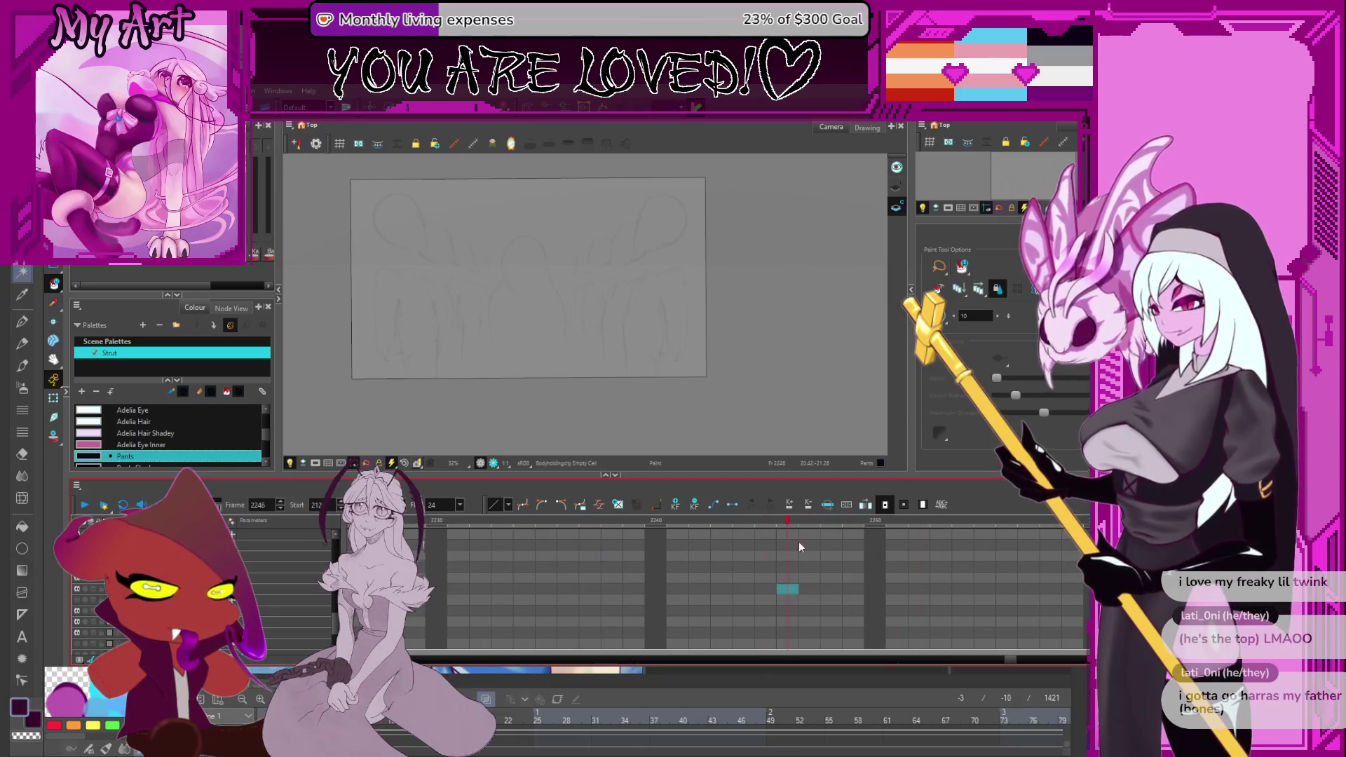
scroll(927, 549, right, 4)
Continue from frame 2252 toward the wing sketch and stop on frame 2339.
click(551, 539)
mouse_move(551, 538)
mouse_down()
mouse_move(1070, 550)
mouse_move(697, 554)
mouse_move(1067, 554)
mouse_move(726, 544)
mouse_move(1125, 522)
mouse_move(878, 545)
mouse_move(438, 544)
mouse_up()
drag(552, 521, 986, 532)
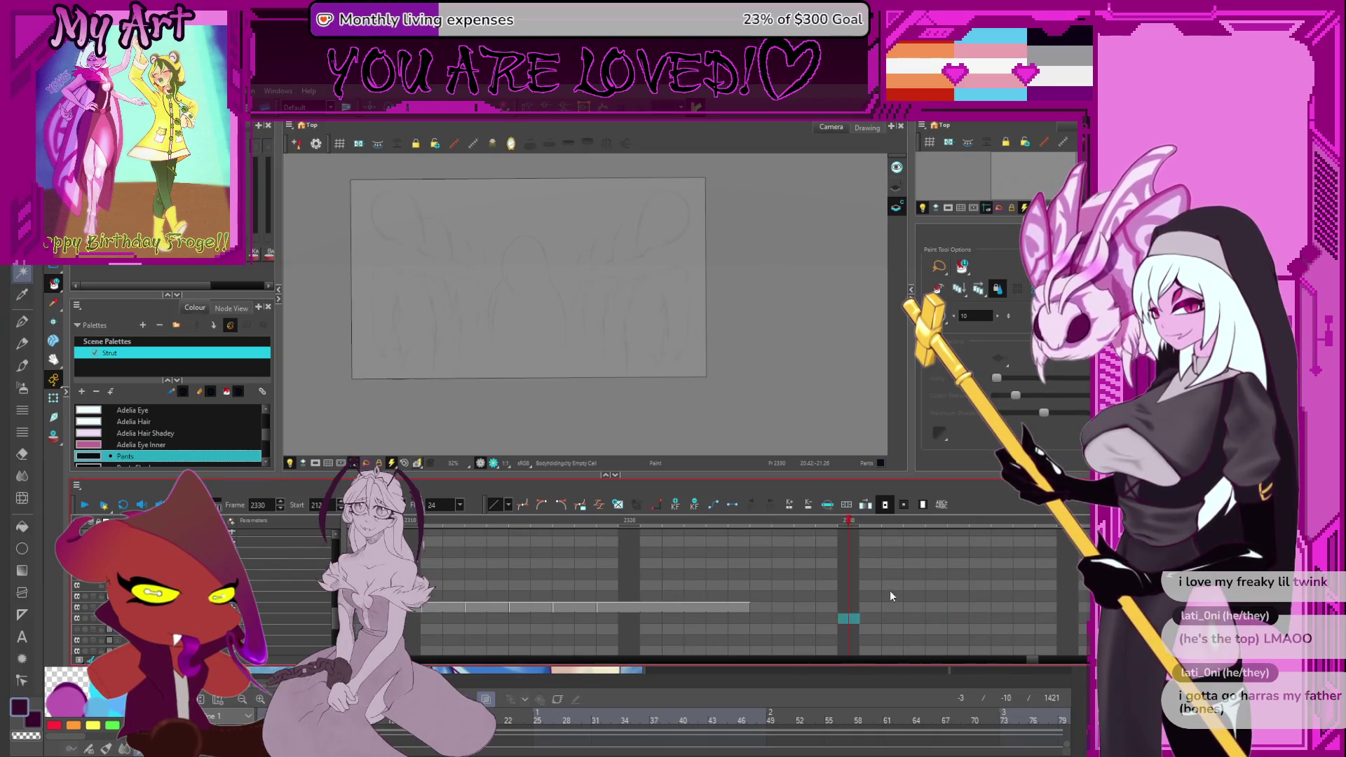
drag(890, 590, 548, 523)
click(633, 522)
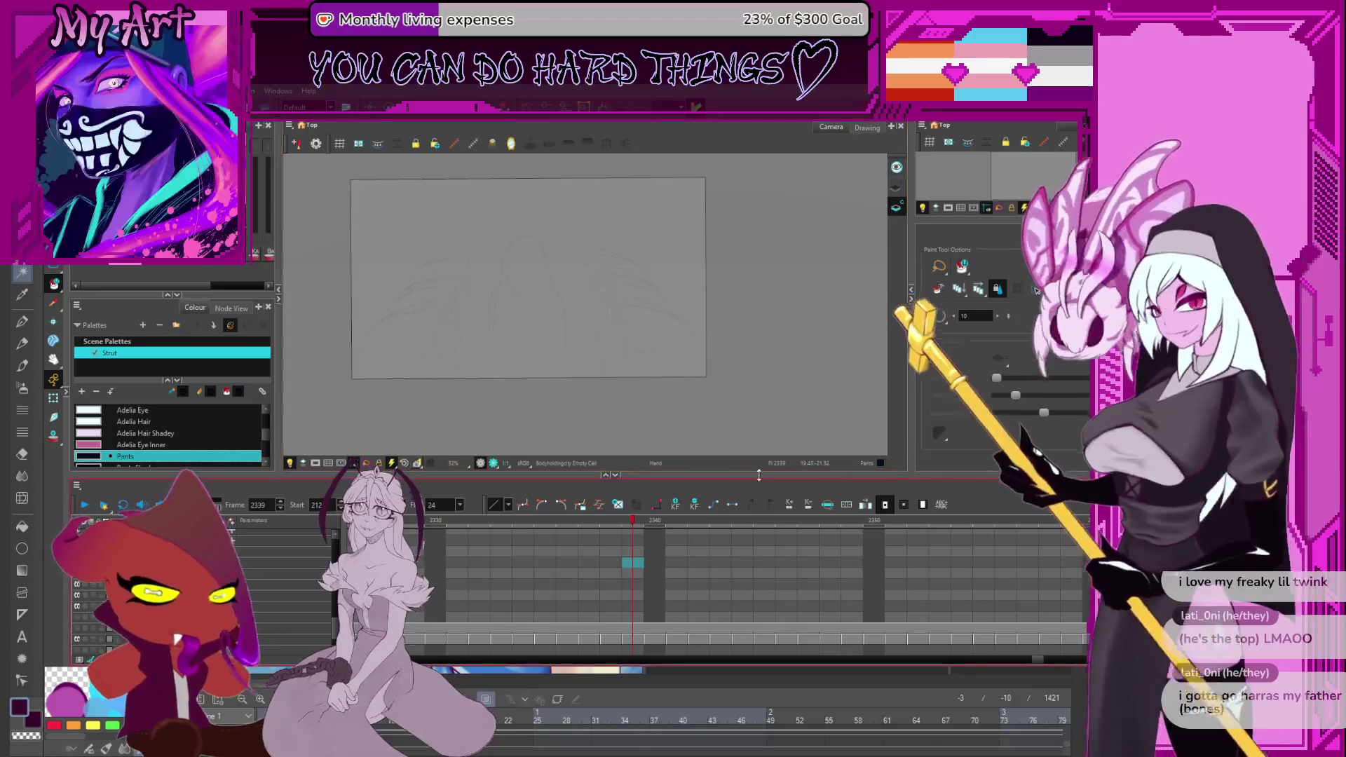
key(space)
Zoom the timeline out and scrub through the throne character frames.
key(2)
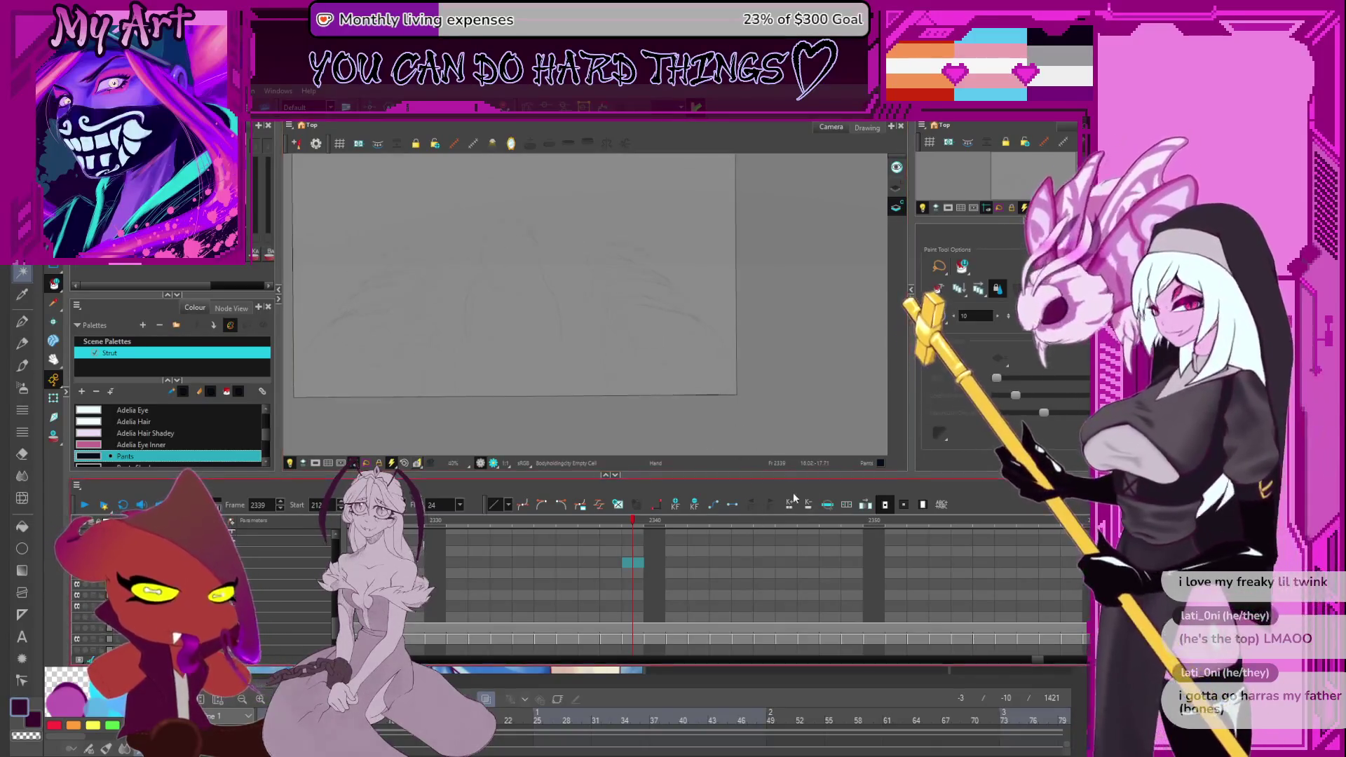
key(1)
key(1)
key(1)
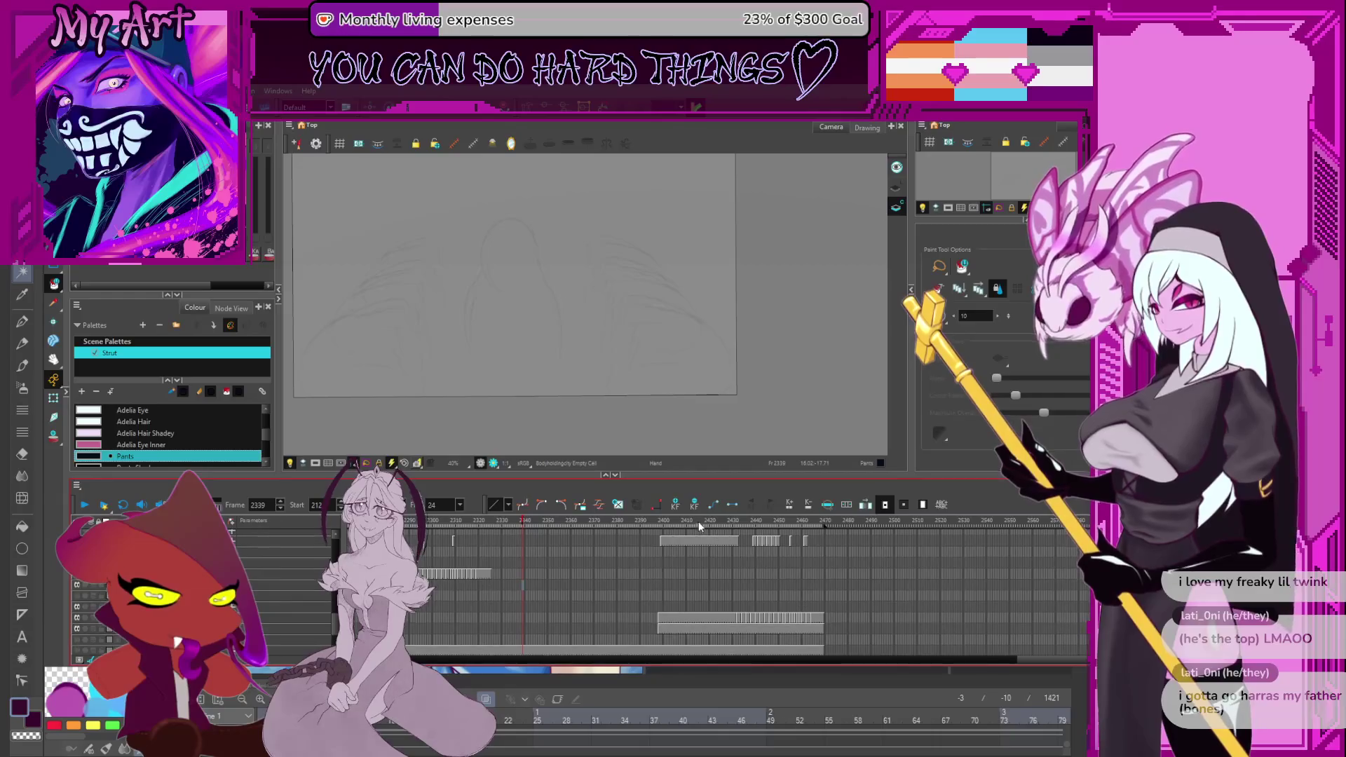
click(738, 531)
mouse_move(659, 537)
mouse_down()
mouse_move(830, 540)
mouse_move(697, 561)
mouse_move(793, 566)
mouse_up()
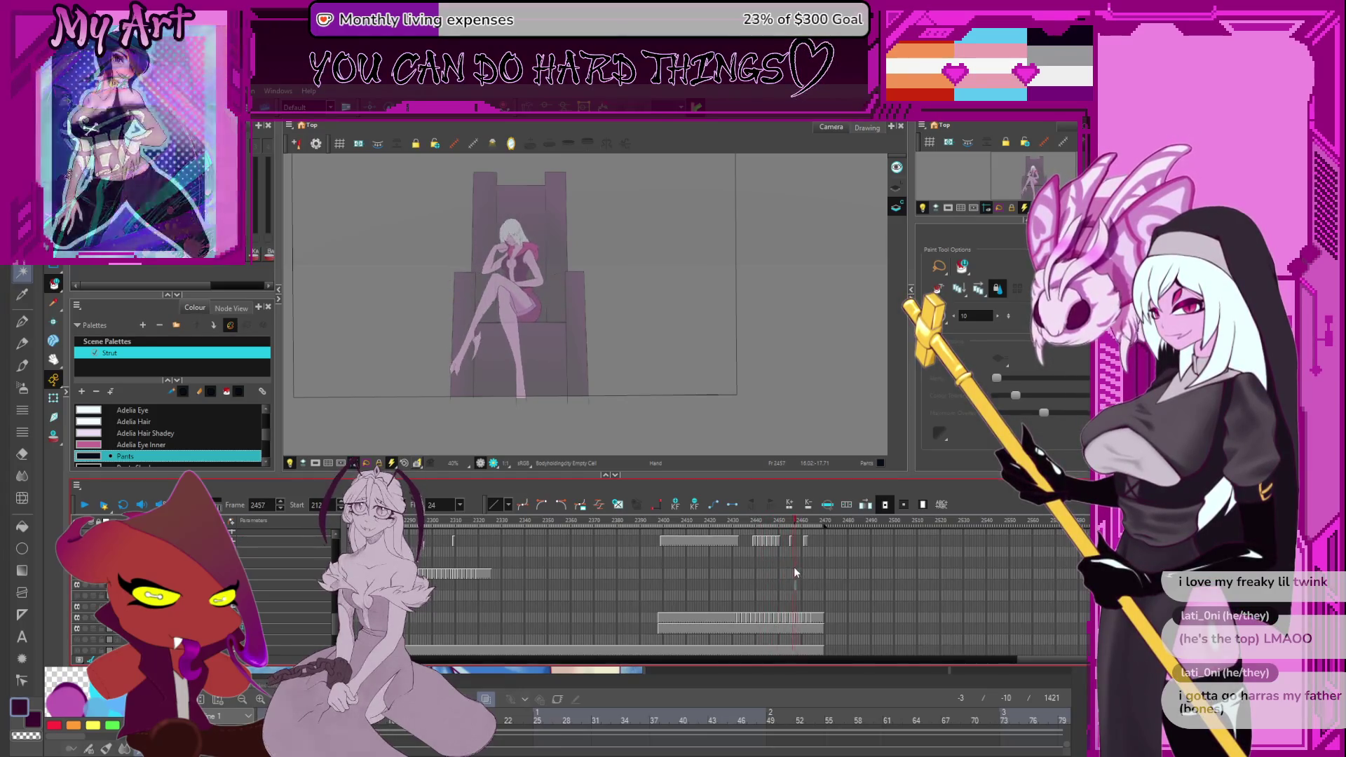
scroll(607, 298, up, 1)
scroll(606, 298, up, 5)
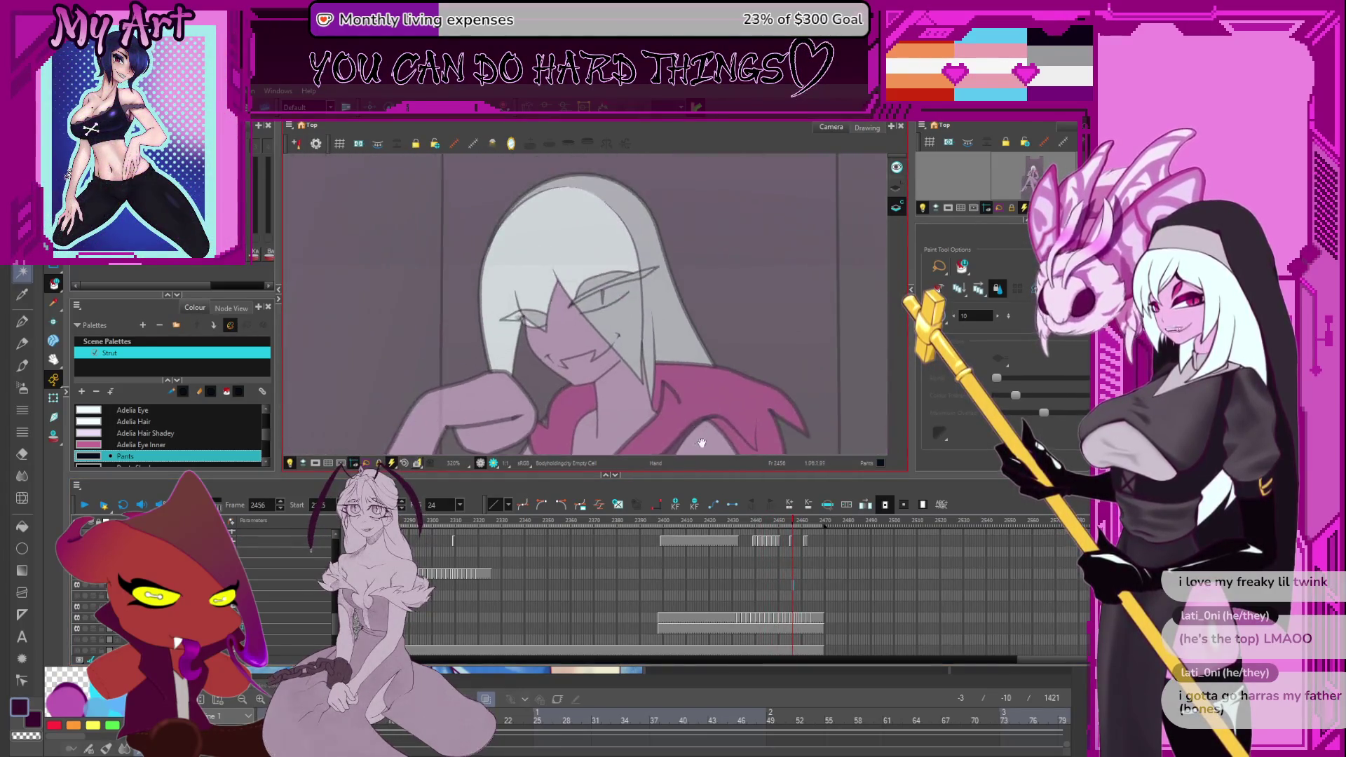
scroll(804, 610, up, 3)
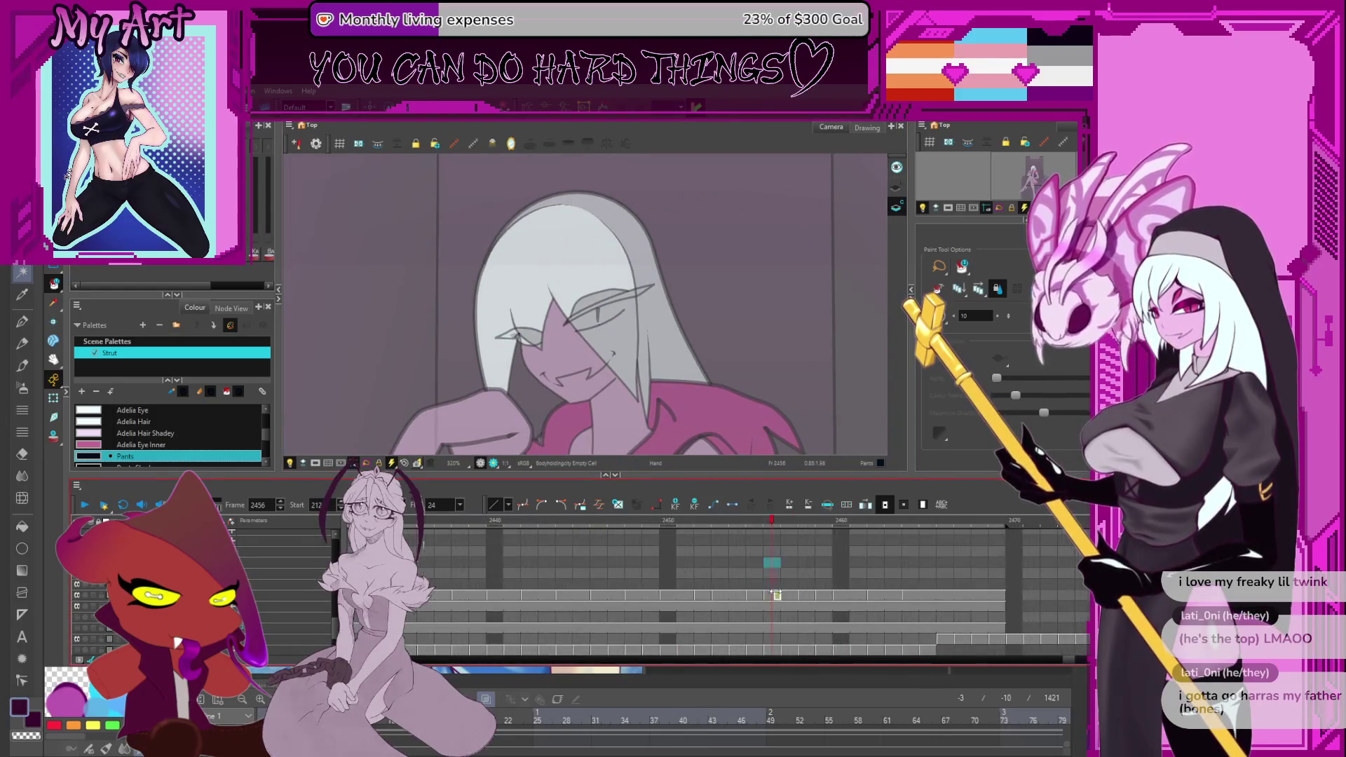
Select the Throne drawing and the empty Shadow_chase cell at frame 2456, comparing nearby frames.
click(769, 594)
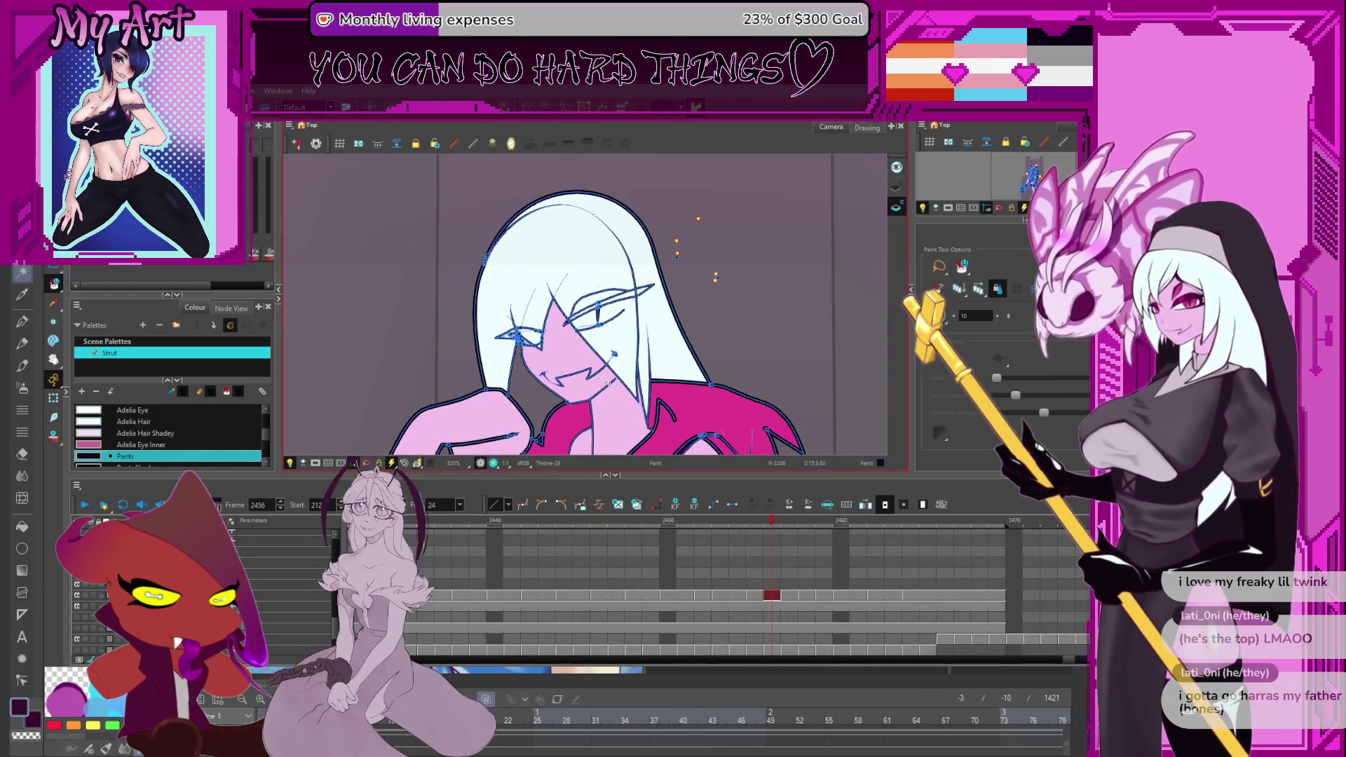
scroll(741, 598, down, 2)
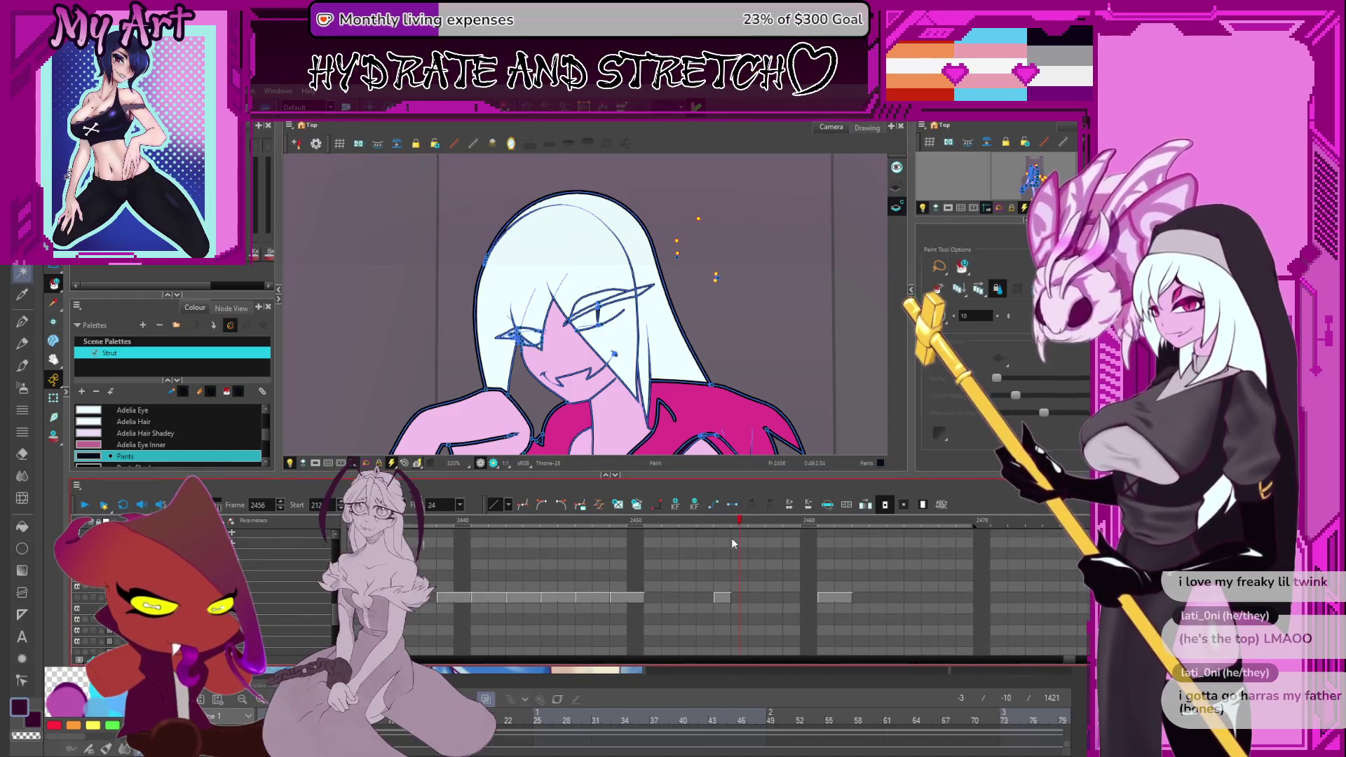
click(736, 576)
mouse_move(717, 519)
mouse_down()
mouse_move(700, 526)
mouse_move(759, 526)
mouse_move(706, 549)
mouse_move(806, 555)
mouse_move(768, 572)
mouse_move(805, 576)
mouse_move(741, 583)
mouse_up()
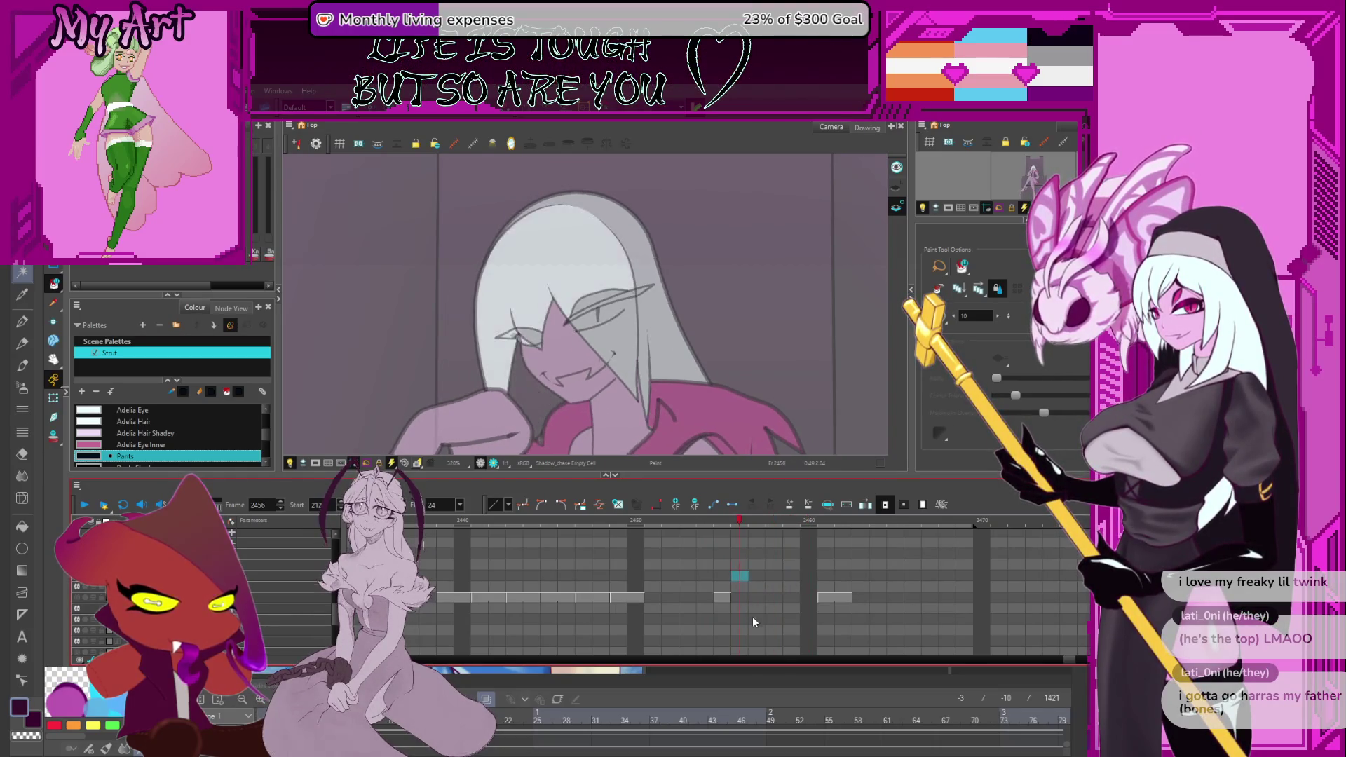
scroll(751, 616, down, 2)
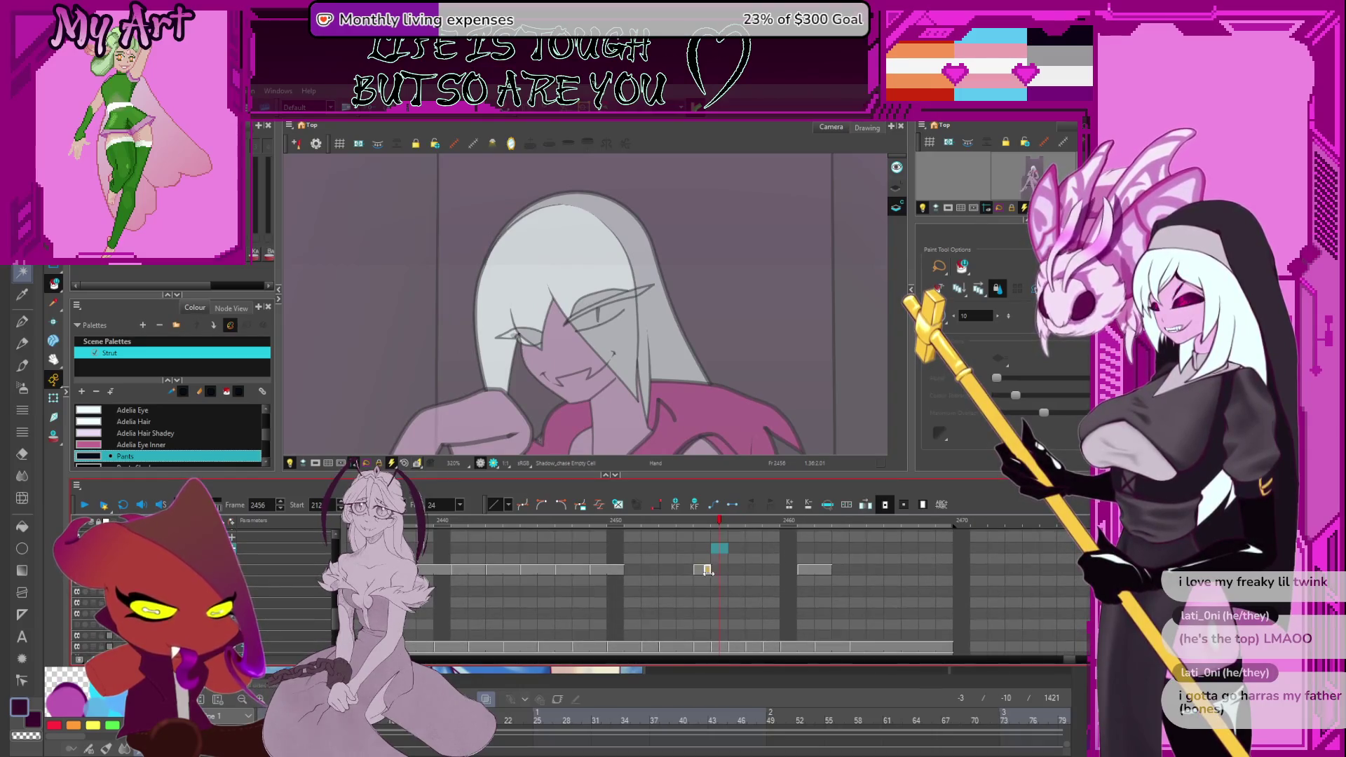
Compare Throne-28 at frame 2455 with frame 2456 and select the empty cell there.
mouse_move(689, 523)
mouse_down()
mouse_move(729, 527)
mouse_move(721, 535)
mouse_up()
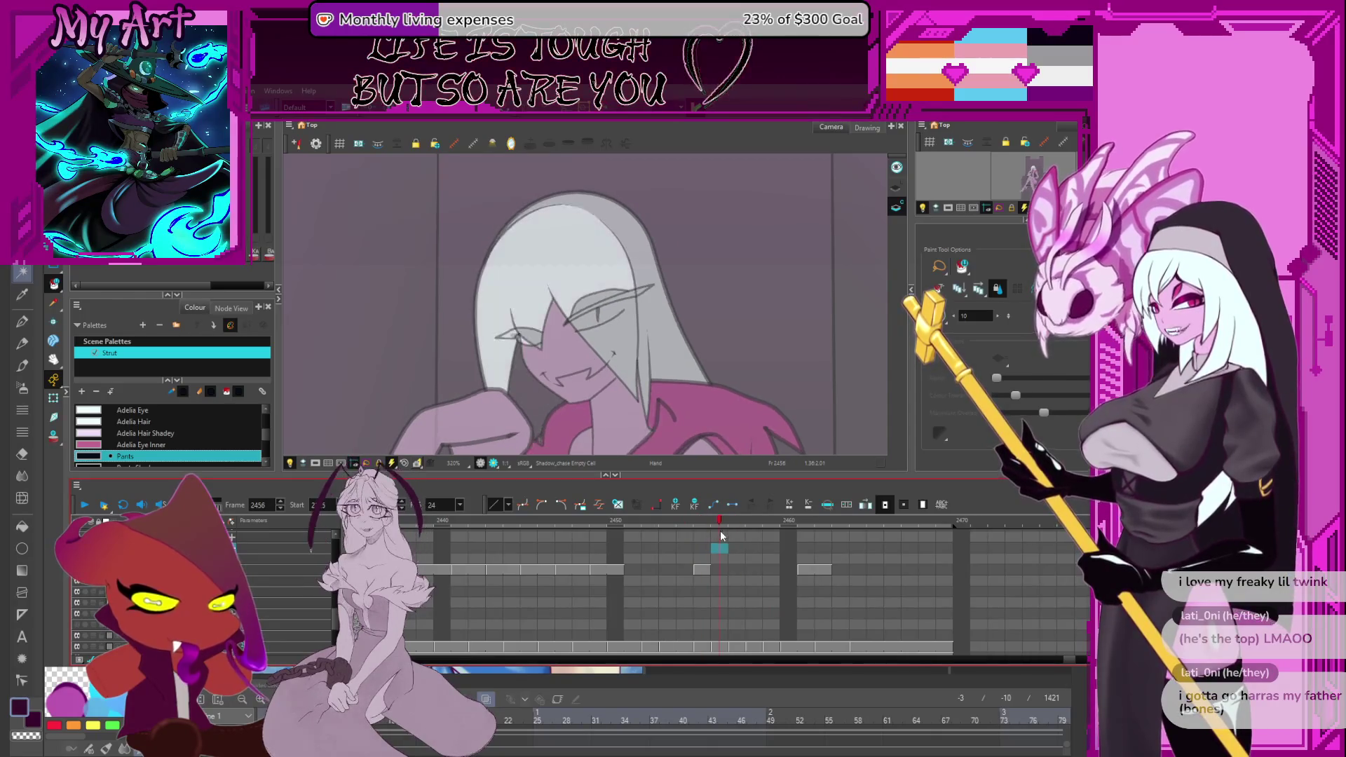
click(717, 605)
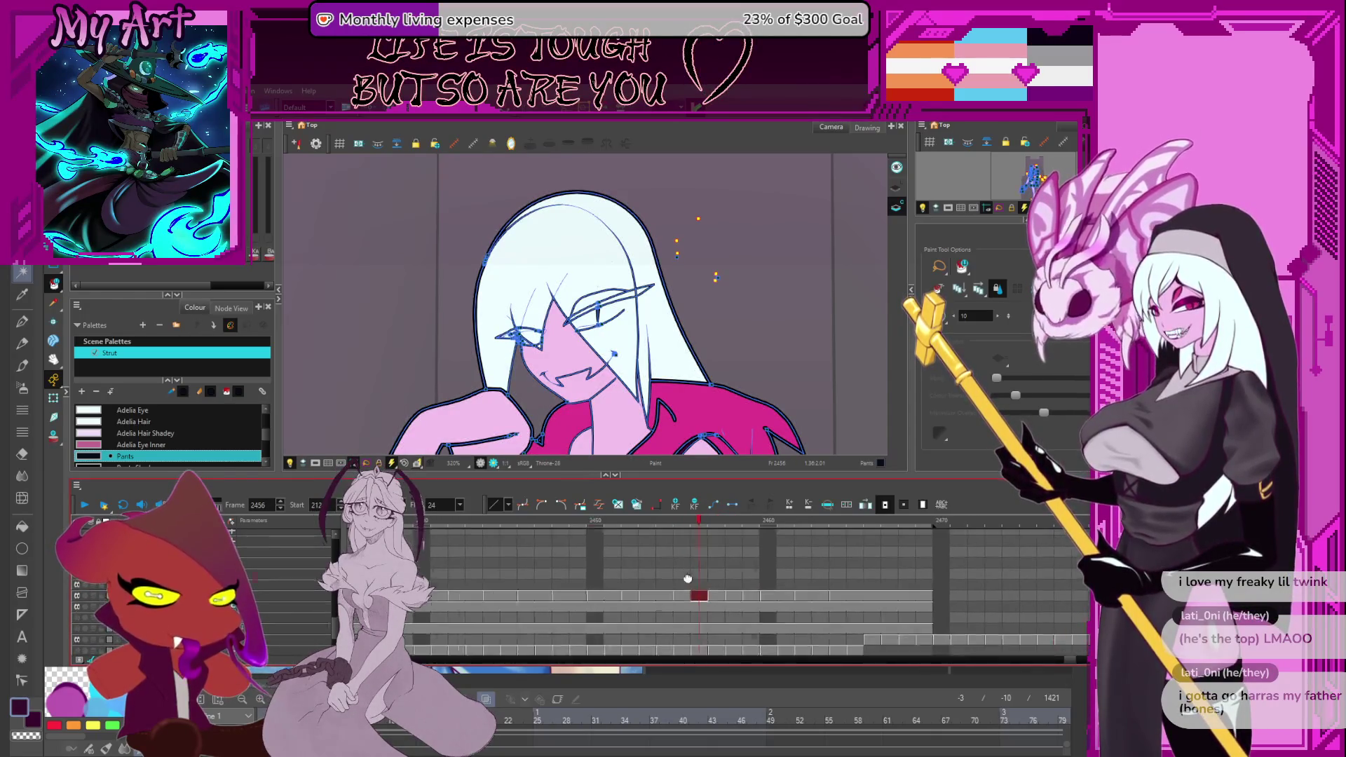
mouse_move(709, 523)
mouse_down()
mouse_move(730, 529)
mouse_move(684, 557)
mouse_up()
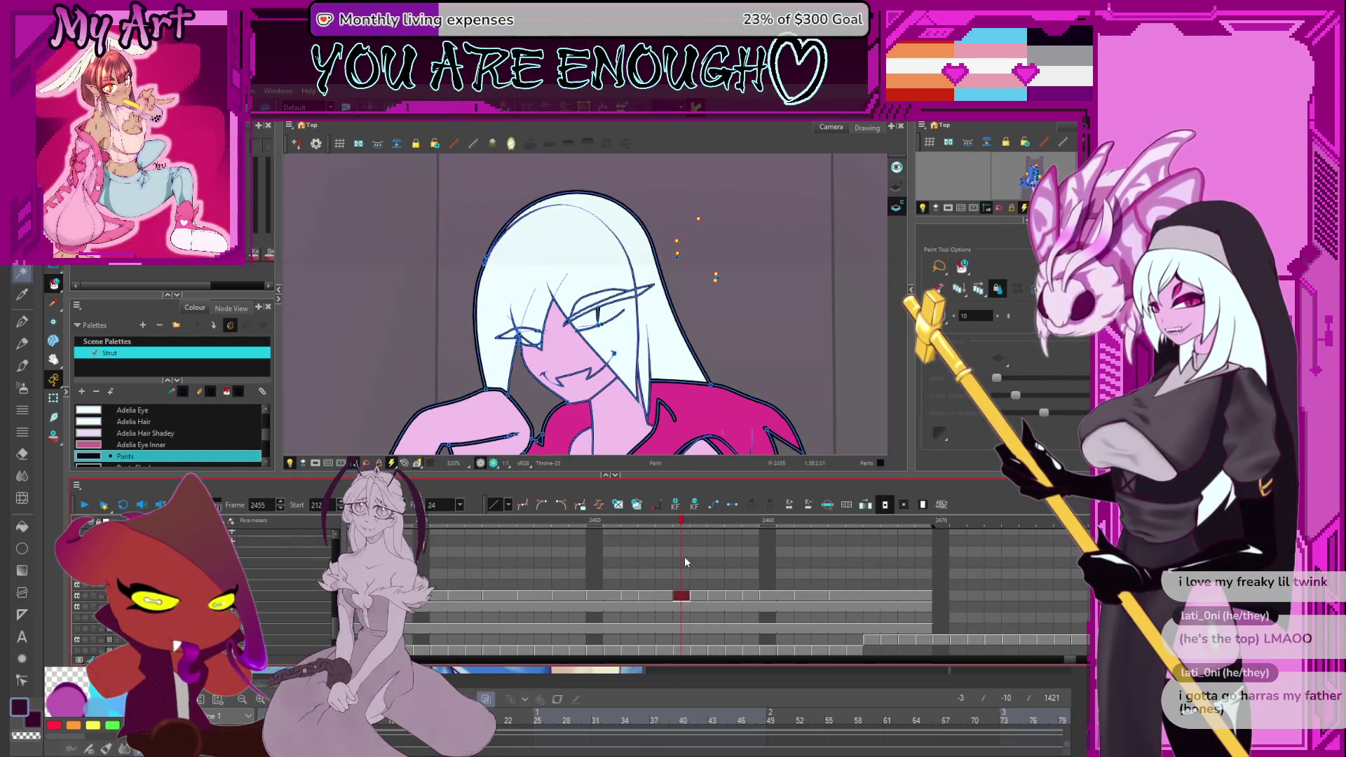
scroll(693, 589, up, 2)
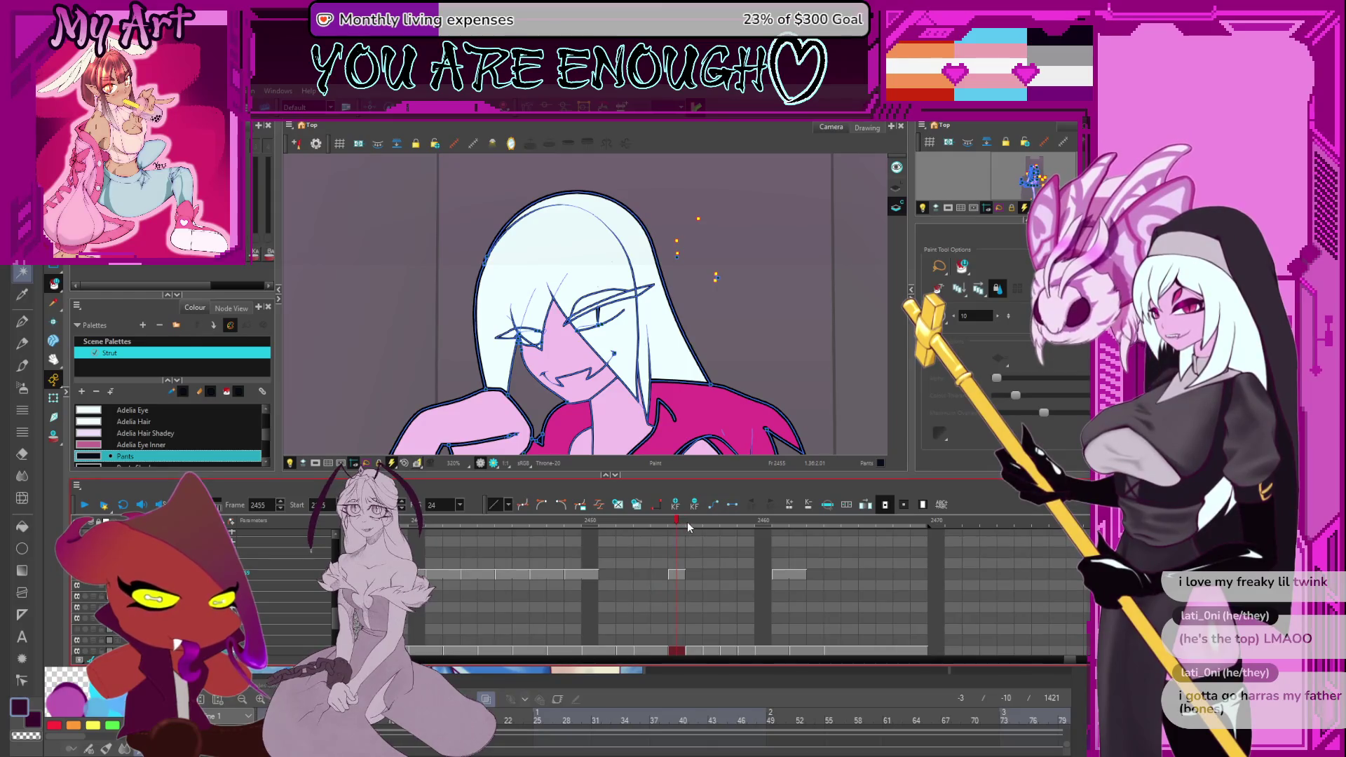
mouse_move(689, 523)
mouse_down()
mouse_move(701, 525)
mouse_move(680, 541)
mouse_move(716, 539)
mouse_move(600, 555)
mouse_move(728, 523)
mouse_move(820, 523)
mouse_move(704, 549)
mouse_move(537, 546)
mouse_move(650, 566)
mouse_move(670, 527)
mouse_move(691, 536)
mouse_up()
click(695, 573)
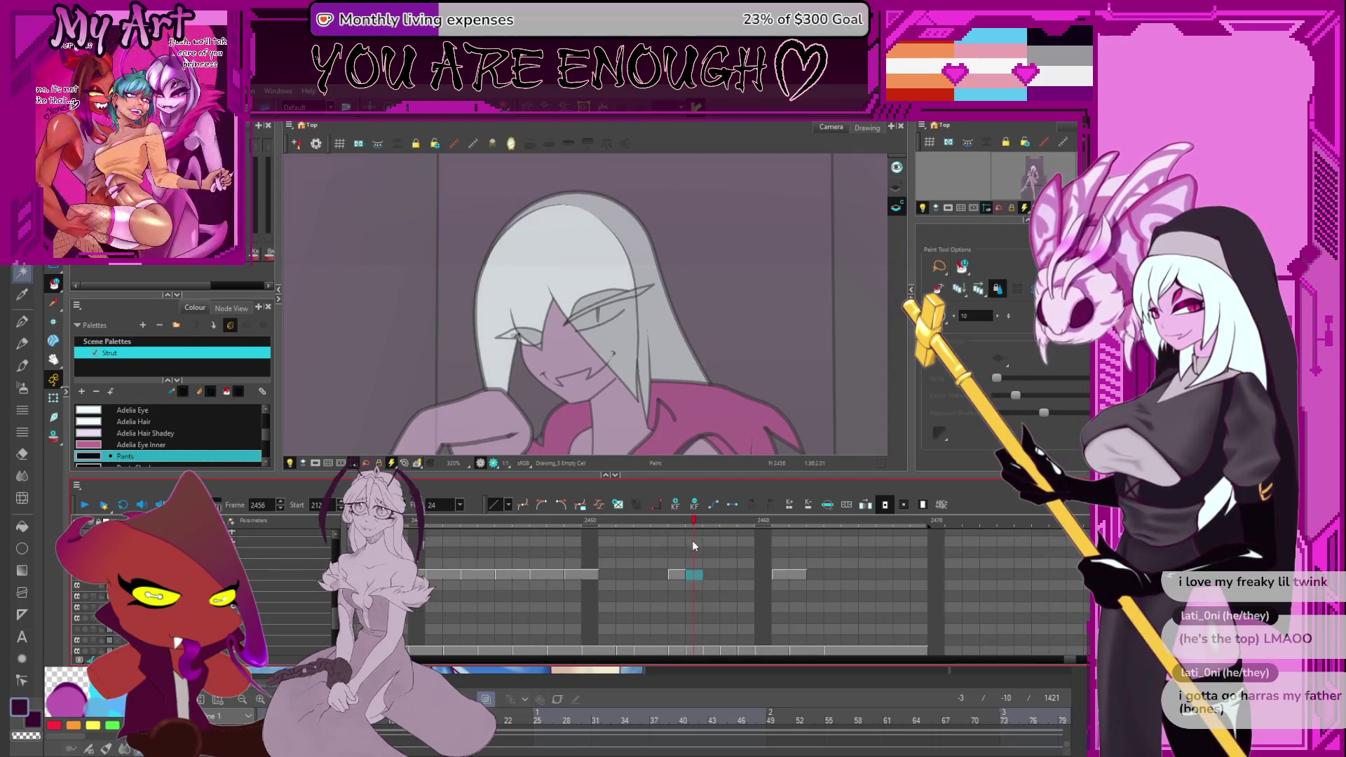
scroll(701, 603, down, 2)
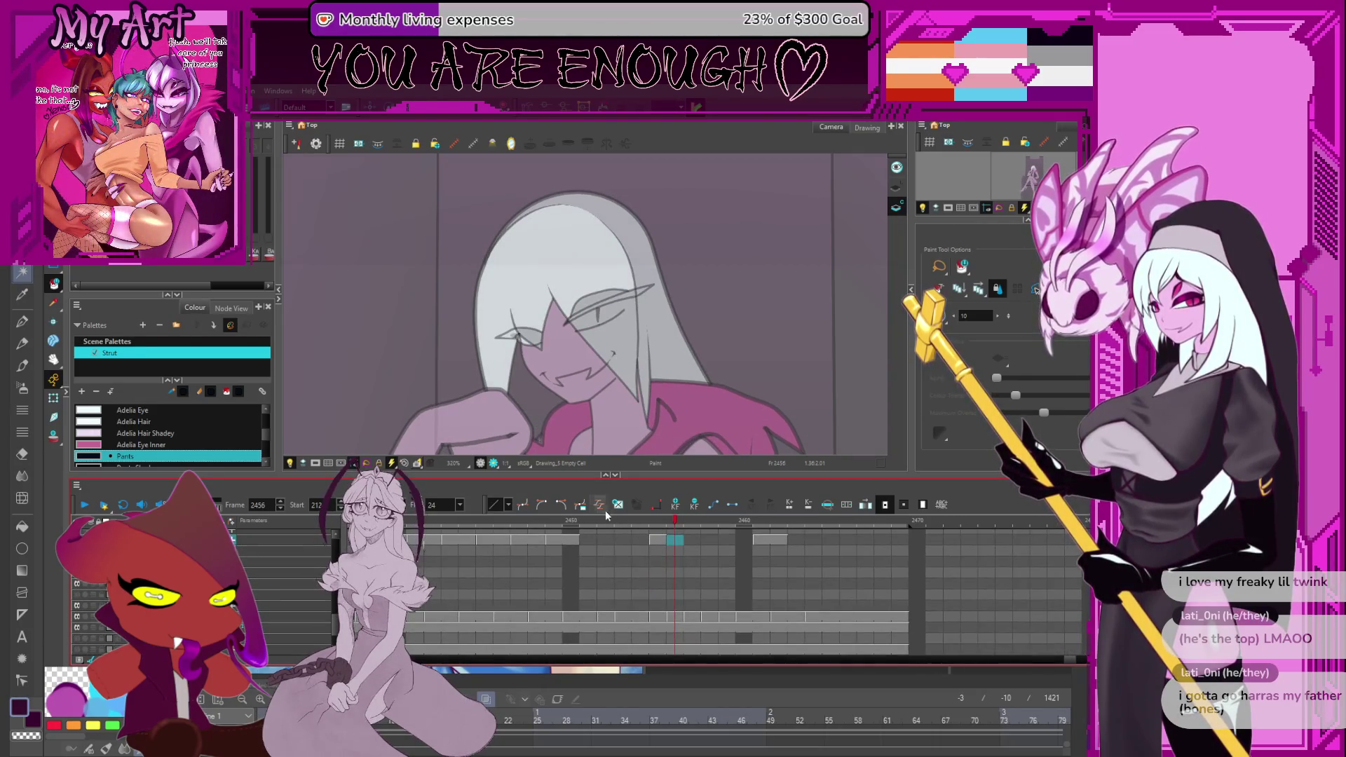
In Throne-25 at frame 2456, cut out and delete the stray strokes left of the hair.
click(677, 616)
key(ctrl+a)
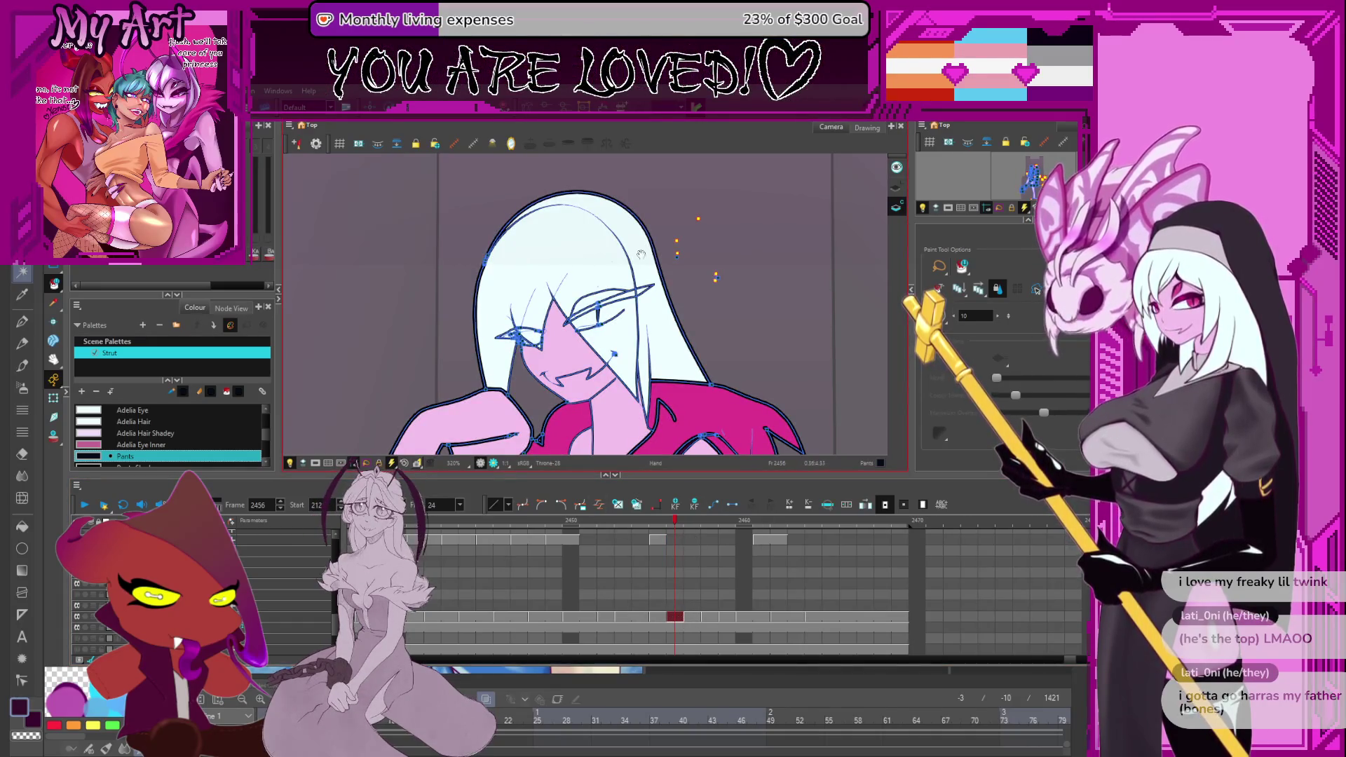
drag(640, 254, 639, 290)
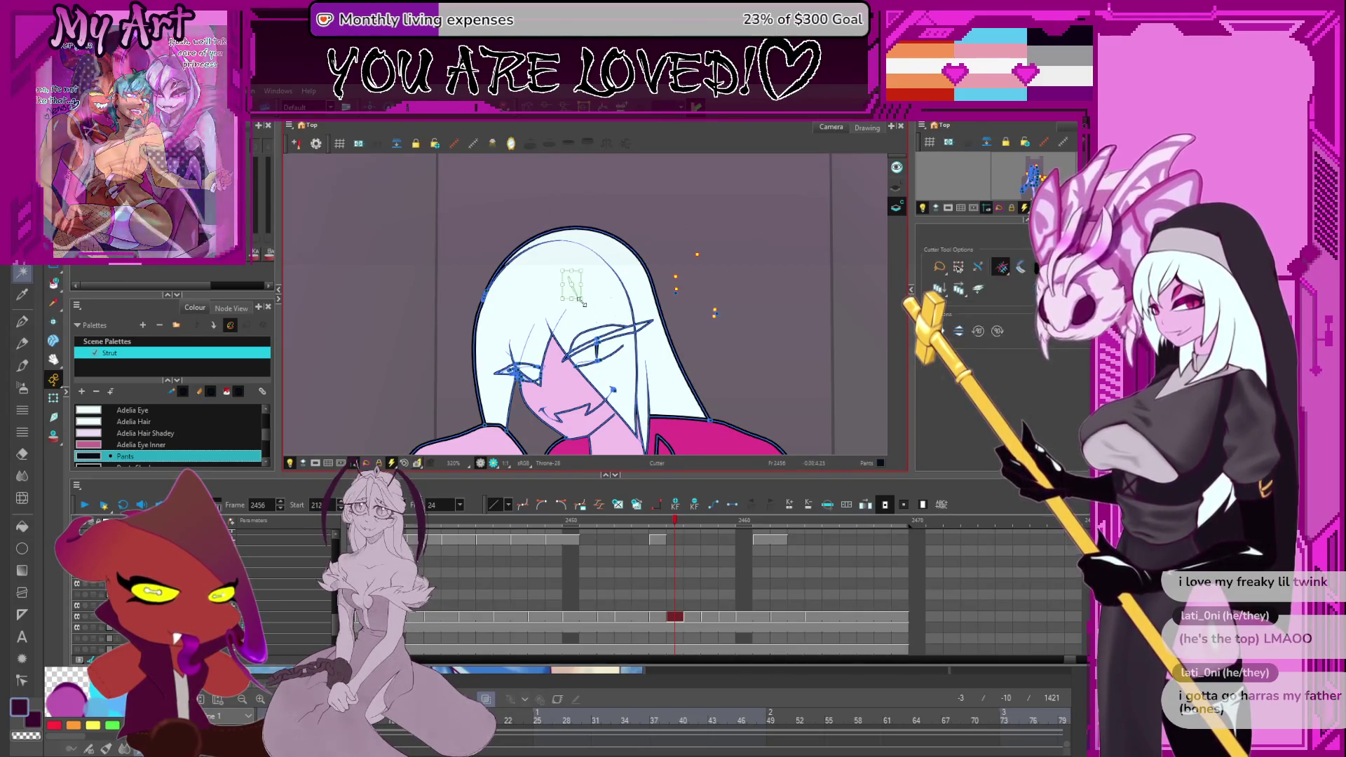
key(alt+t)
click(587, 298)
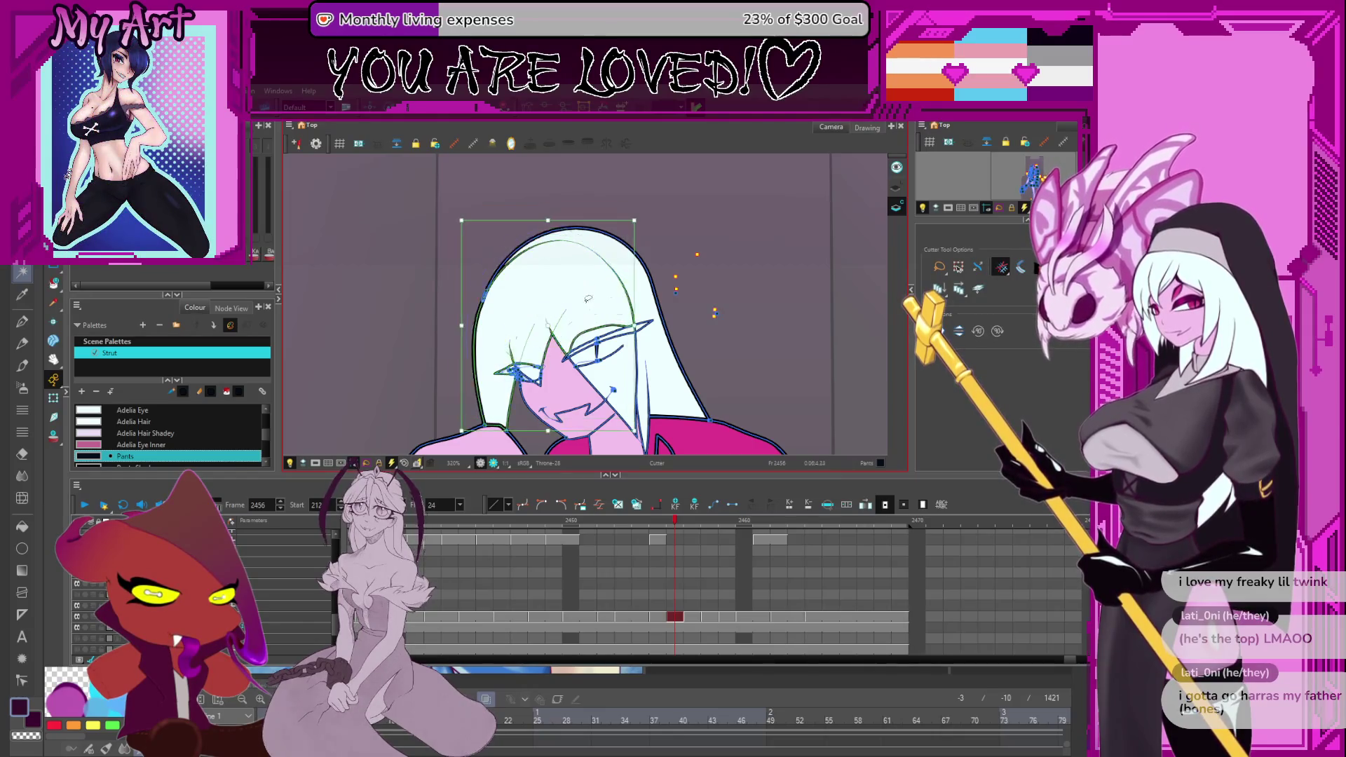
key(Escape)
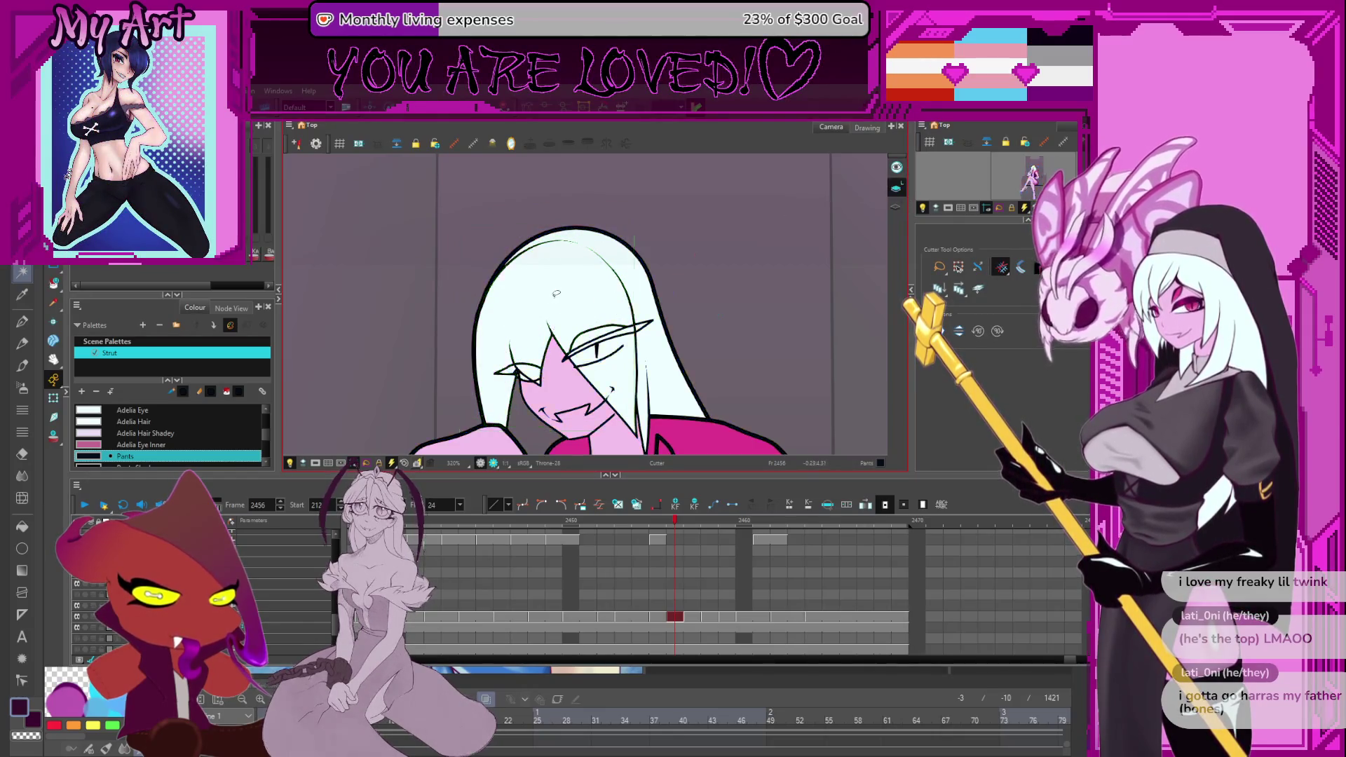
key(ctrl+a)
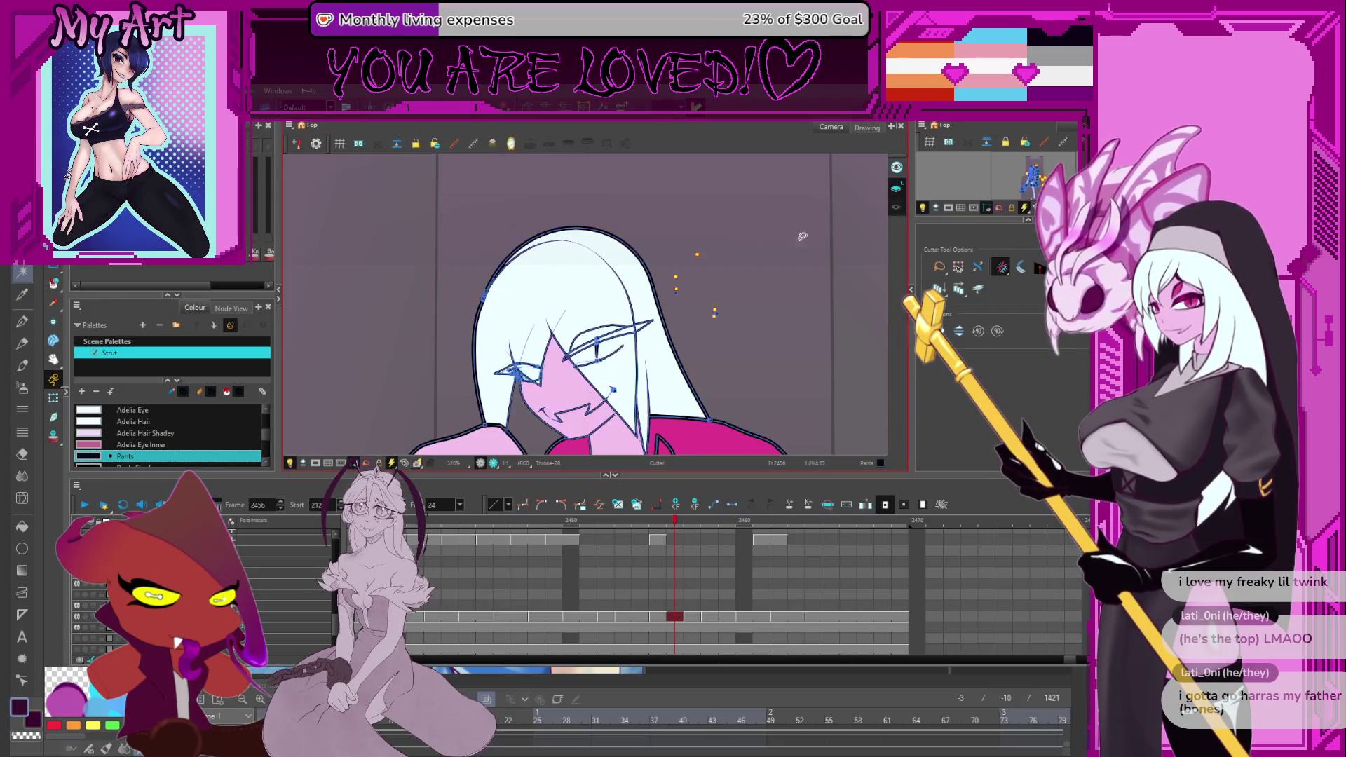
drag(568, 301, 569, 303)
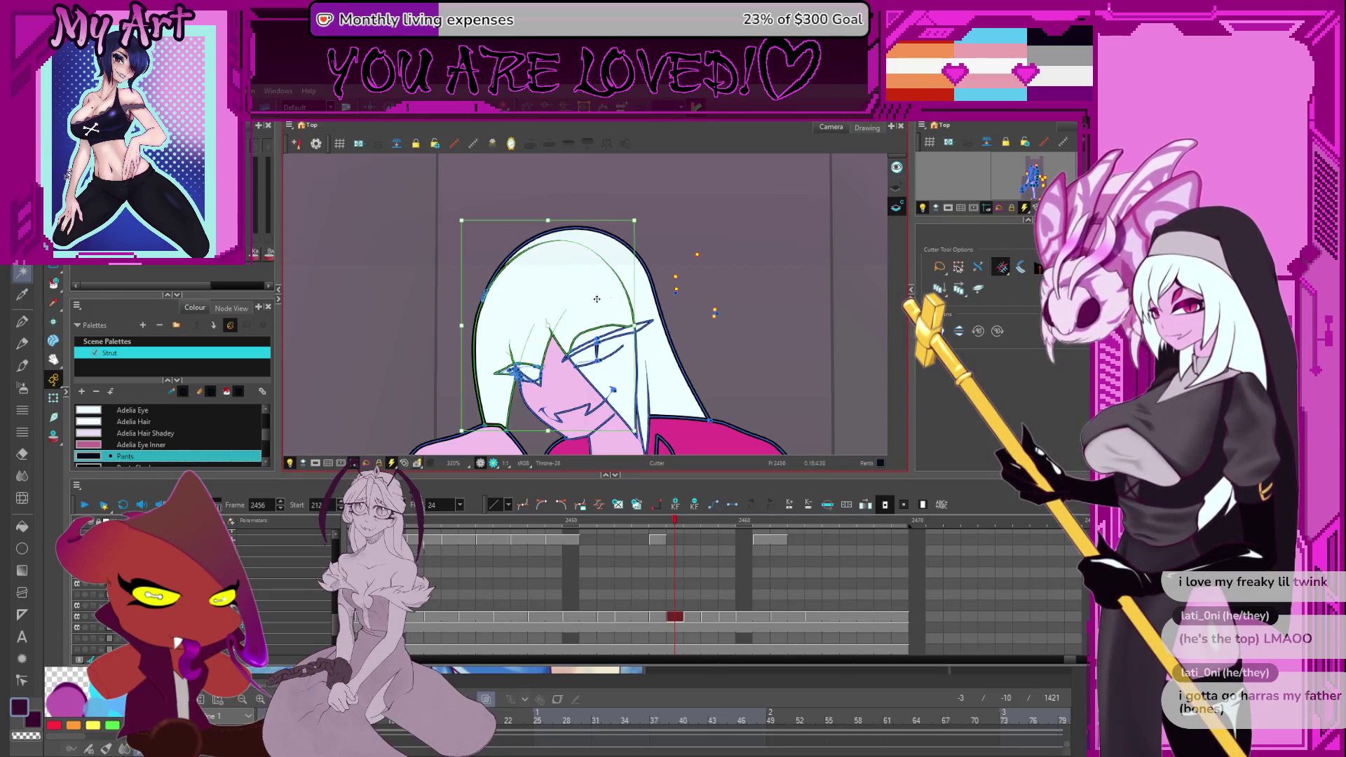
key(Delete)
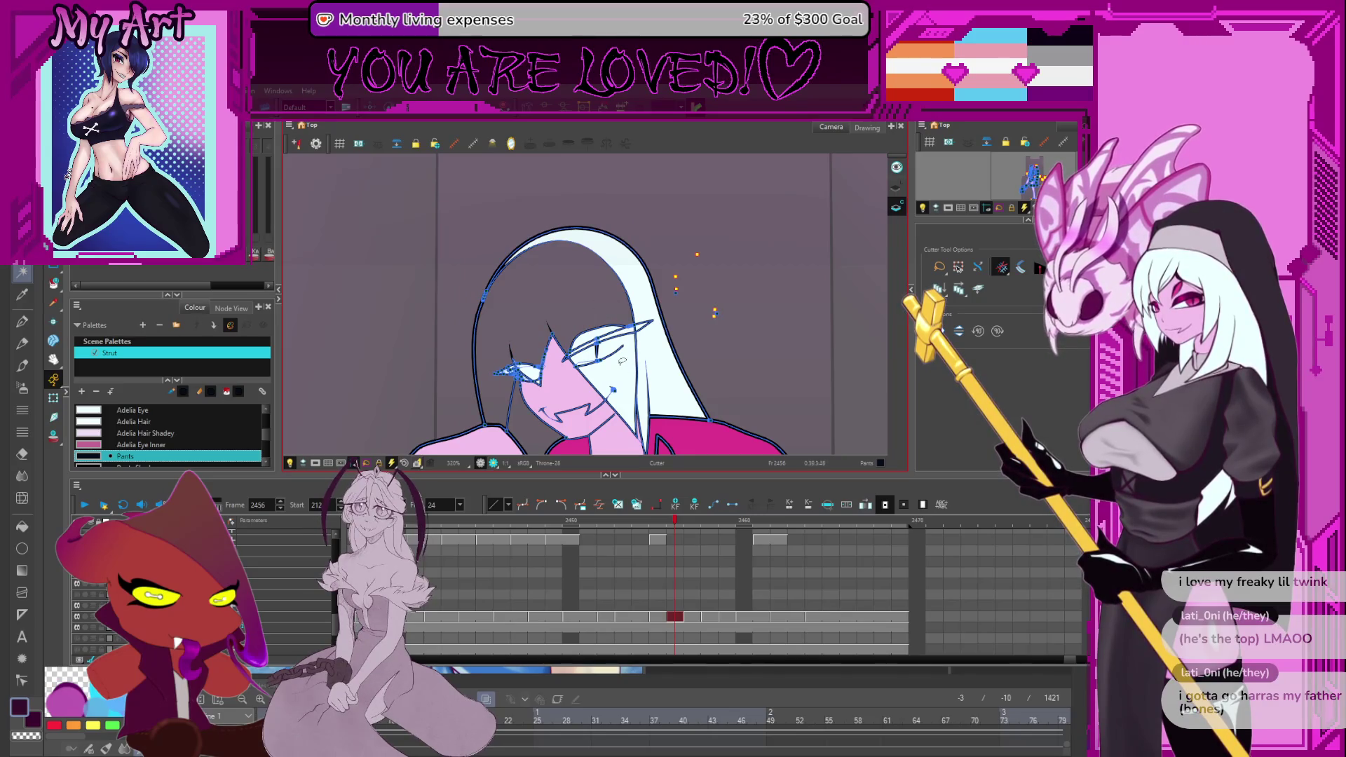
Fill the emptied left hair area white using the Adelia Hair colour.
click(600, 300)
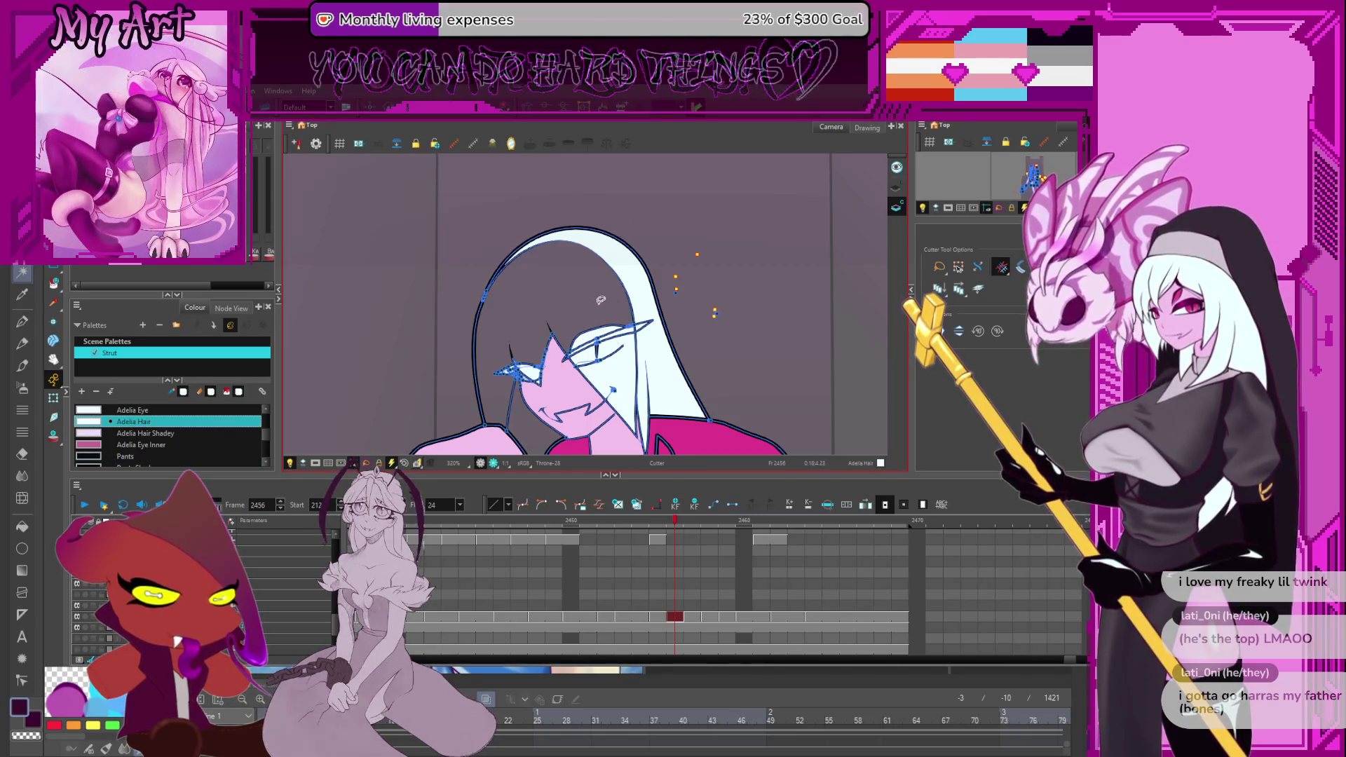
key(alt+i)
click(597, 316)
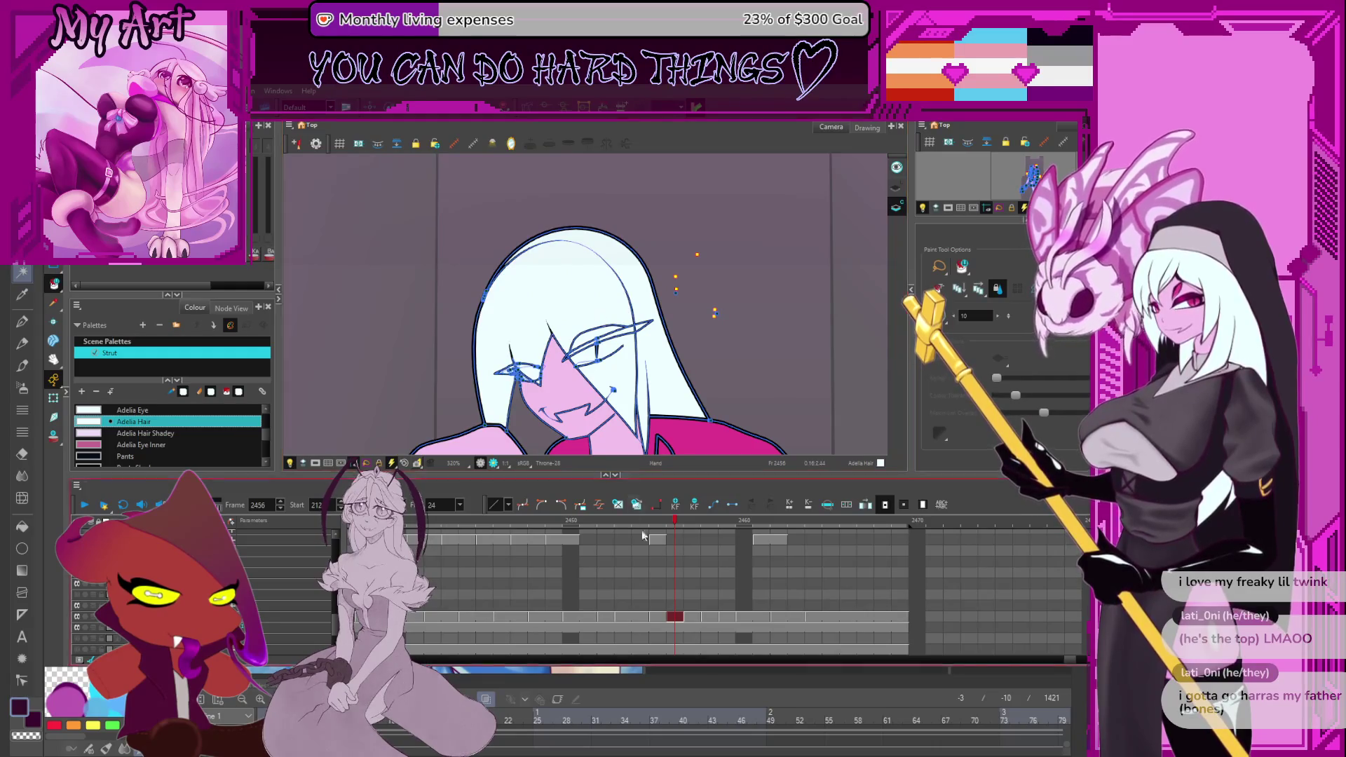
click(676, 540)
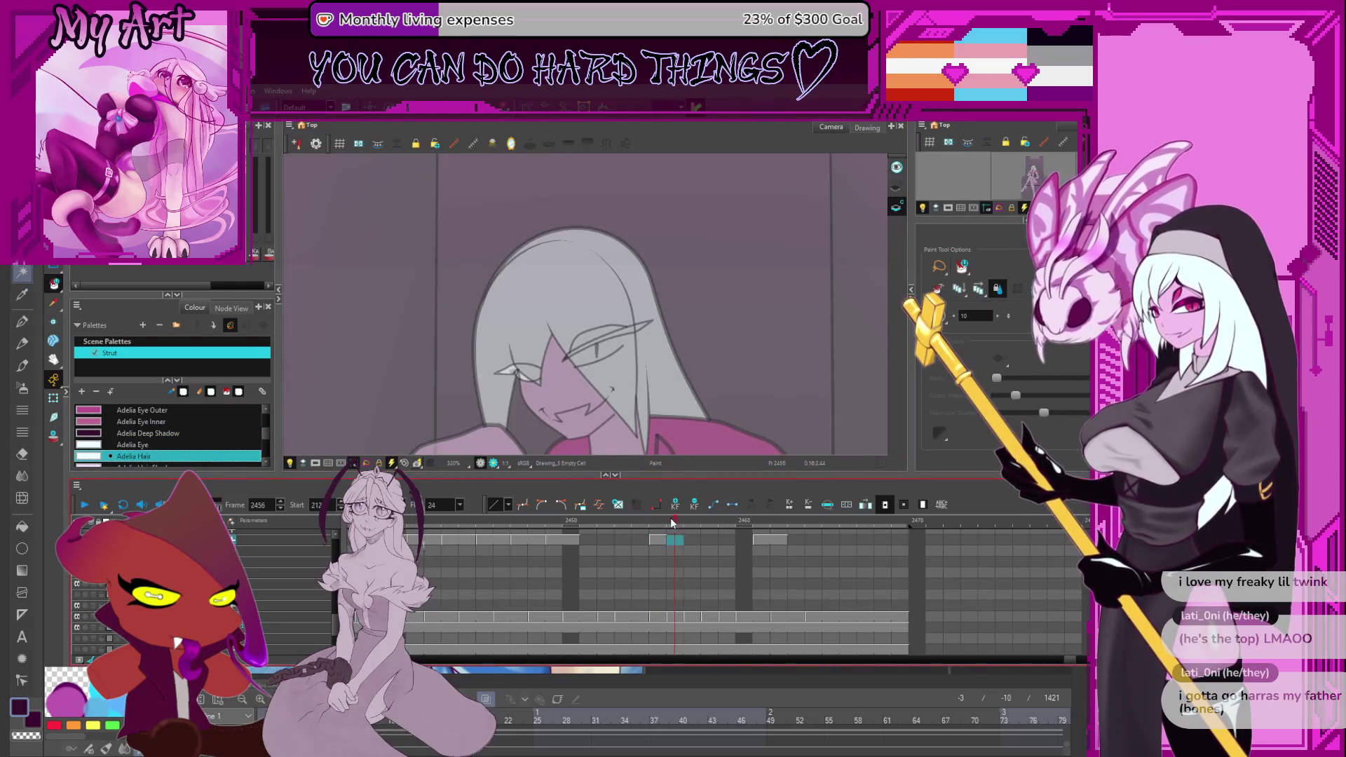
Zoom onto the eye corner of Throne-28 at frame 2456 and cut away the triangle's stray fill.
drag(529, 368, 592, 325)
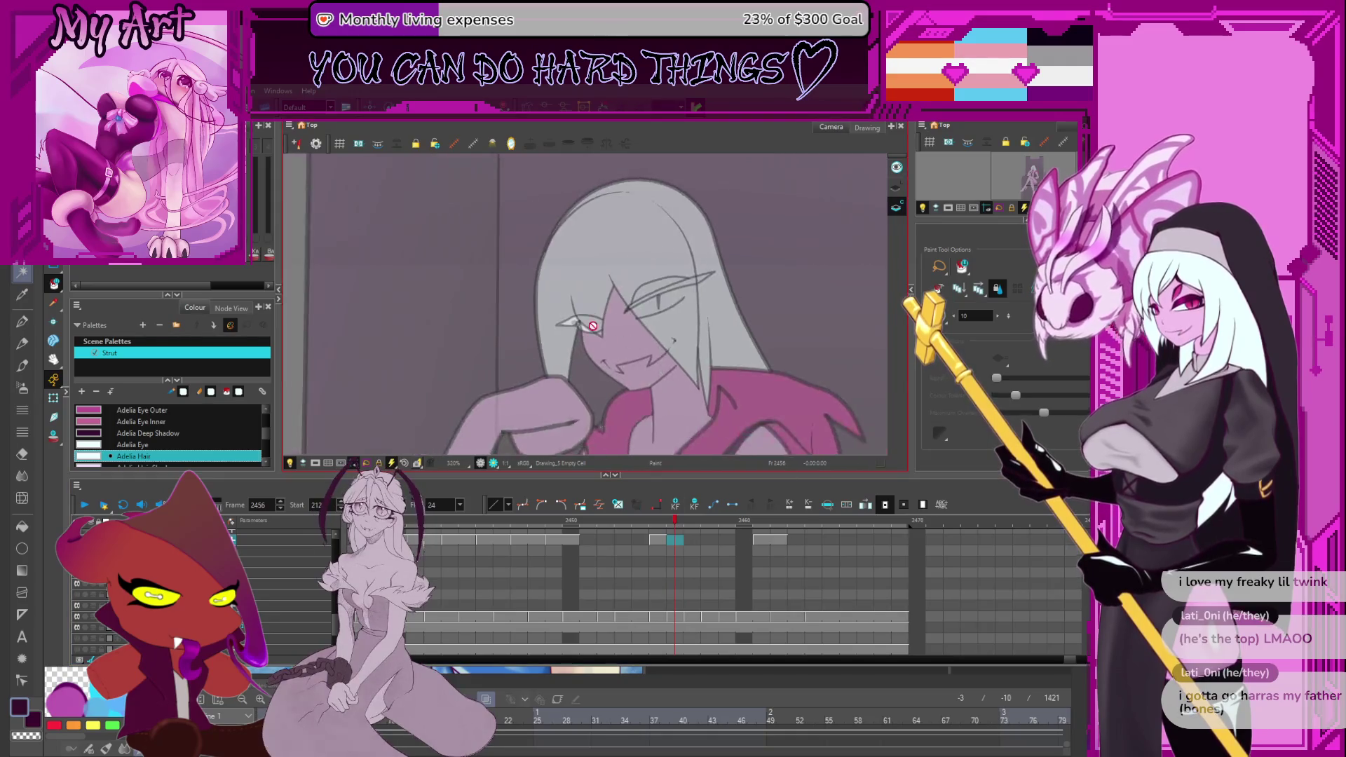
scroll(592, 326, up, 4)
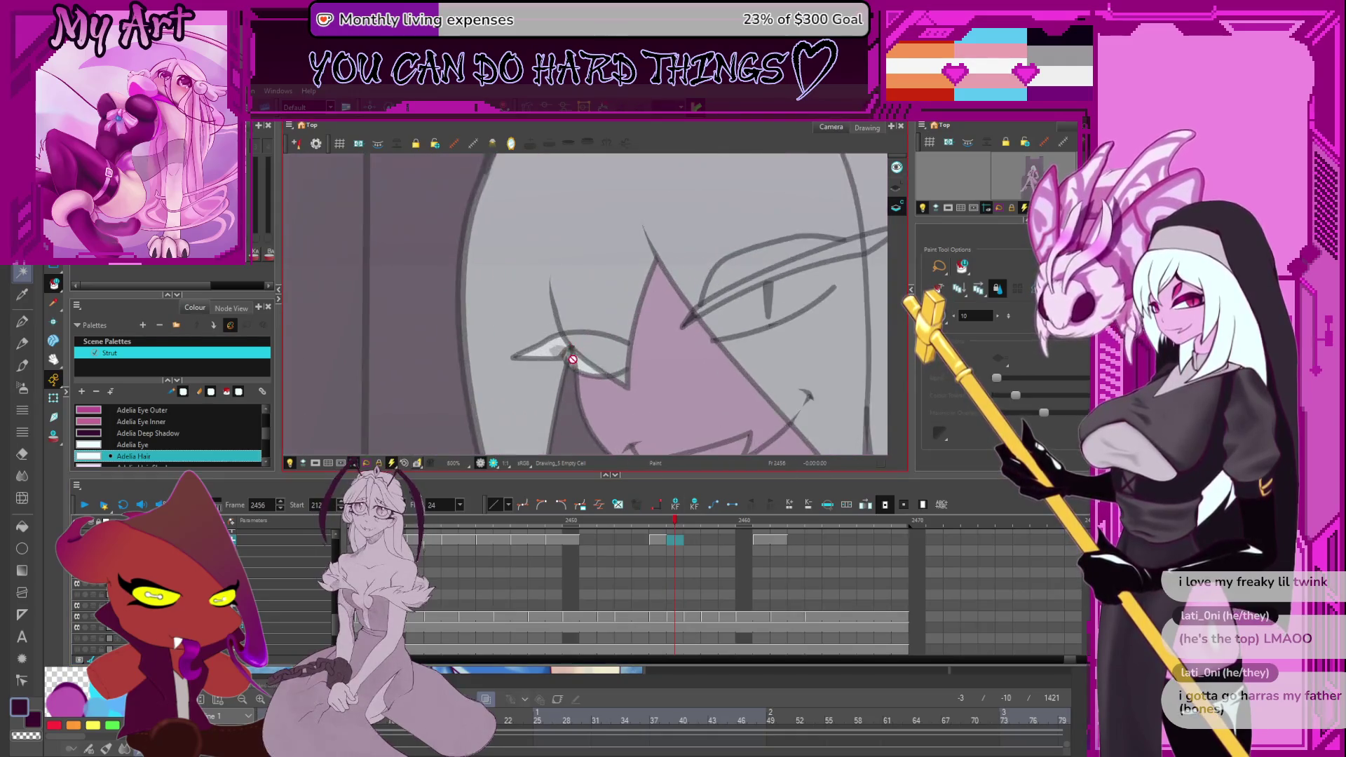
click(674, 617)
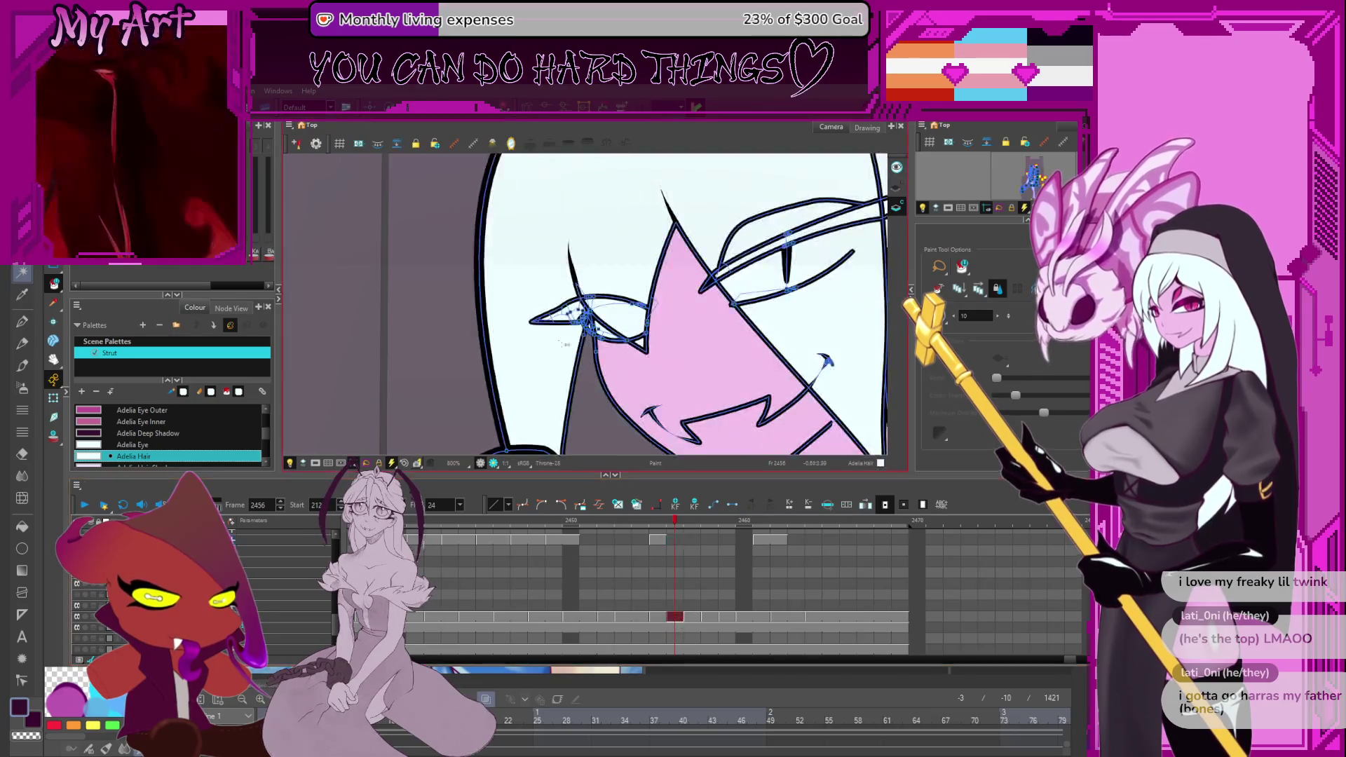
scroll(569, 314, up, 1)
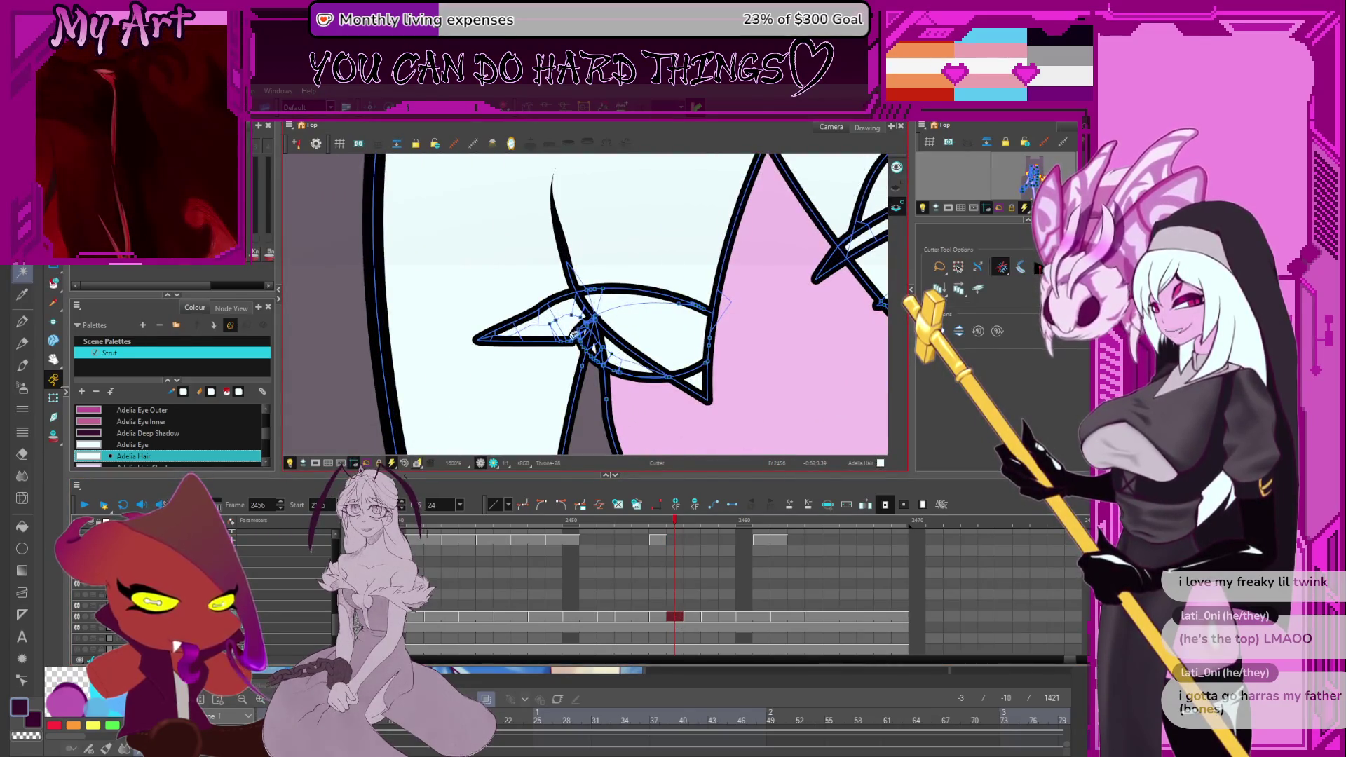
scroll(574, 335, down, 1)
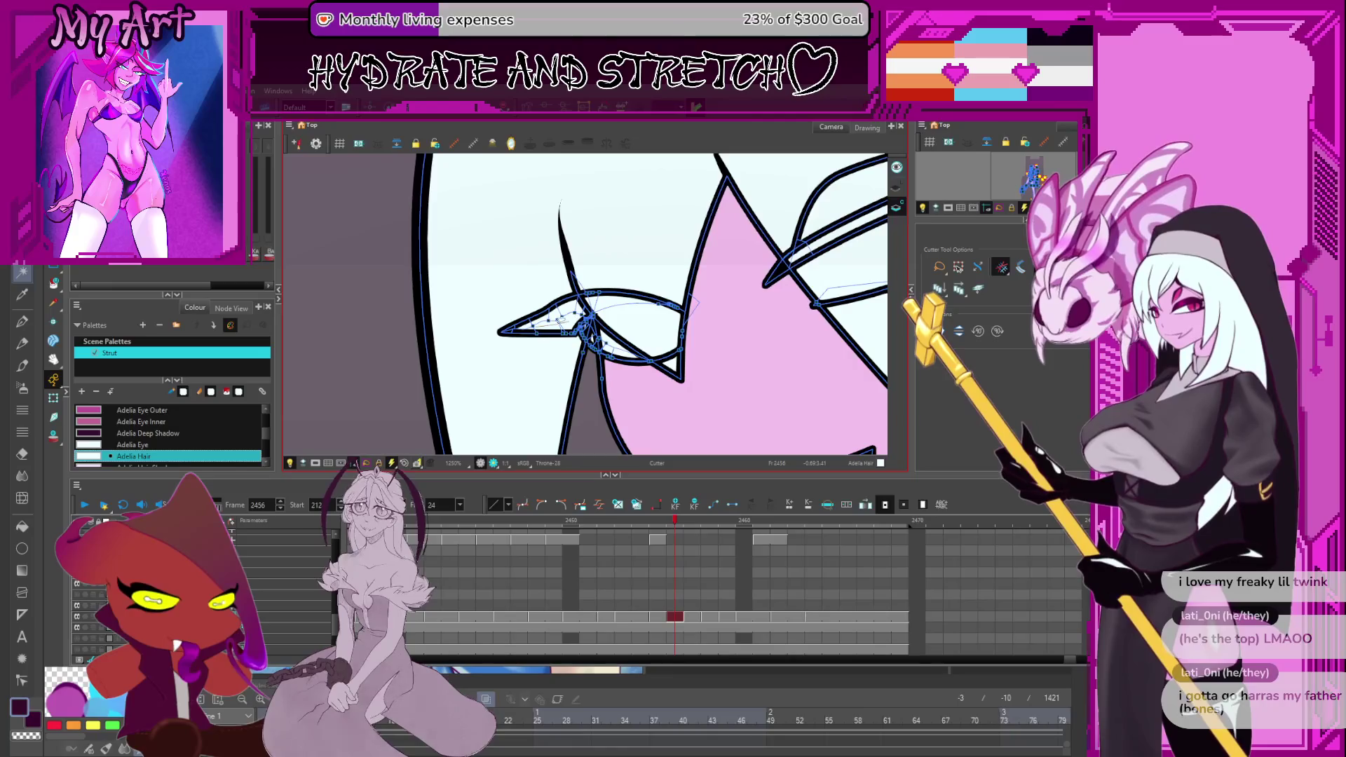
key(2)
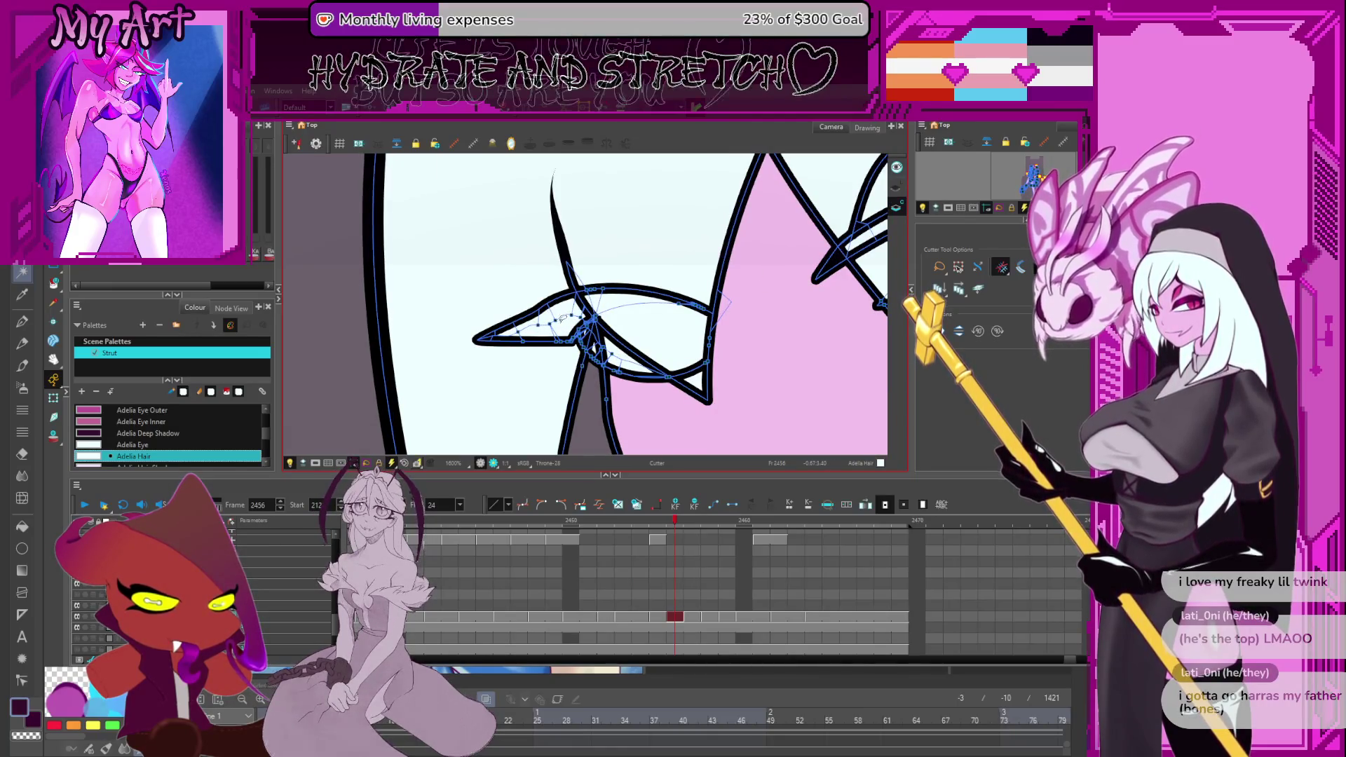
key(space)
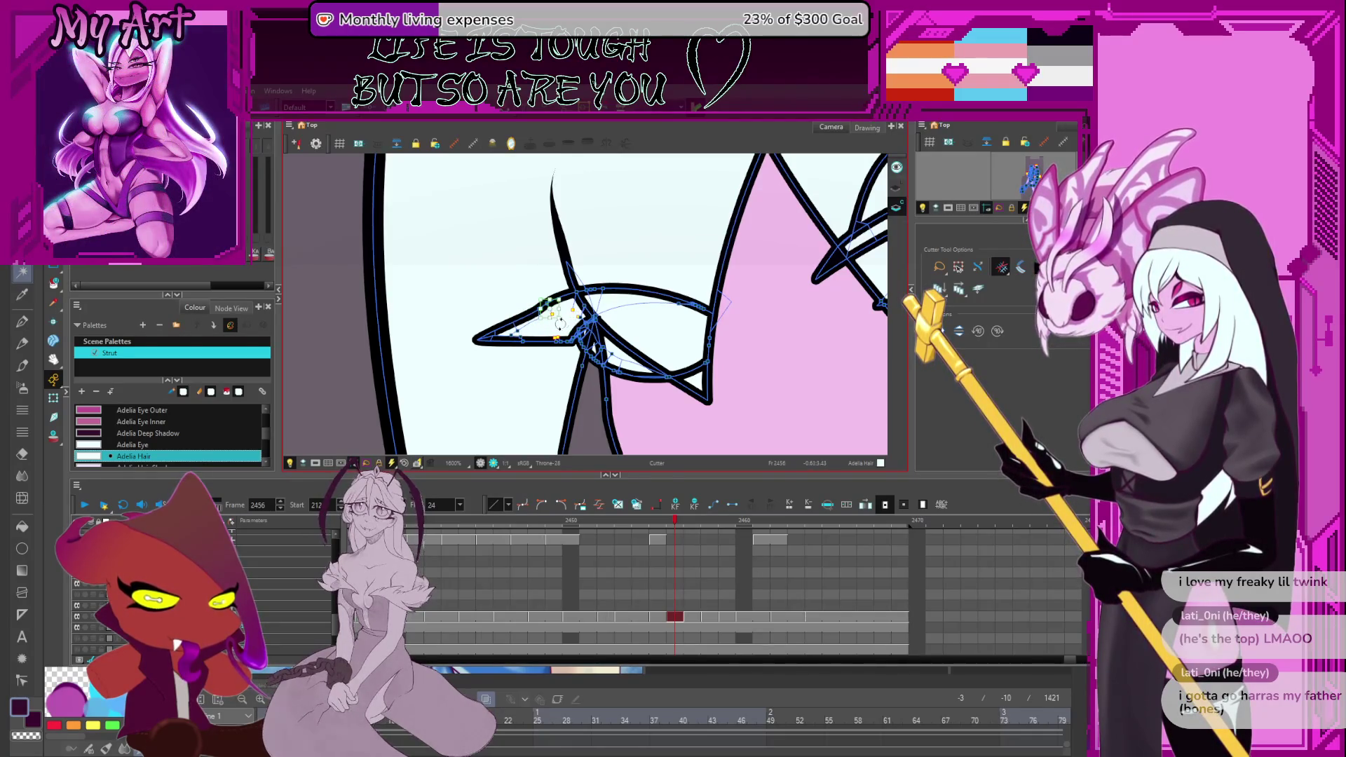
drag(564, 326, 565, 326)
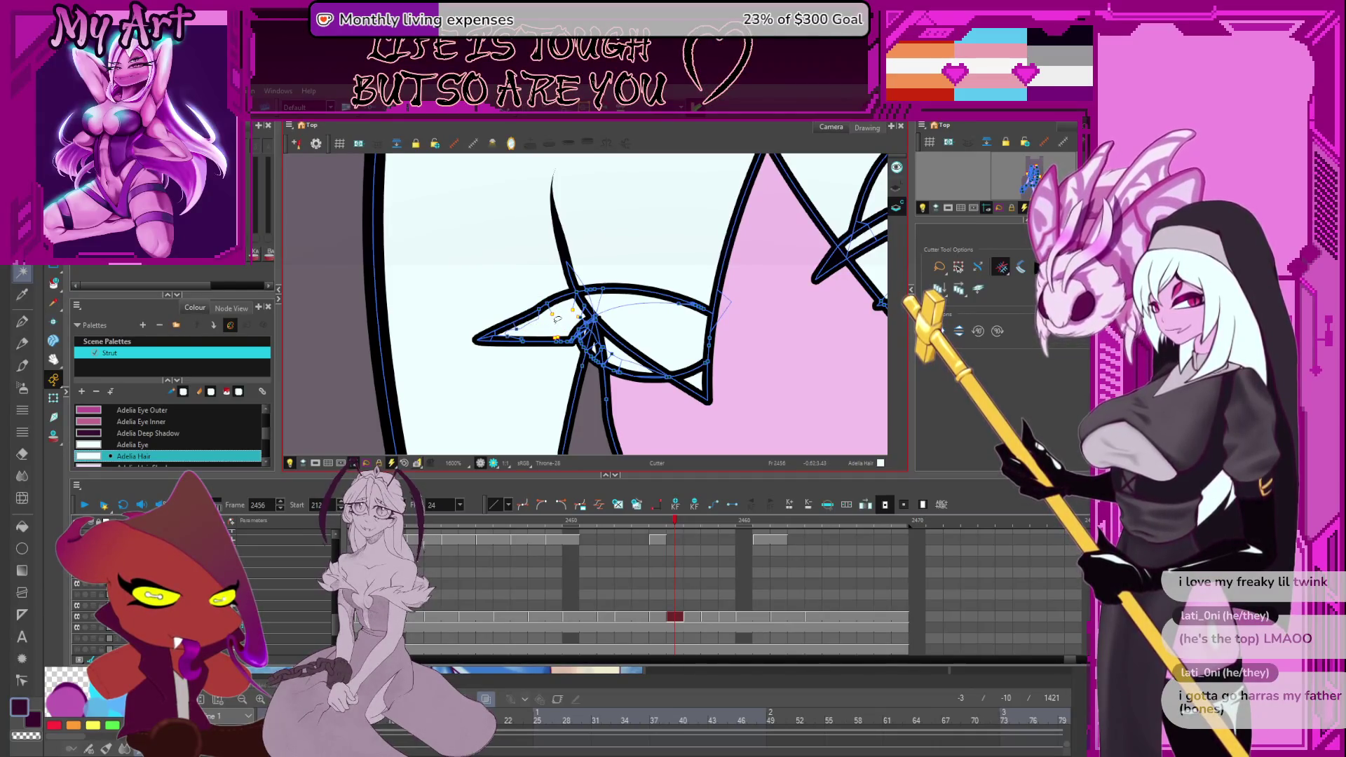
click(533, 328)
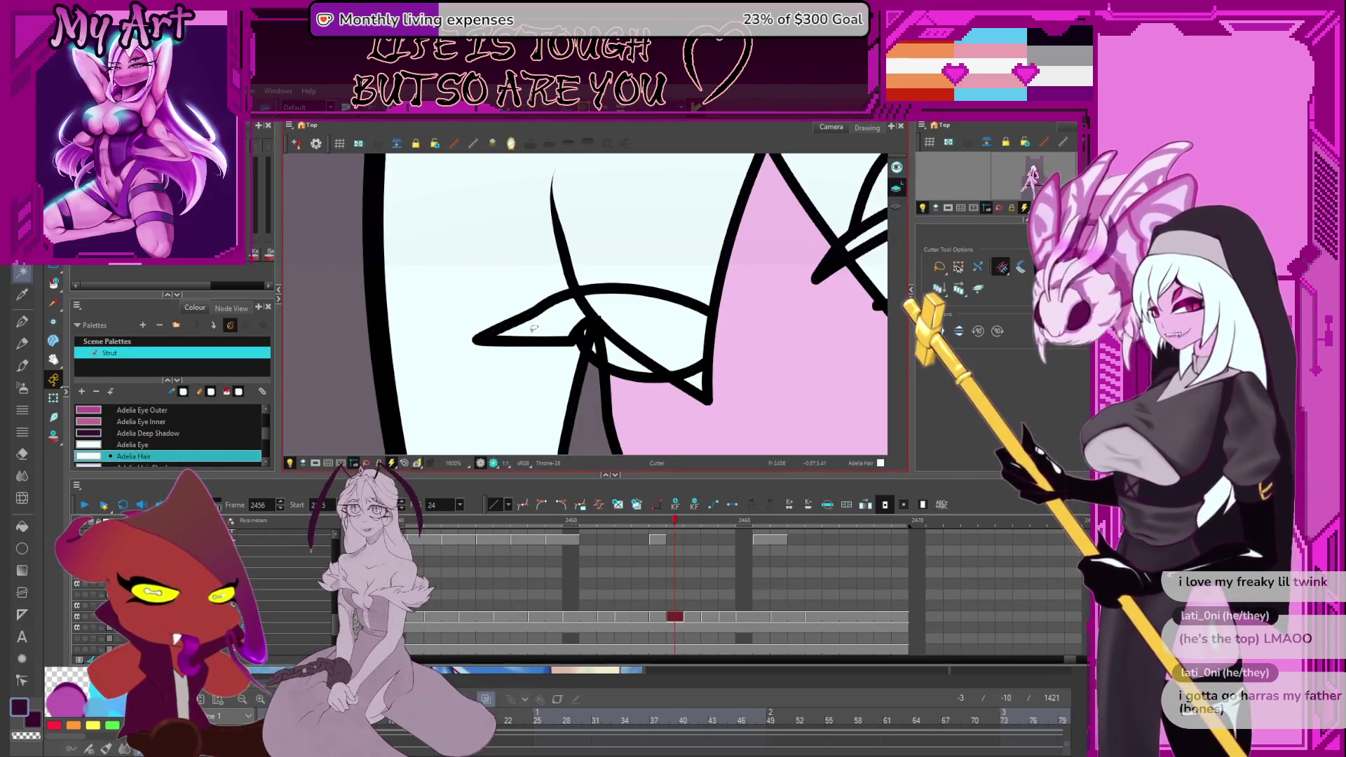
key(Delete)
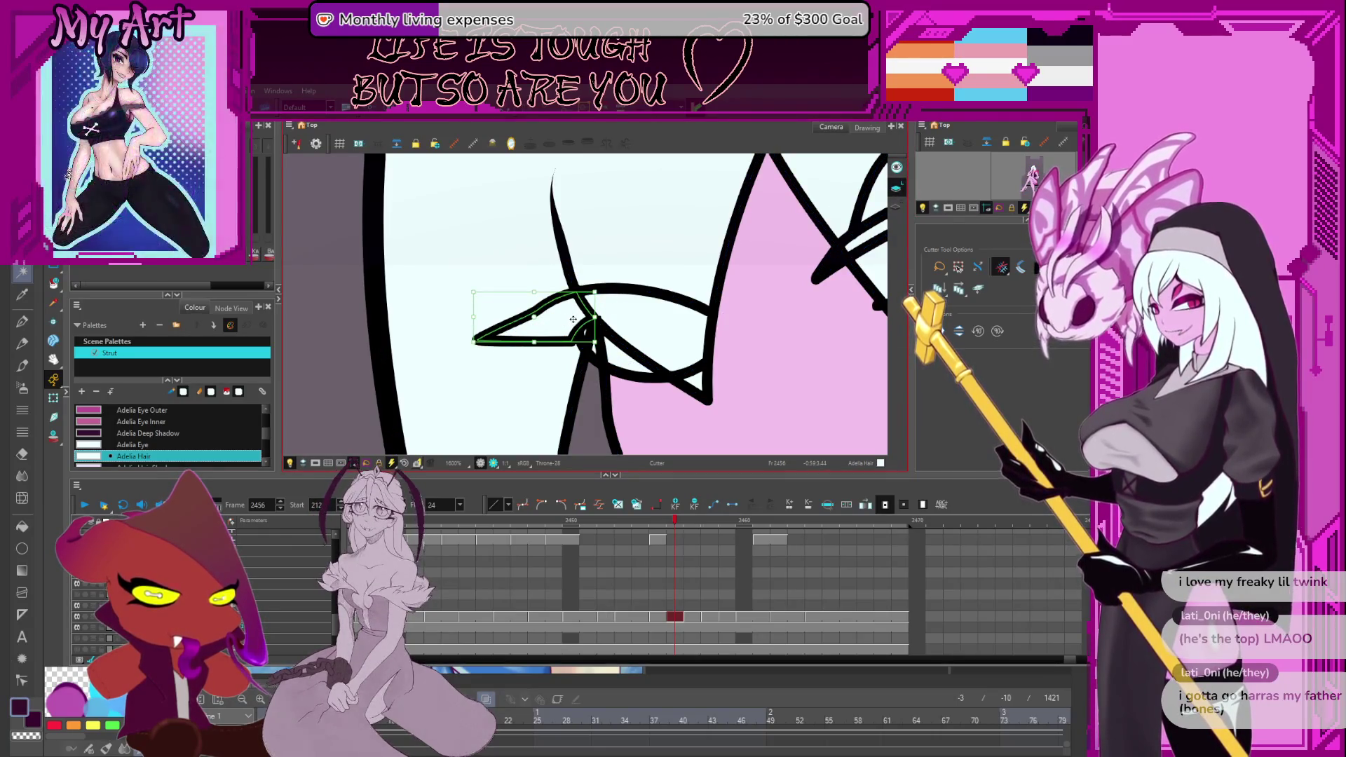
mouse_move(468, 286)
mouse_down()
mouse_move(585, 346)
mouse_move(531, 307)
mouse_up()
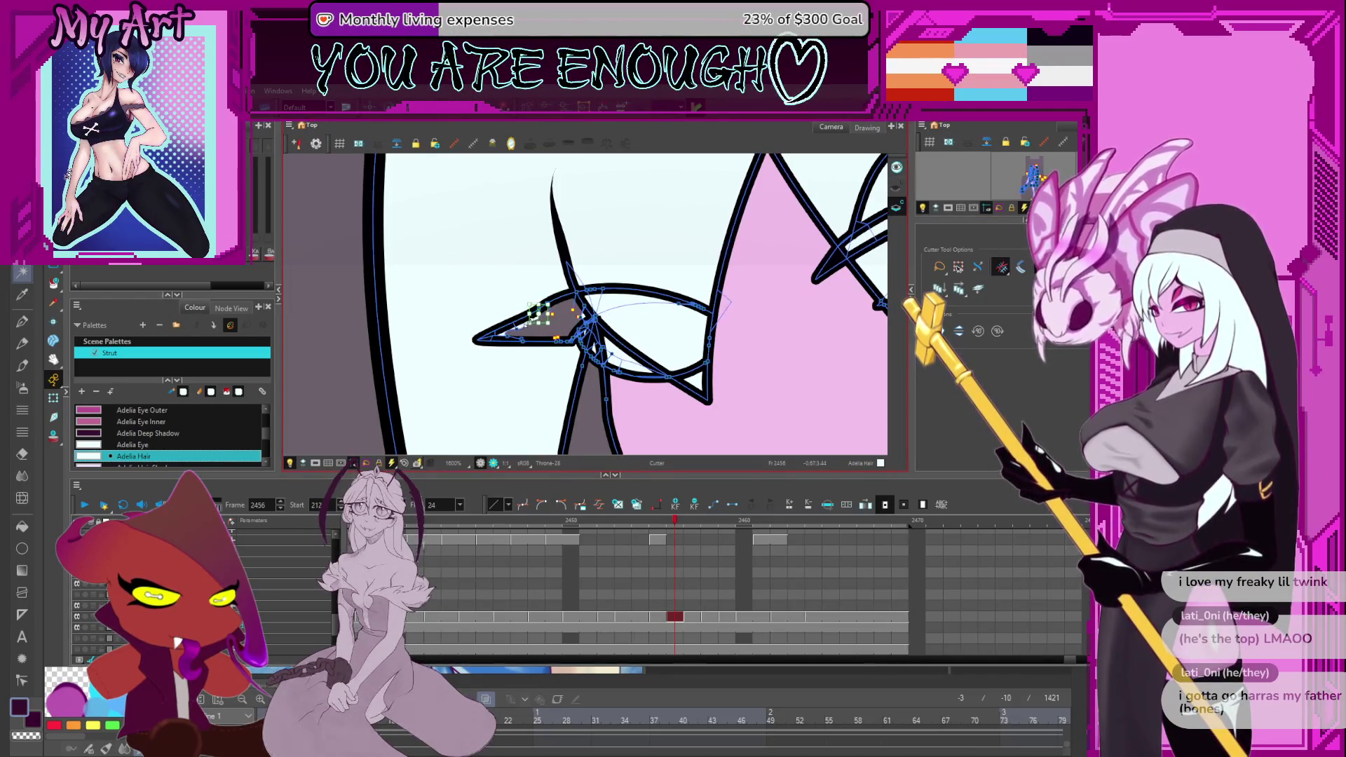
scroll(521, 330, up, 5)
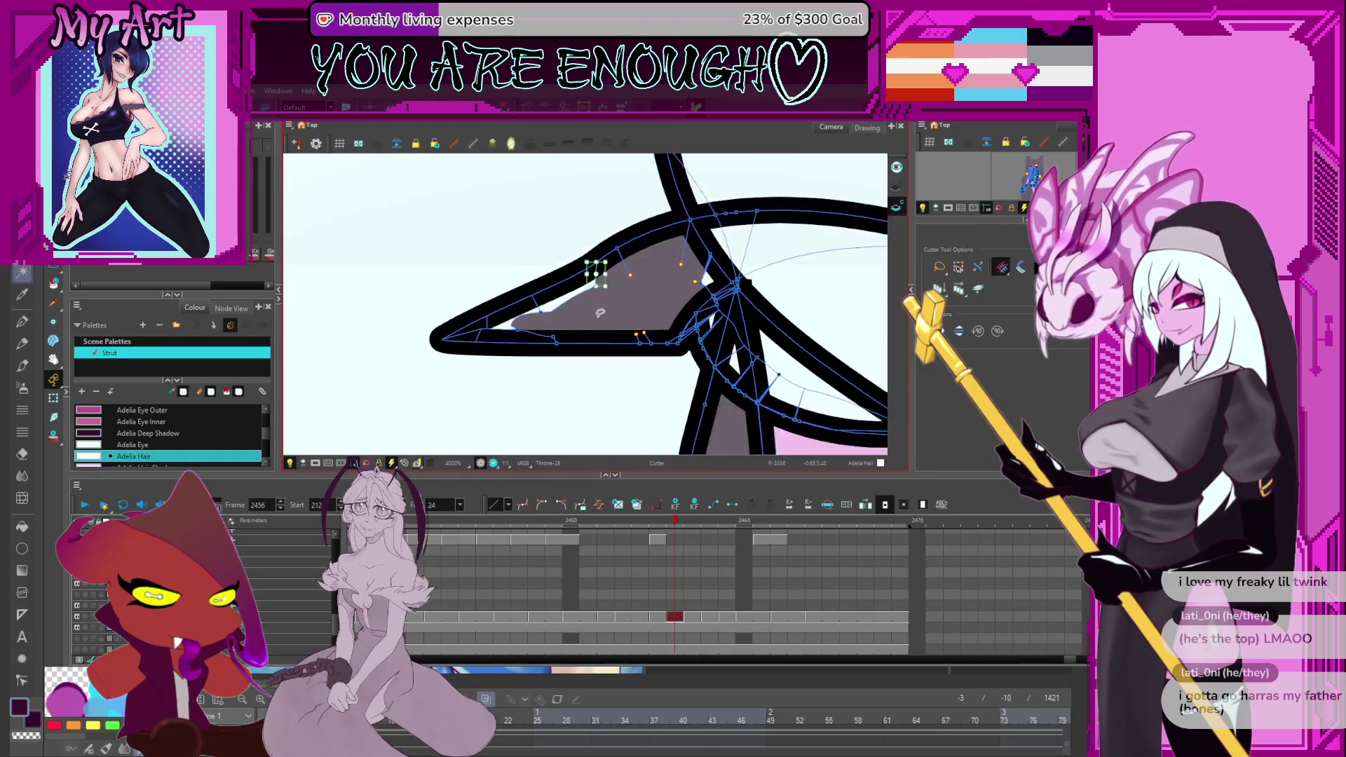
Cut and delete the triangle's extra lower line segment and its loose point.
mouse_move(647, 250)
mouse_down()
mouse_move(543, 321)
mouse_move(576, 314)
mouse_up()
mouse_move(665, 303)
mouse_down()
mouse_move(645, 322)
mouse_move(657, 304)
mouse_up()
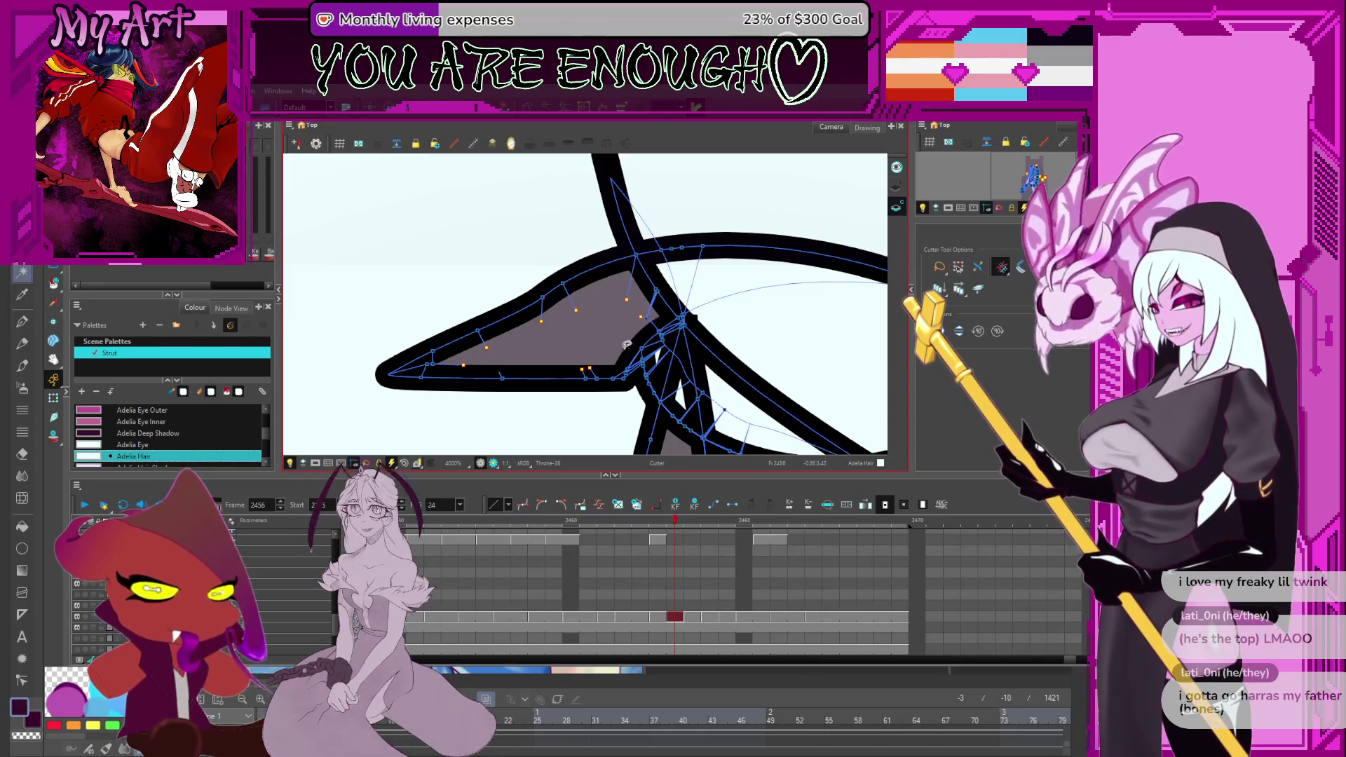
key(2)
key(2)
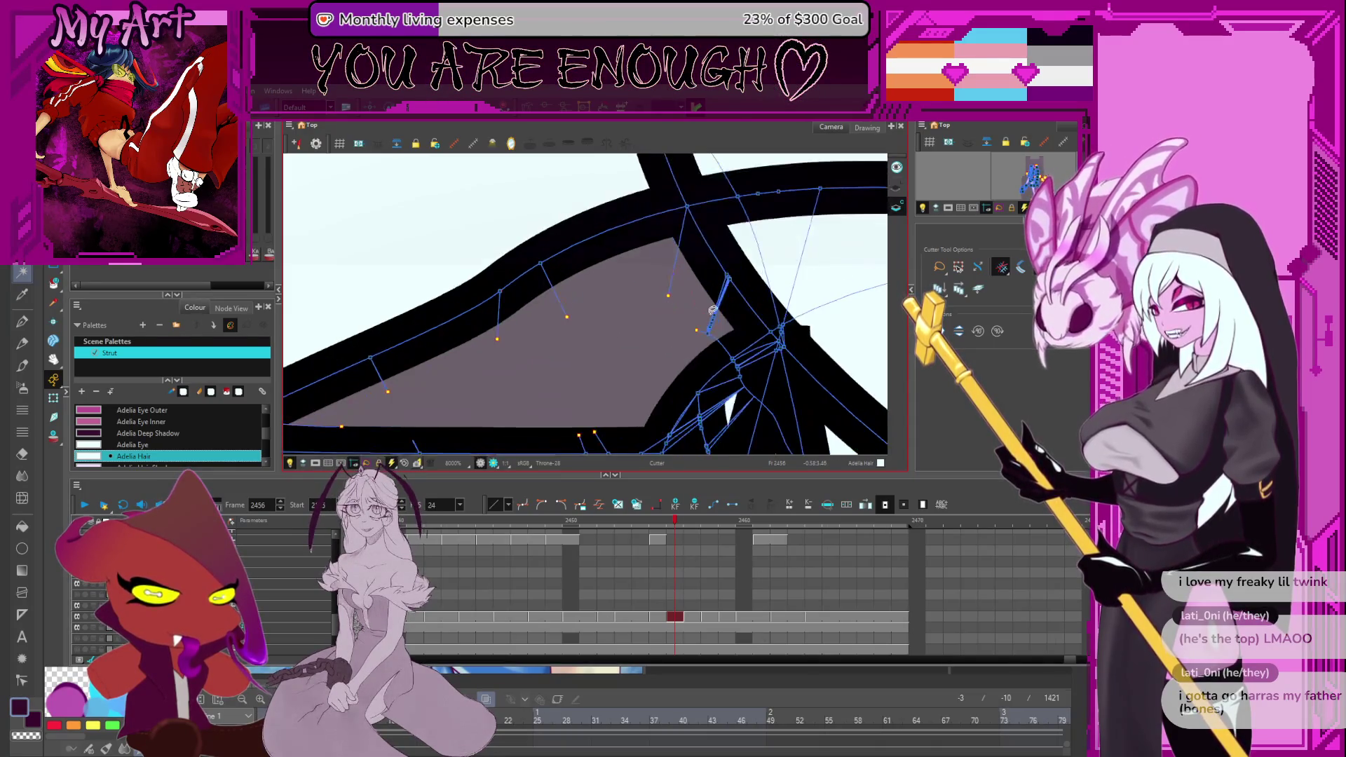
drag(806, 311, 792, 347)
key(Delete)
mouse_move(747, 276)
mouse_down()
mouse_move(648, 303)
mouse_move(819, 329)
mouse_up()
key(Delete)
key(1)
key(1)
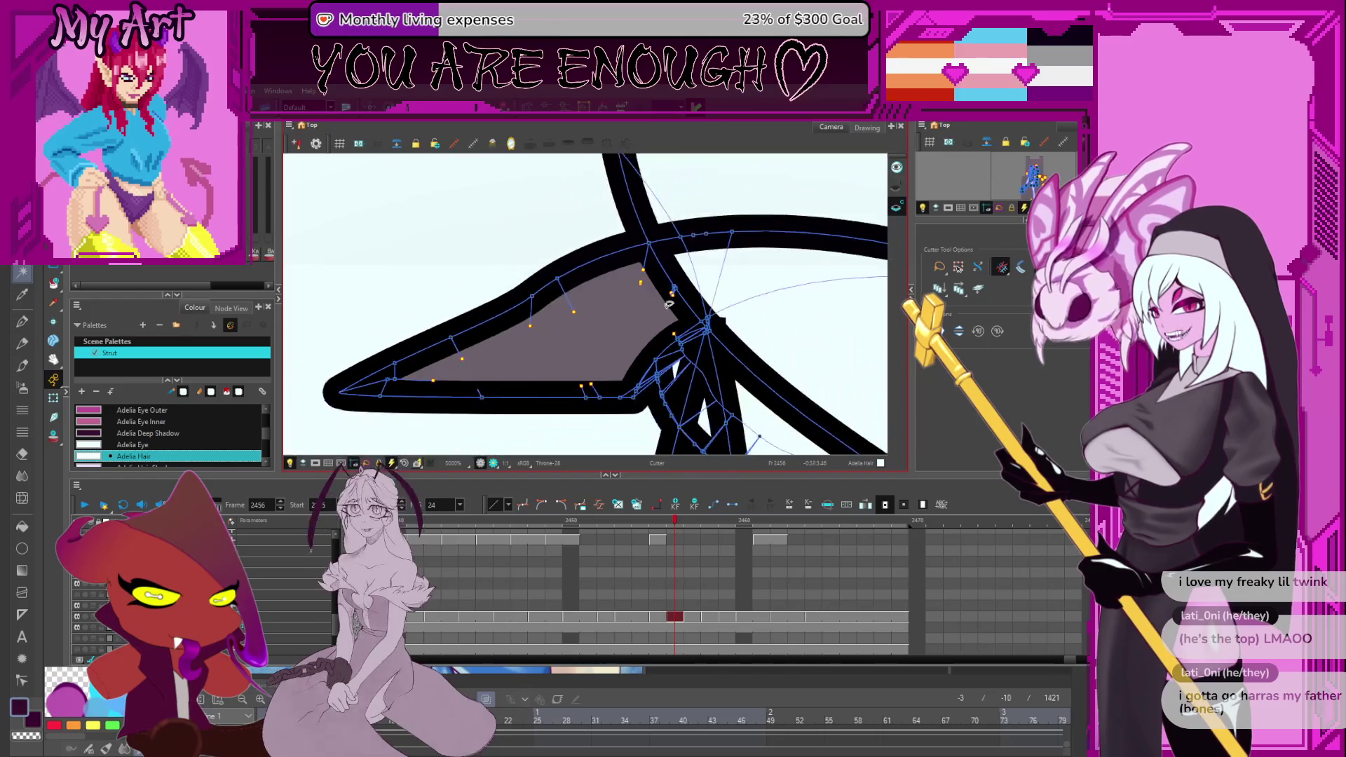
drag(662, 269, 728, 270)
key(1)
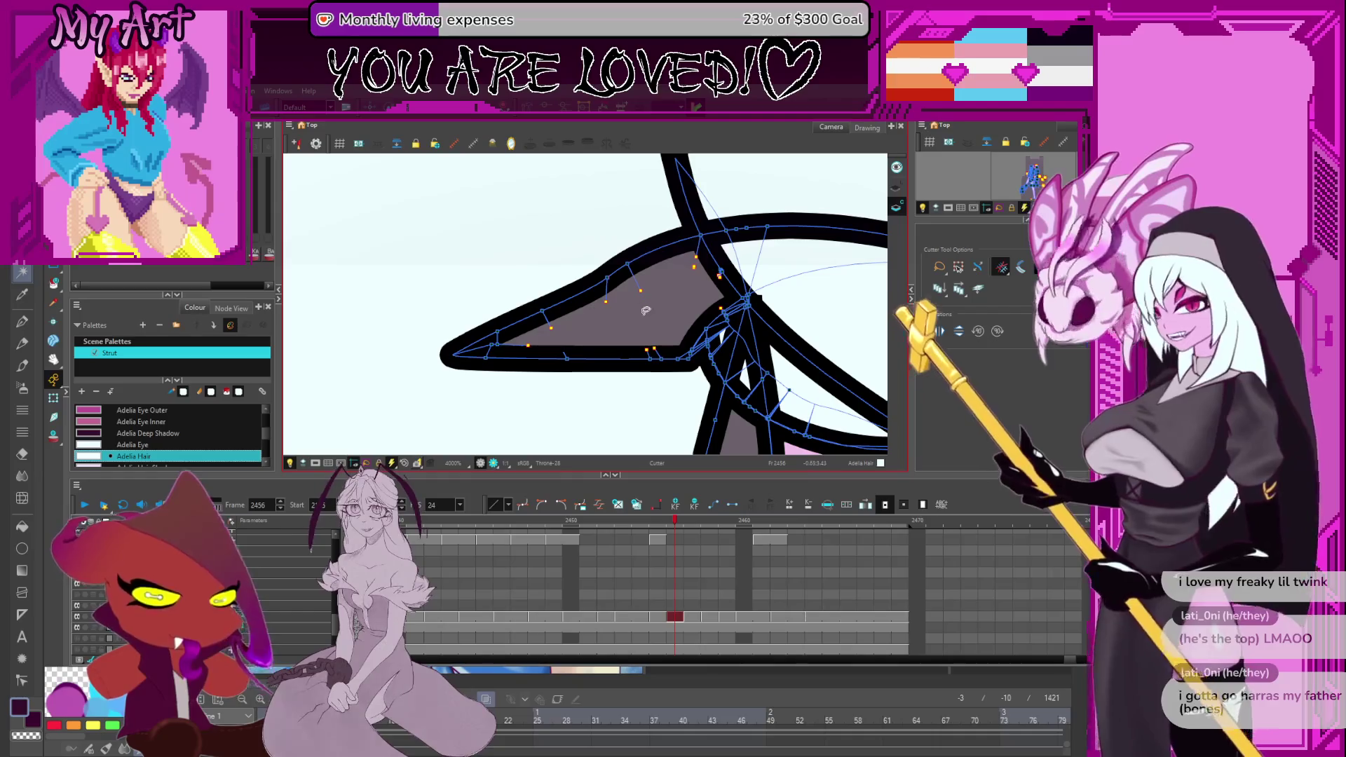
key(alt+i)
Return to Throne-28 at frame 2456 and select the pink face shape beside the eye.
key(1)
key(1)
key(1)
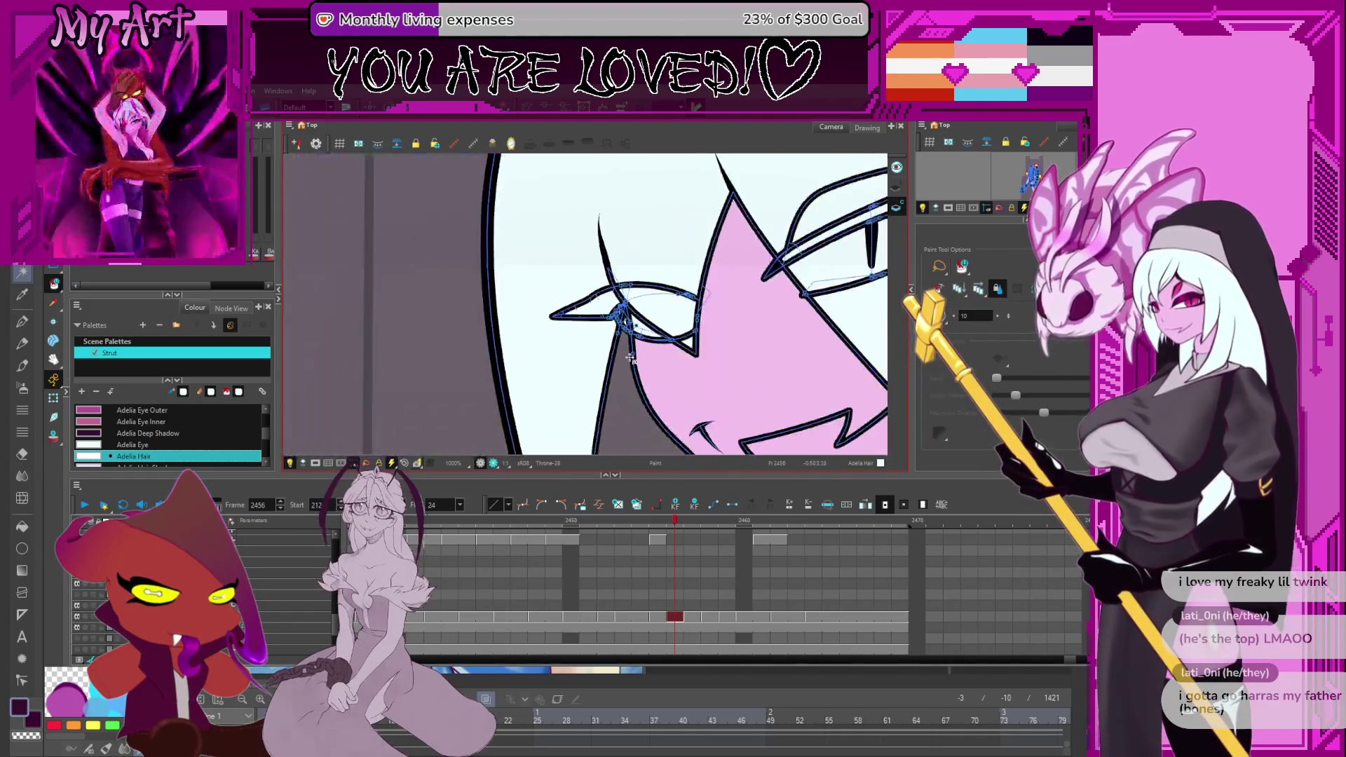
click(677, 539)
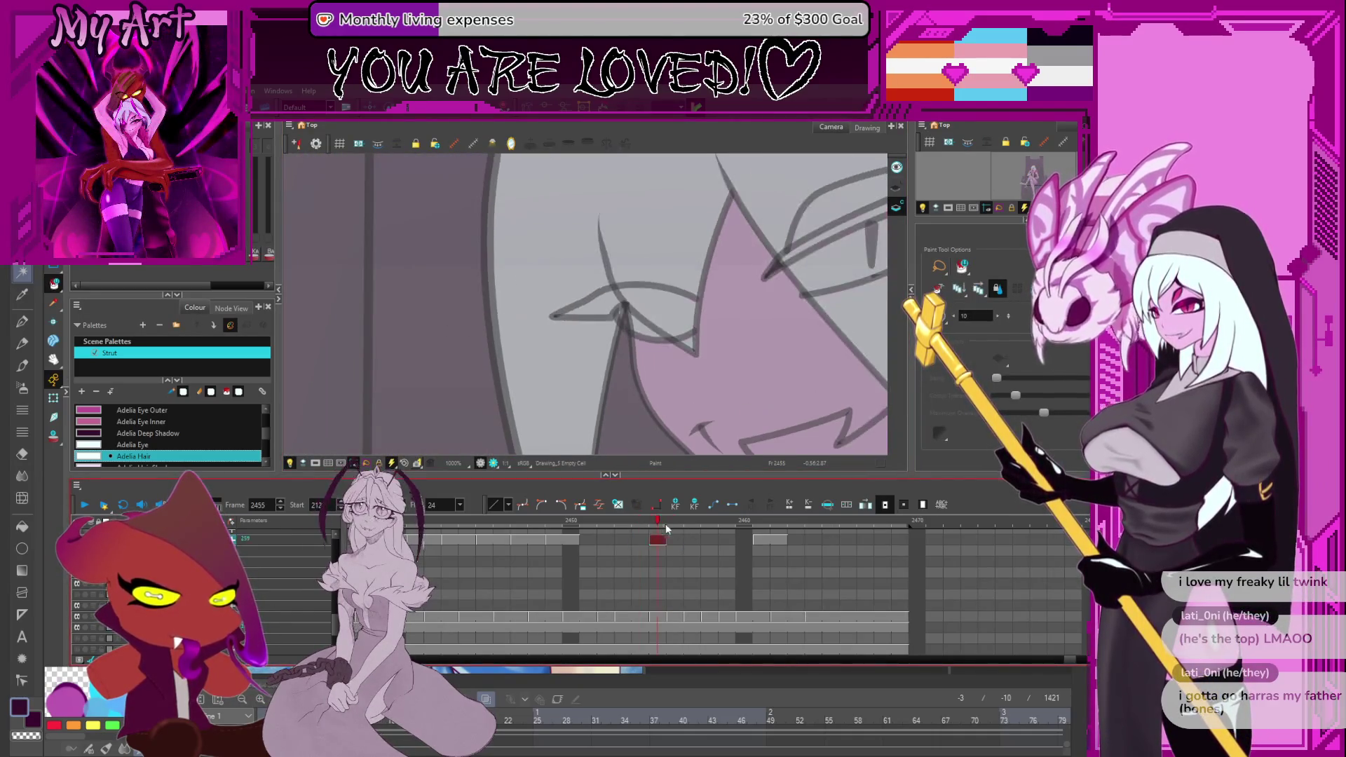
click(677, 617)
scroll(677, 617, up, 2)
scroll(664, 311, down, 3)
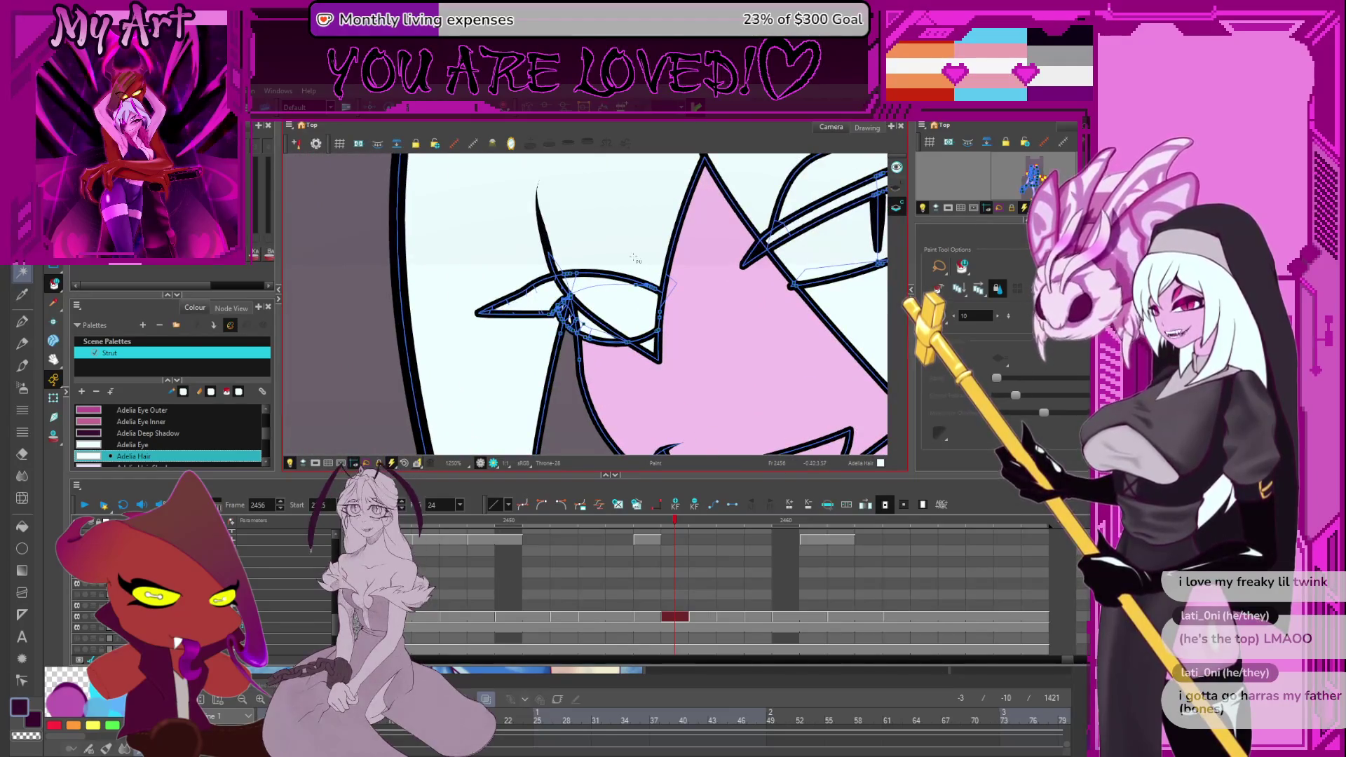
scroll(632, 257, down, 5)
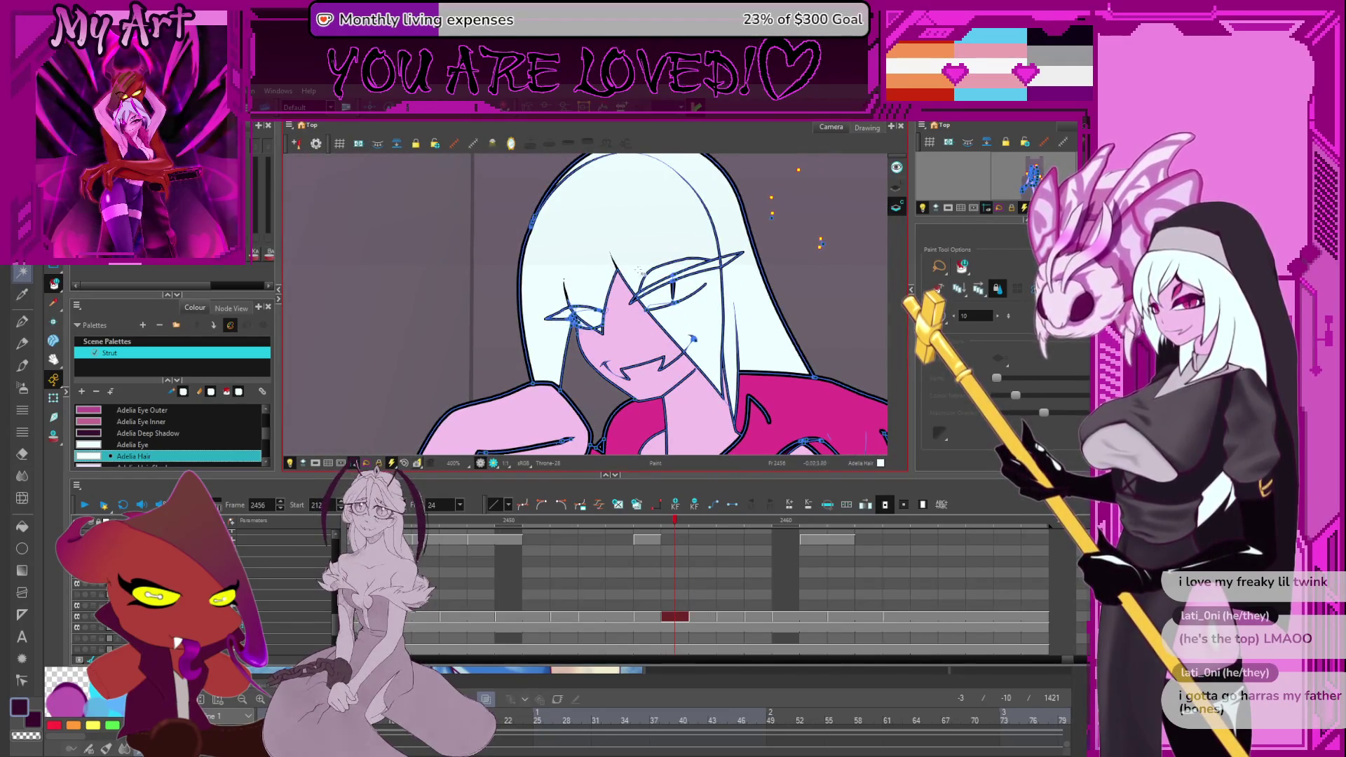
drag(621, 270, 618, 289)
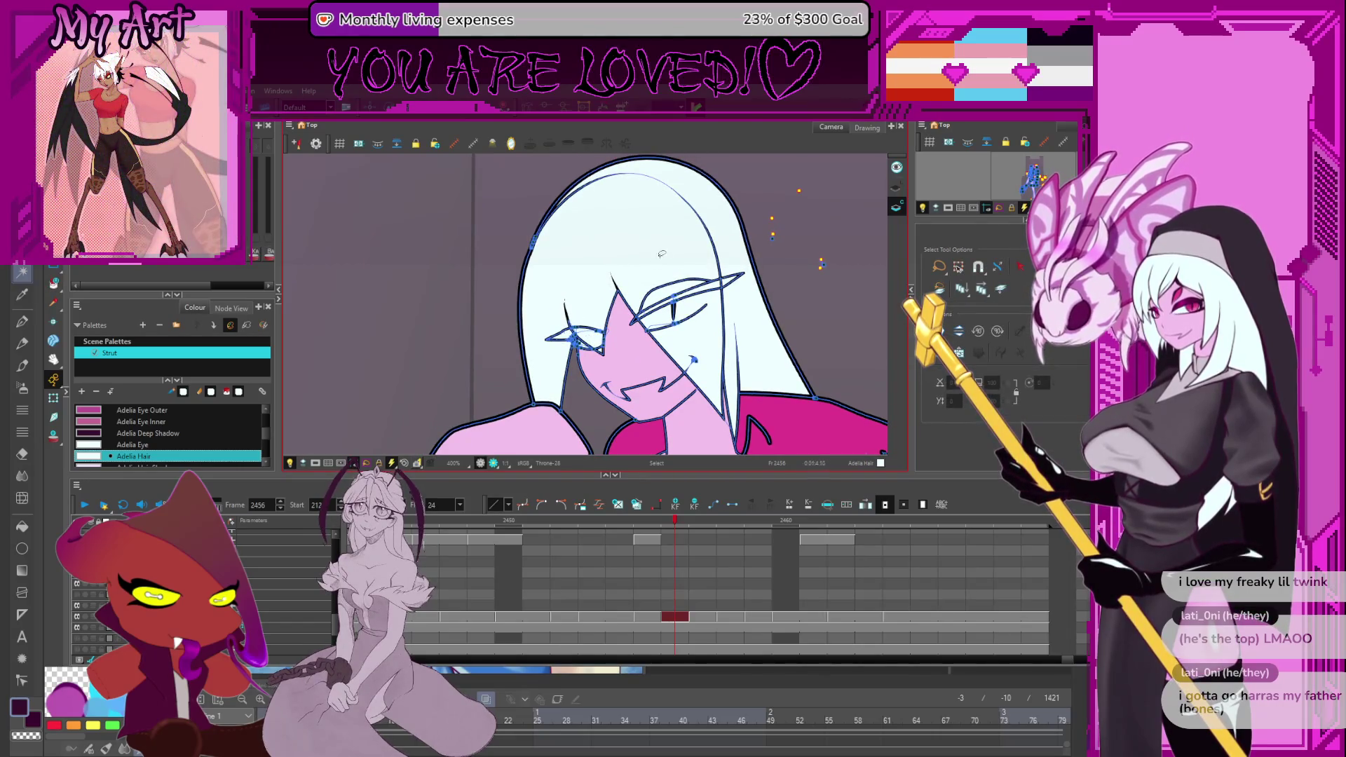
click(600, 370)
scroll(600, 370, up, 1)
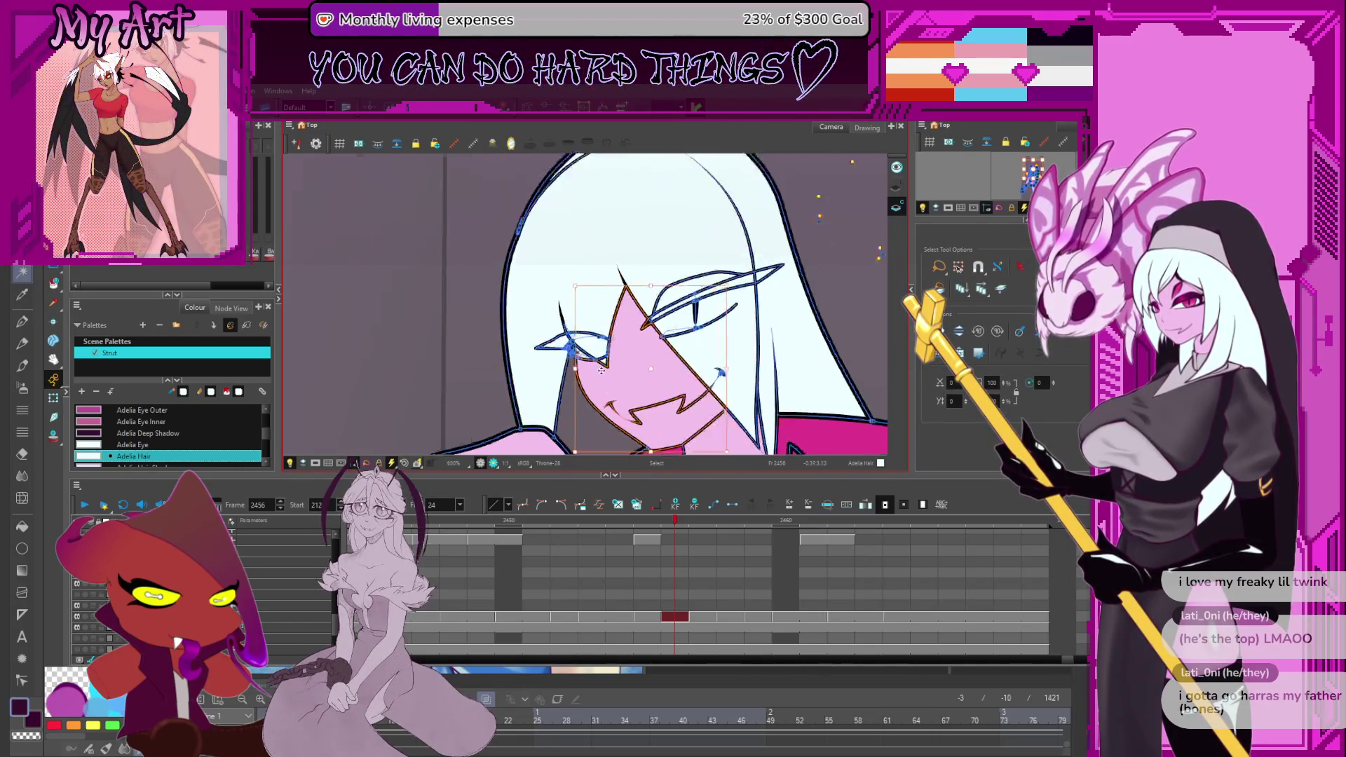
scroll(601, 370, up, 3)
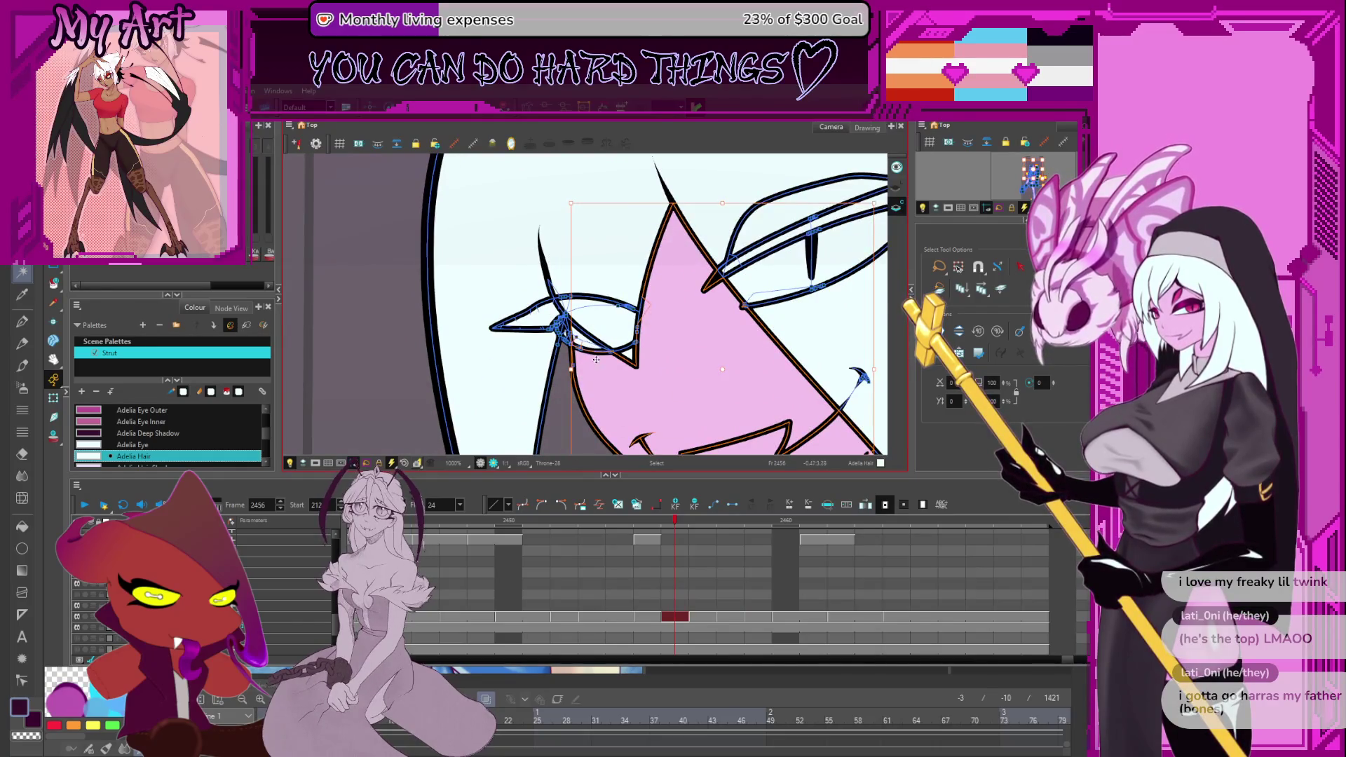
Inspect the eye, lower eyelid and diagonal strokes in line-art view, then select all strokes.
click(591, 288)
key(l)
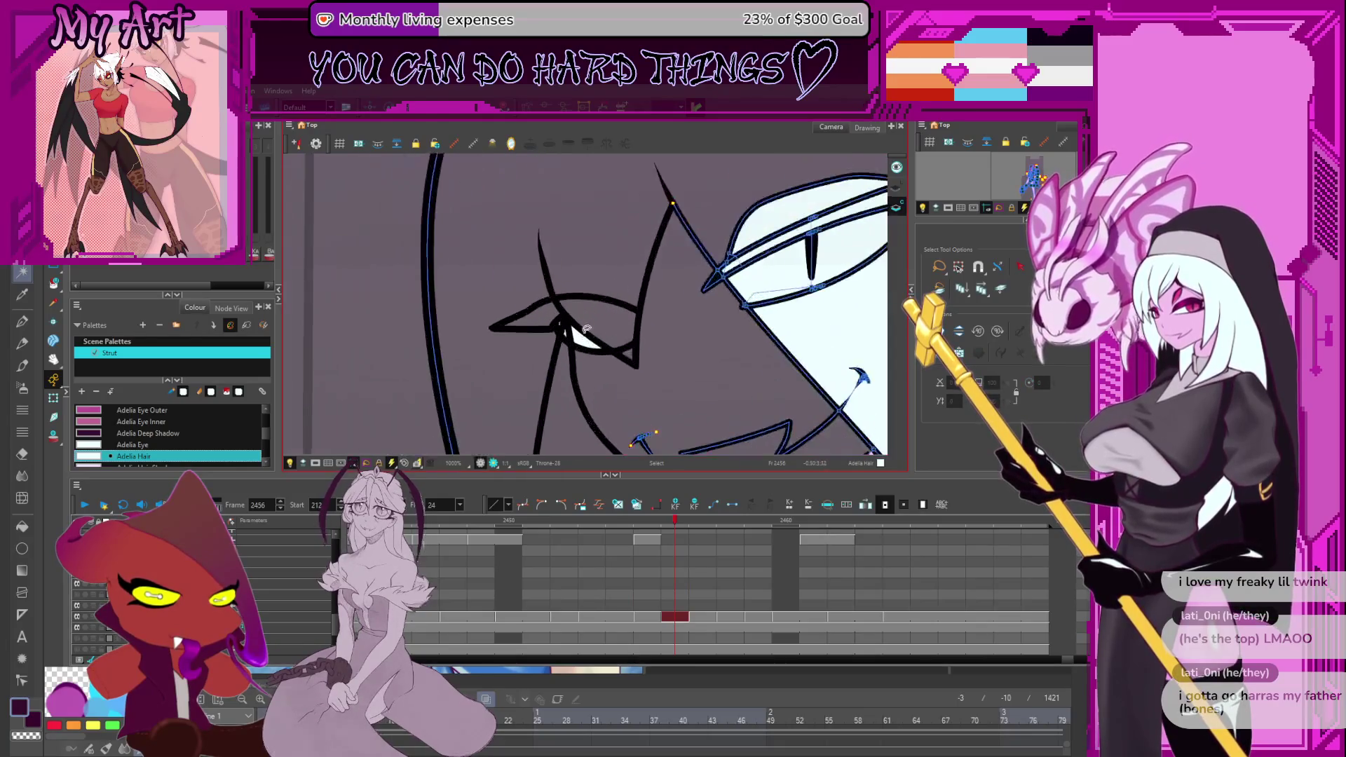
click(579, 346)
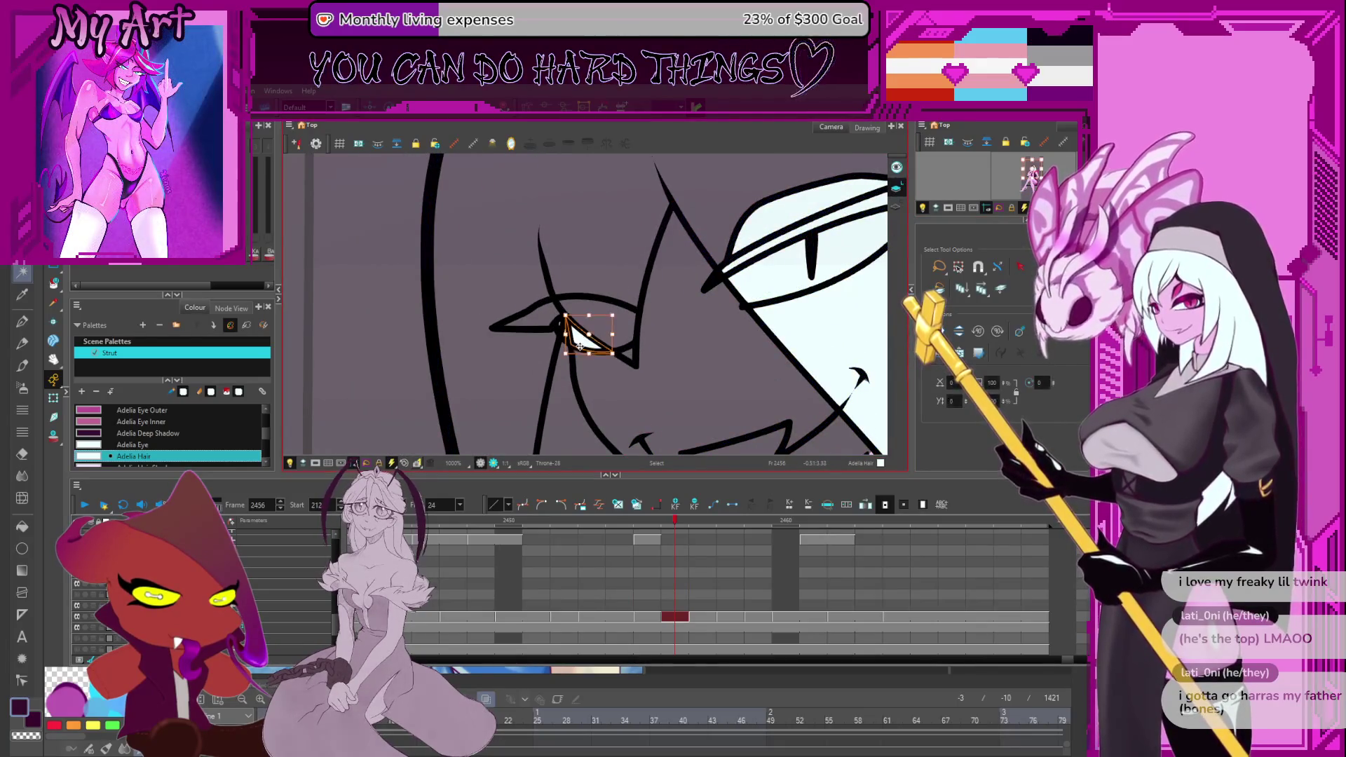
click(565, 335)
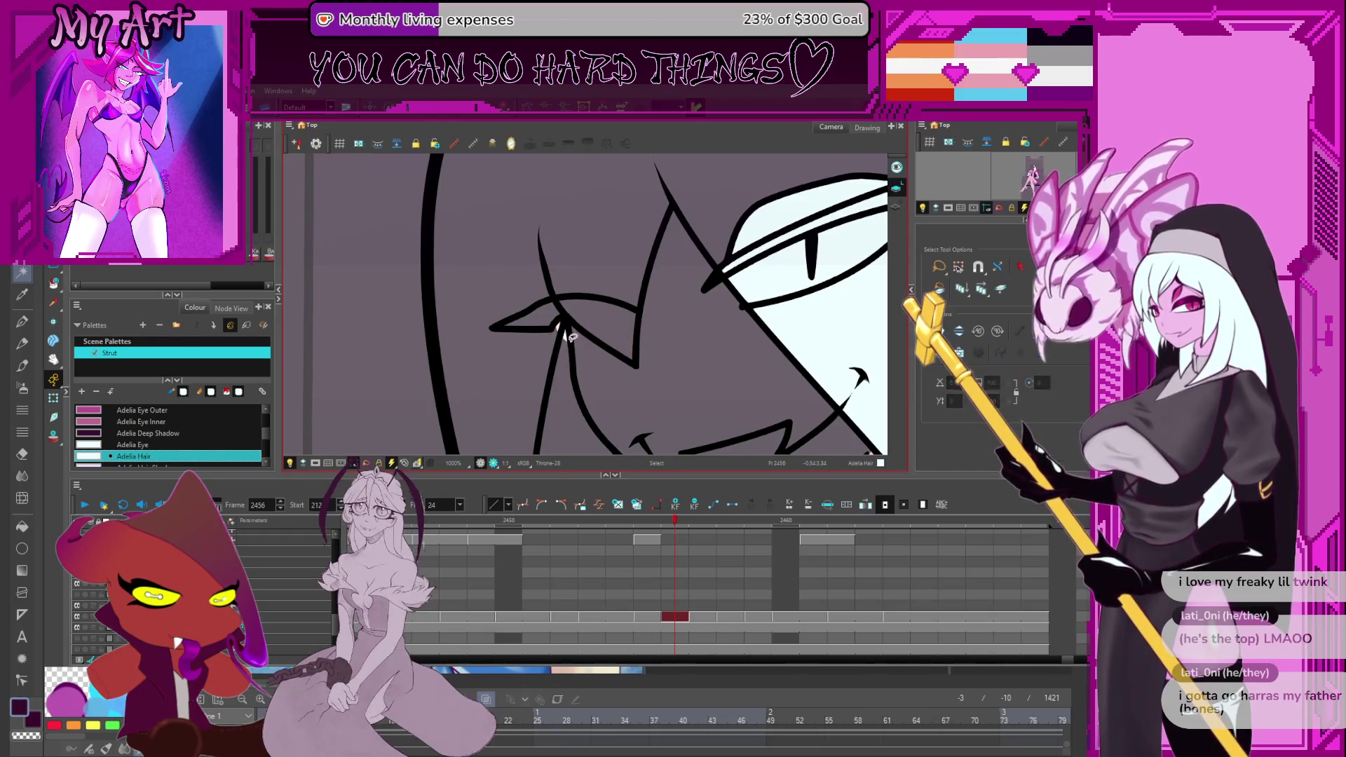
scroll(568, 334, up, 1)
scroll(569, 332, up, 1)
click(547, 359)
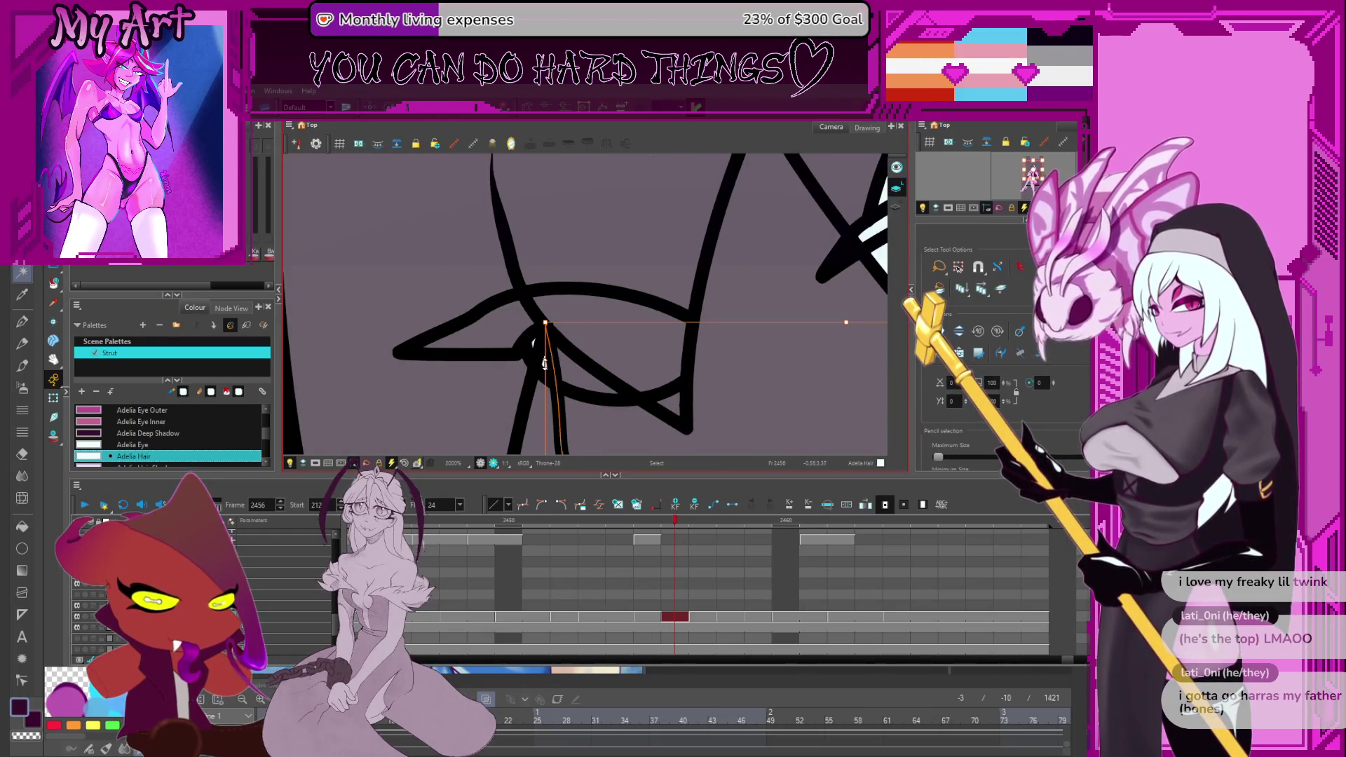
key(Escape)
click(537, 340)
scroll(553, 378, down, 5)
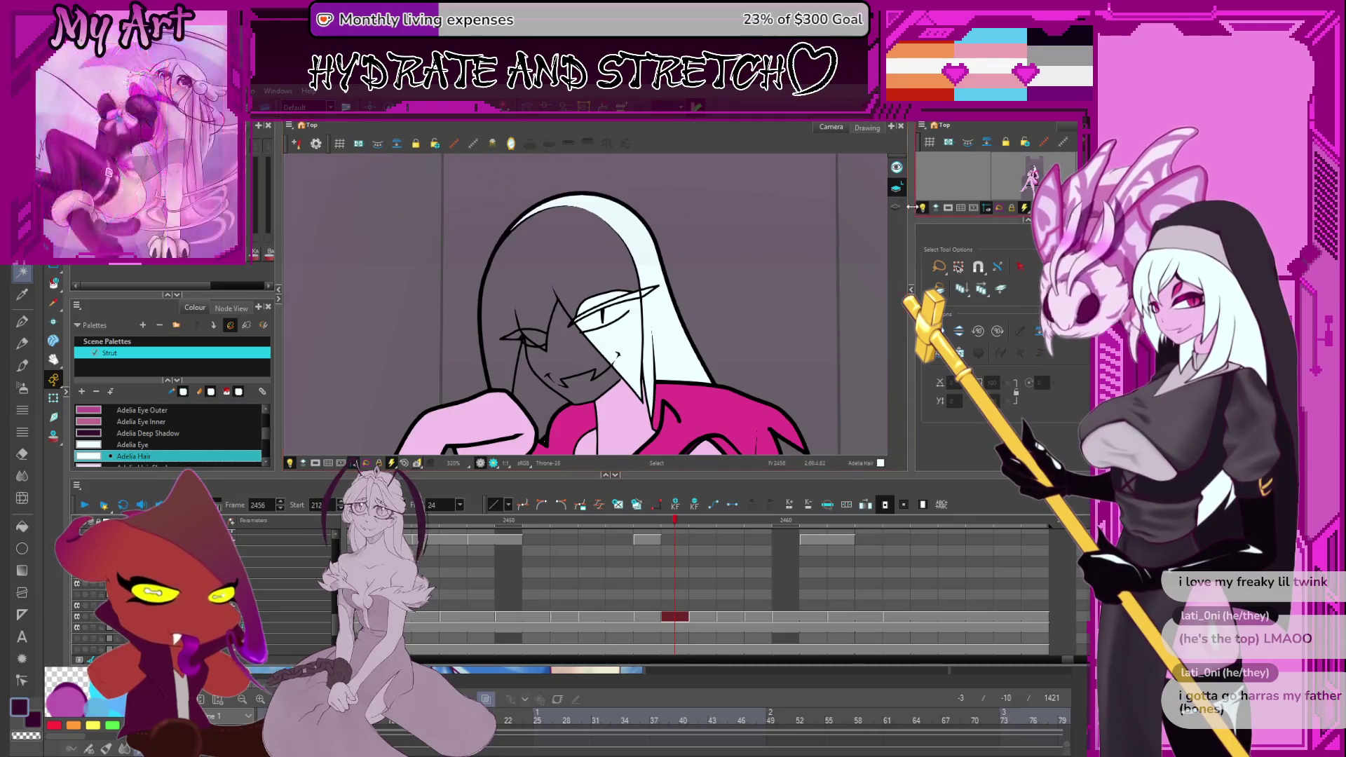
key(ctrl+a)
scroll(513, 350, up, 2)
scroll(653, 276, up, 1)
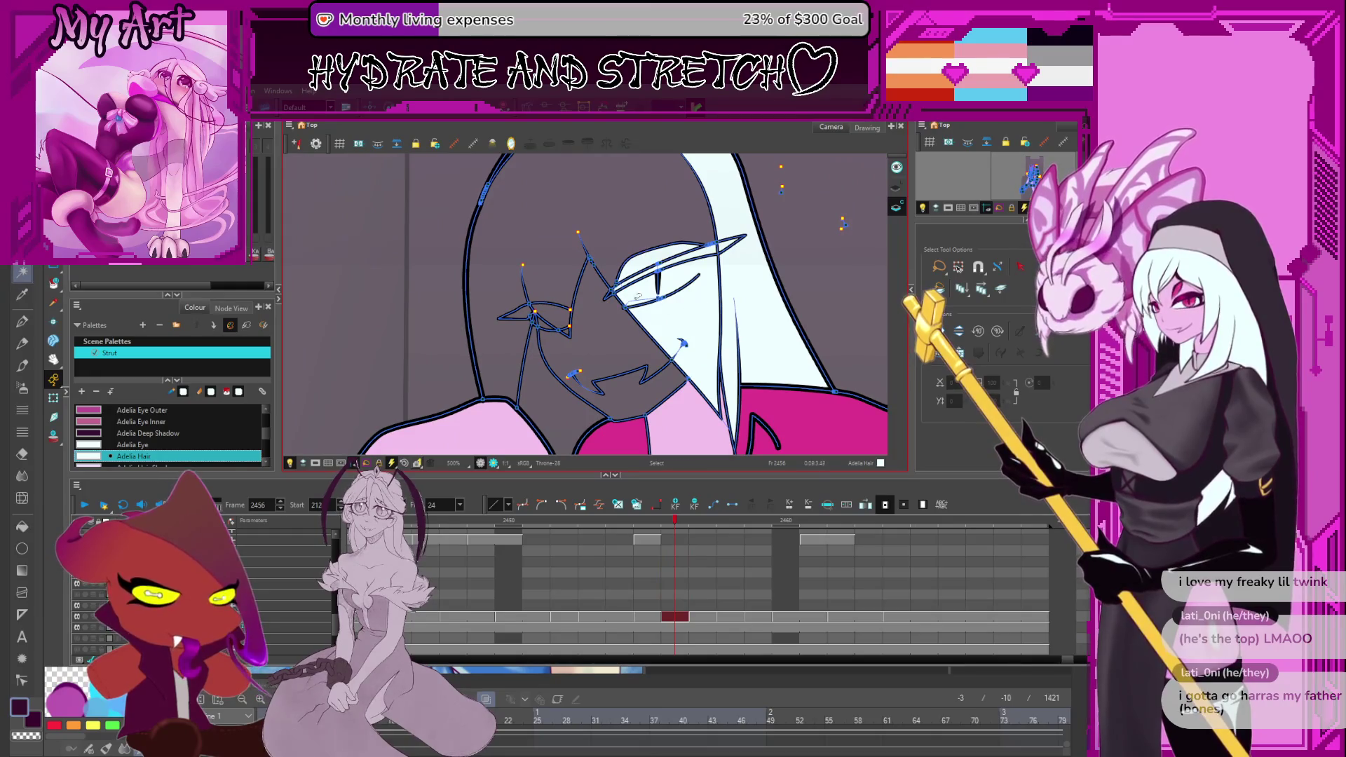
scroll(556, 286, up, 4)
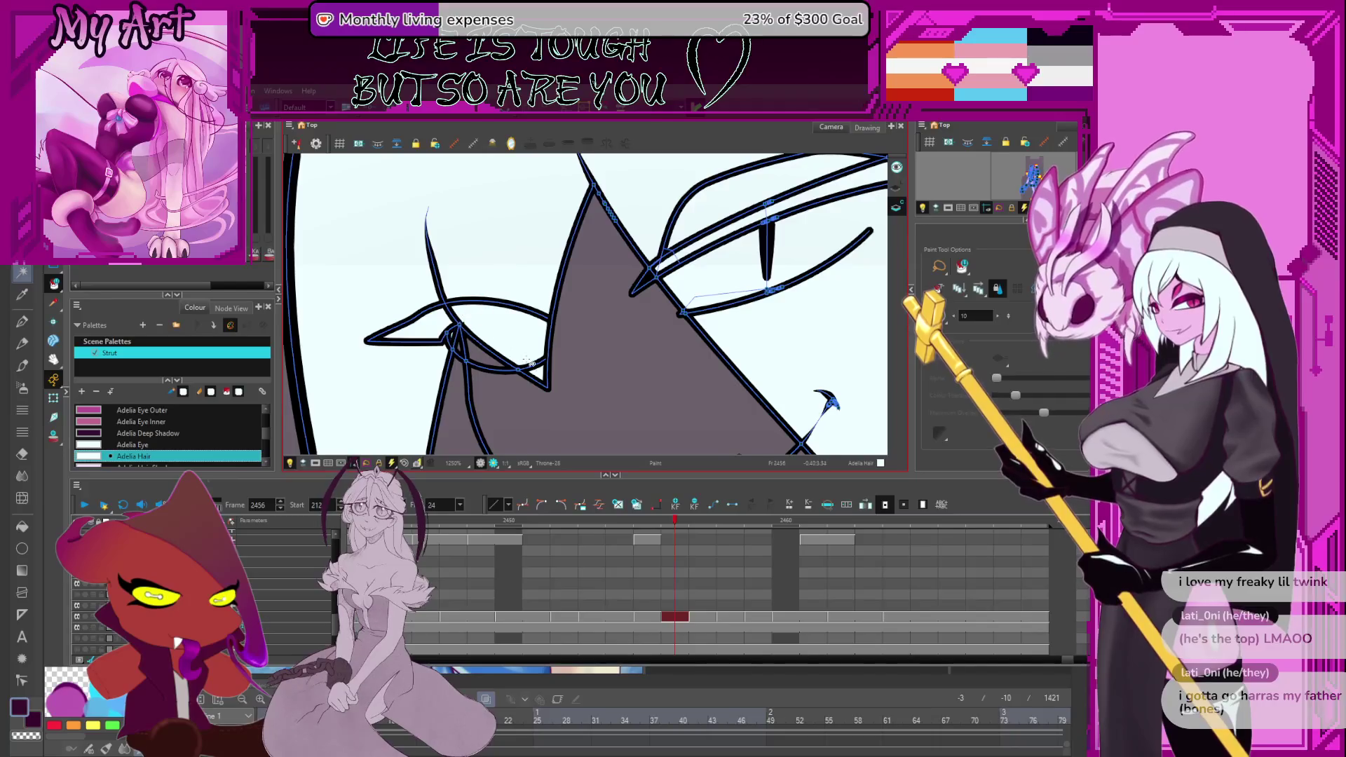
Flip between frames 2453–2456 to compare the face and sample the black line colour.
key(comma)
key(comma)
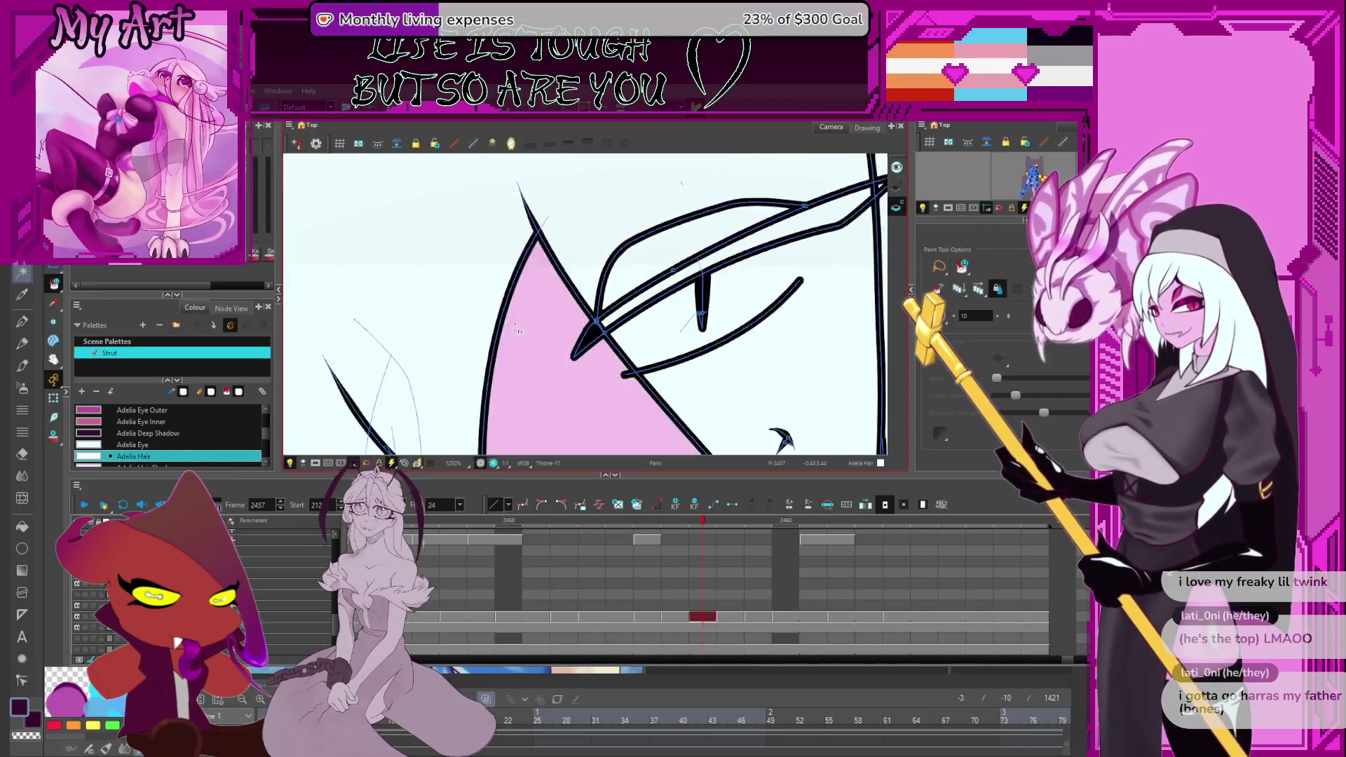
drag(495, 314, 539, 293)
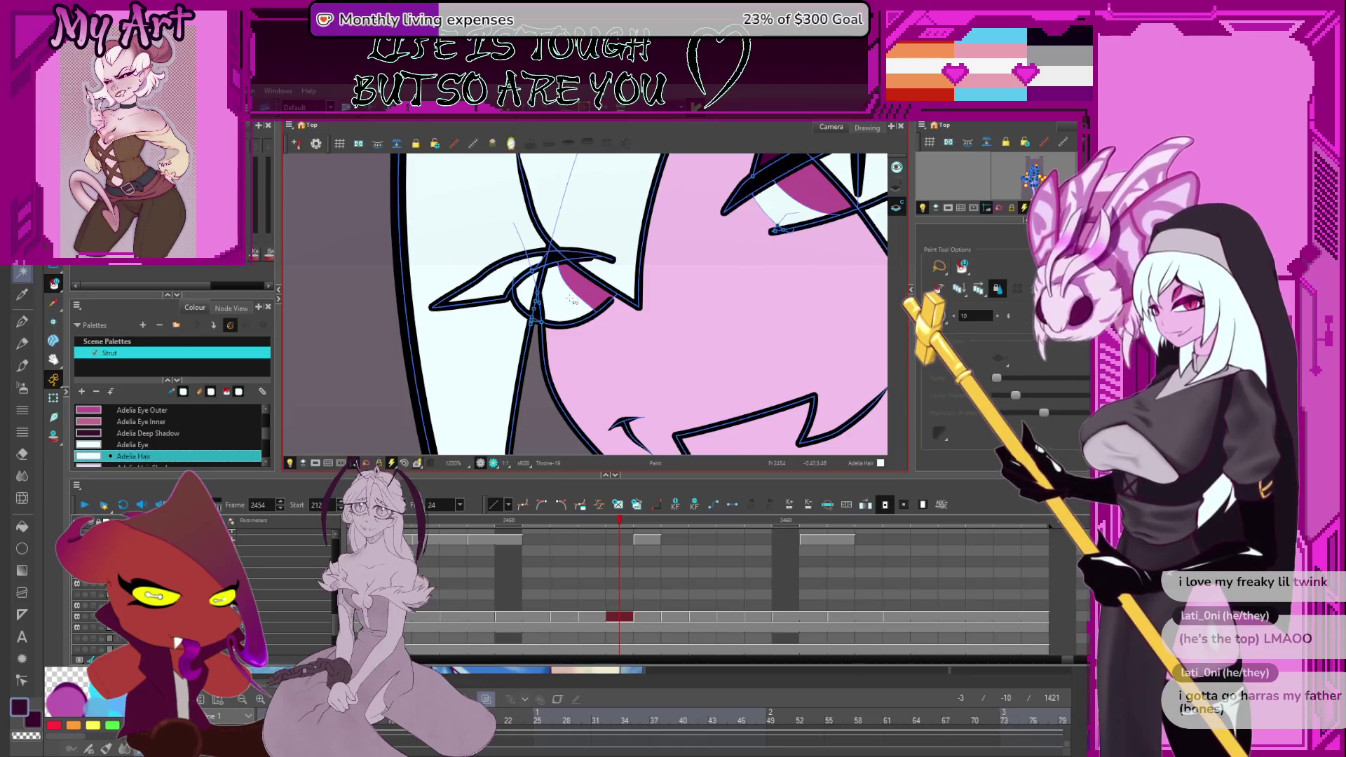
key(period)
key(comma)
key(comma)
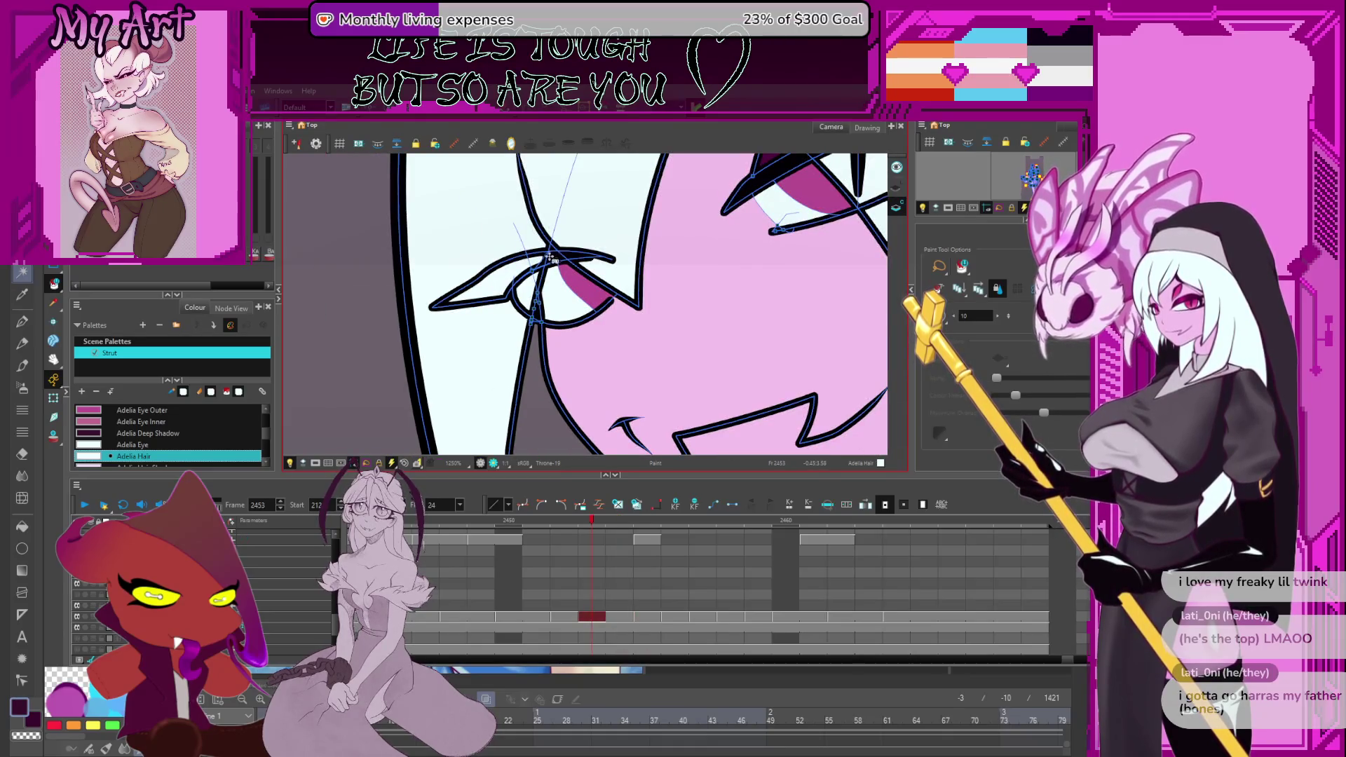
alt+click(538, 293)
key(period)
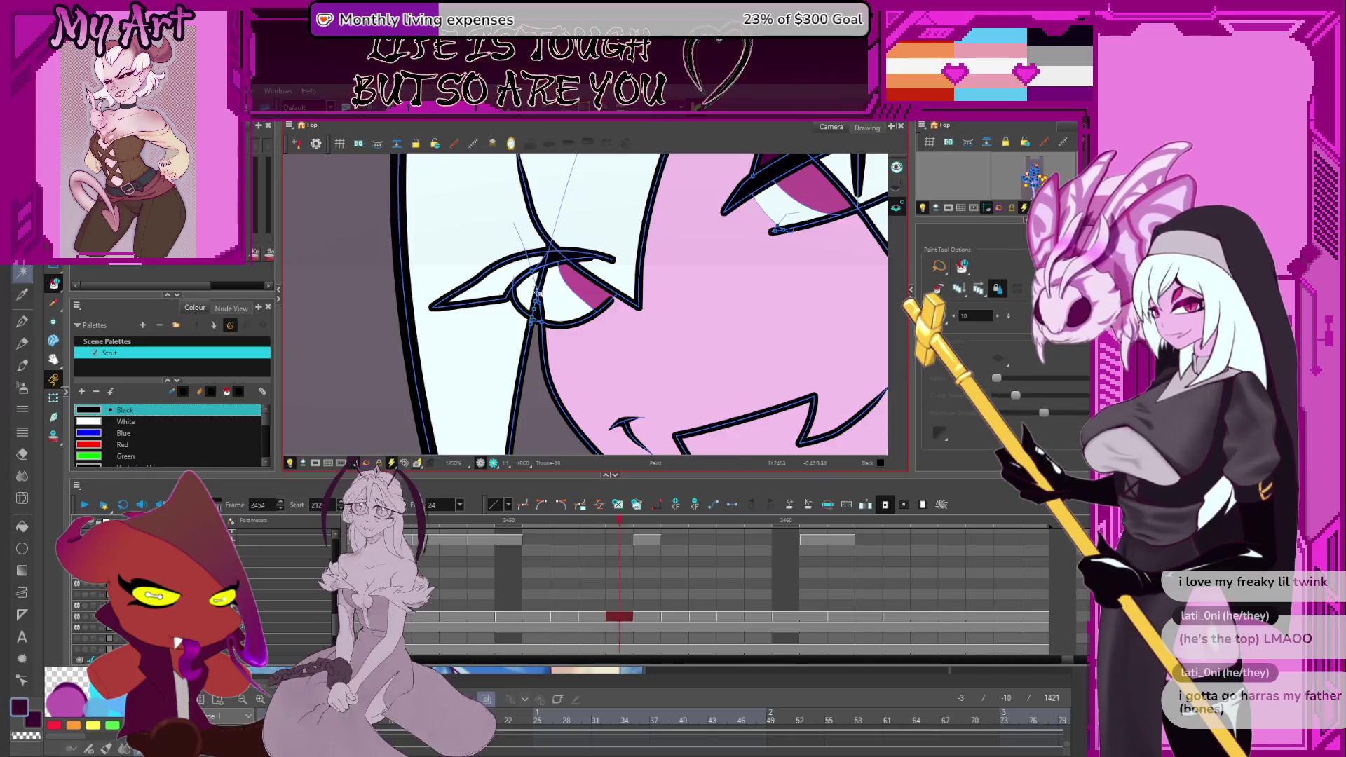
key(period)
key(period)
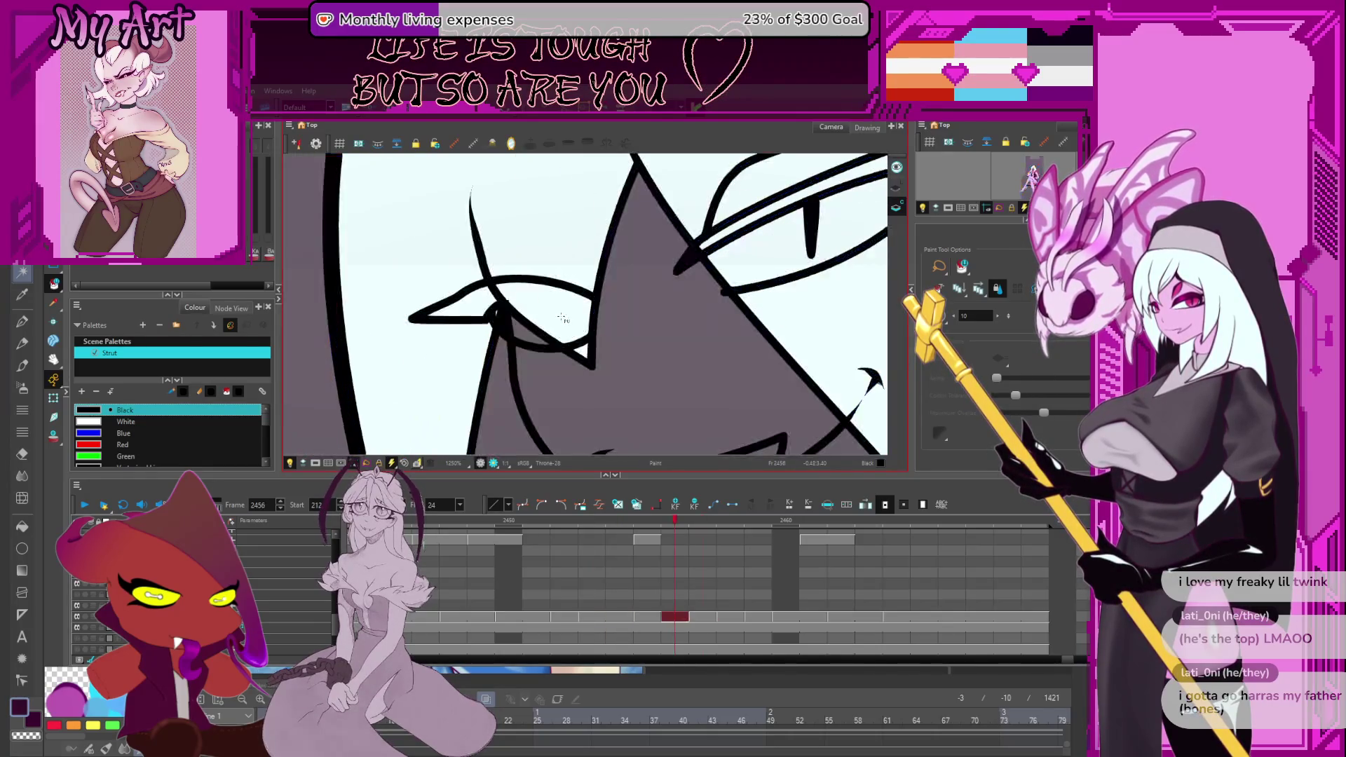
key(comma)
Pick Skin from the pink fill and paint the missing patch beside the eye, checking neighbouring frames.
alt+click(658, 340)
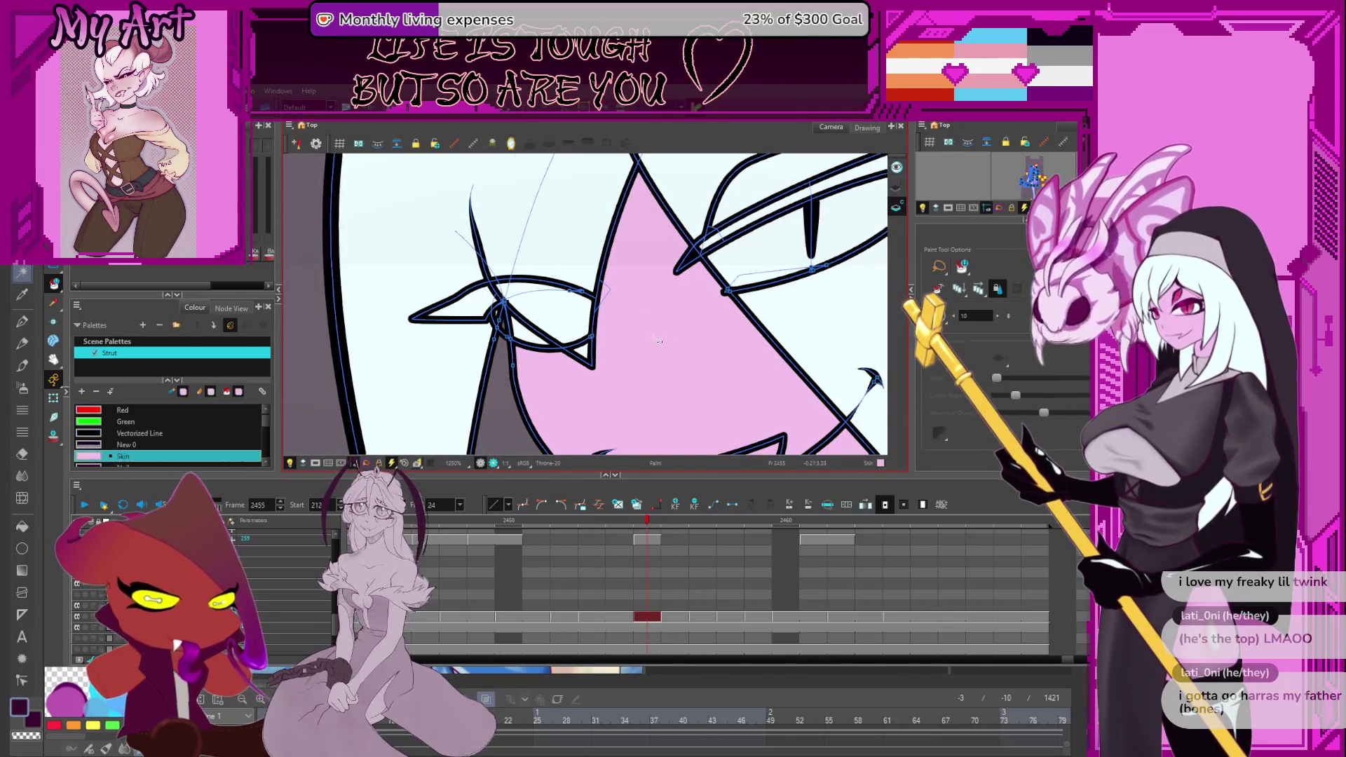
key(period)
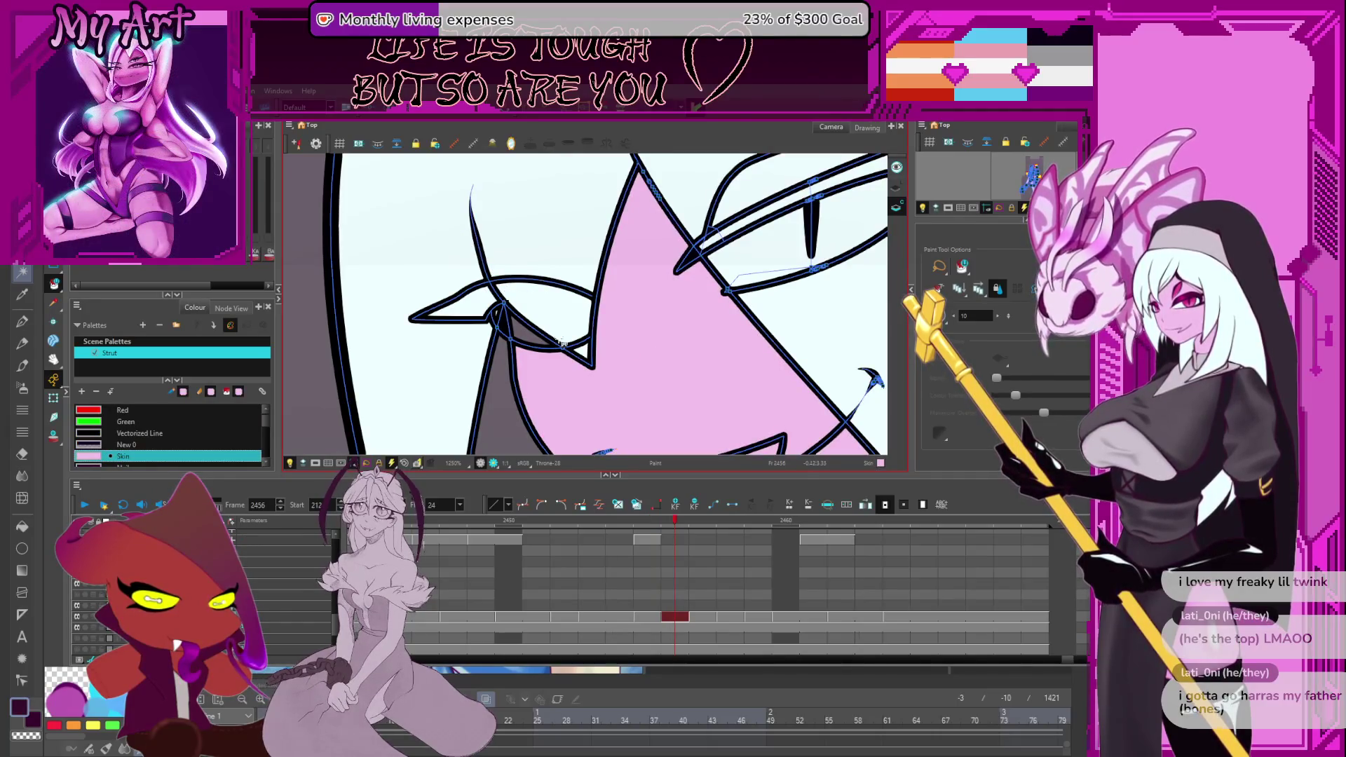
key(comma)
key(comma)
key(period)
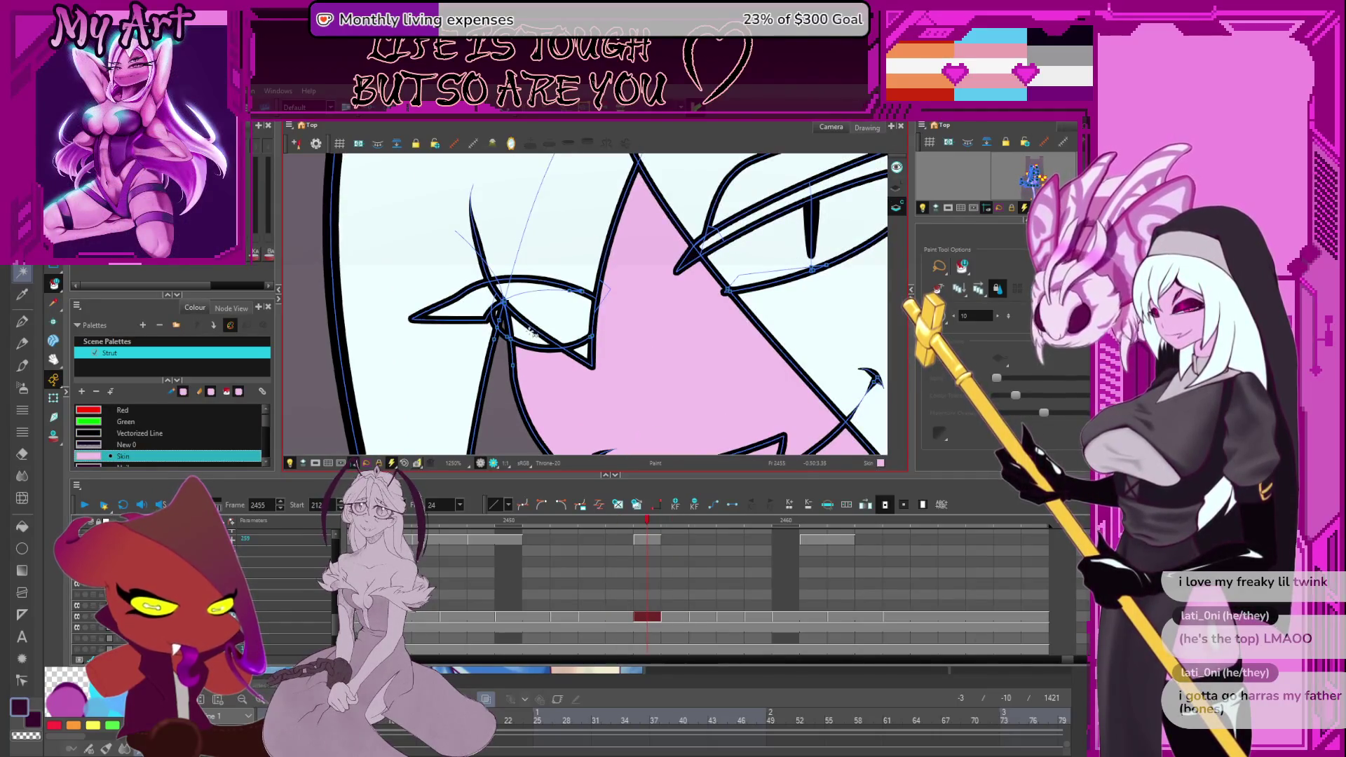
key(comma)
key(comma)
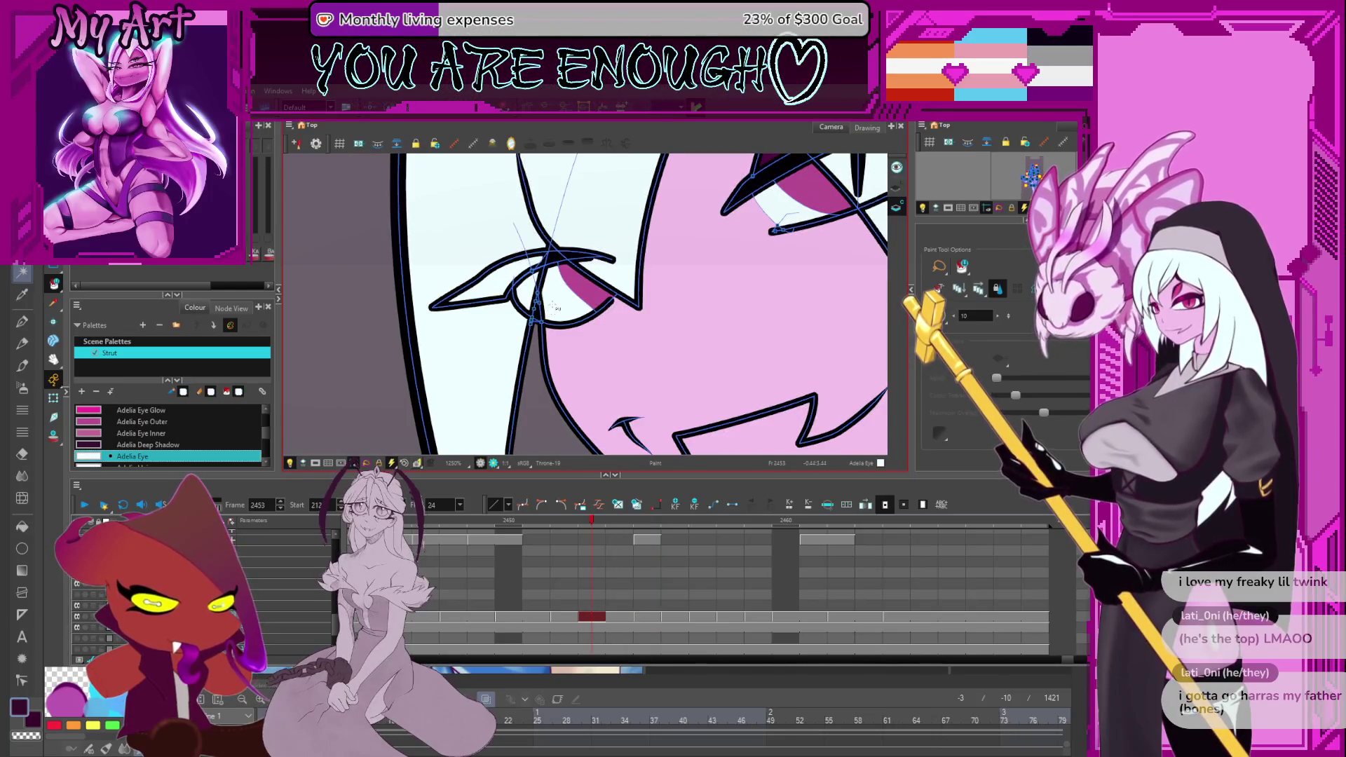
key(period)
key(period)
key(period)
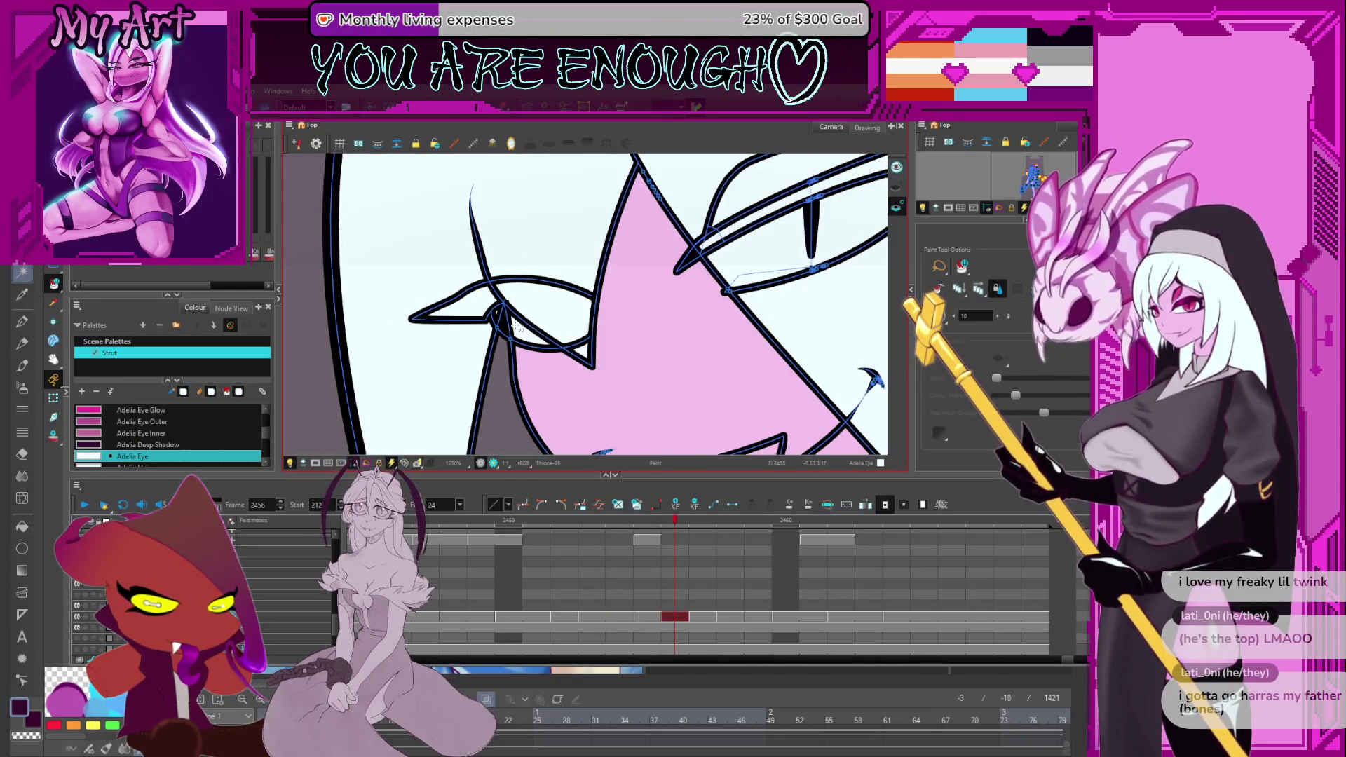
click(508, 319)
key(comma)
key(comma)
key(period)
scroll(543, 317, down, 5)
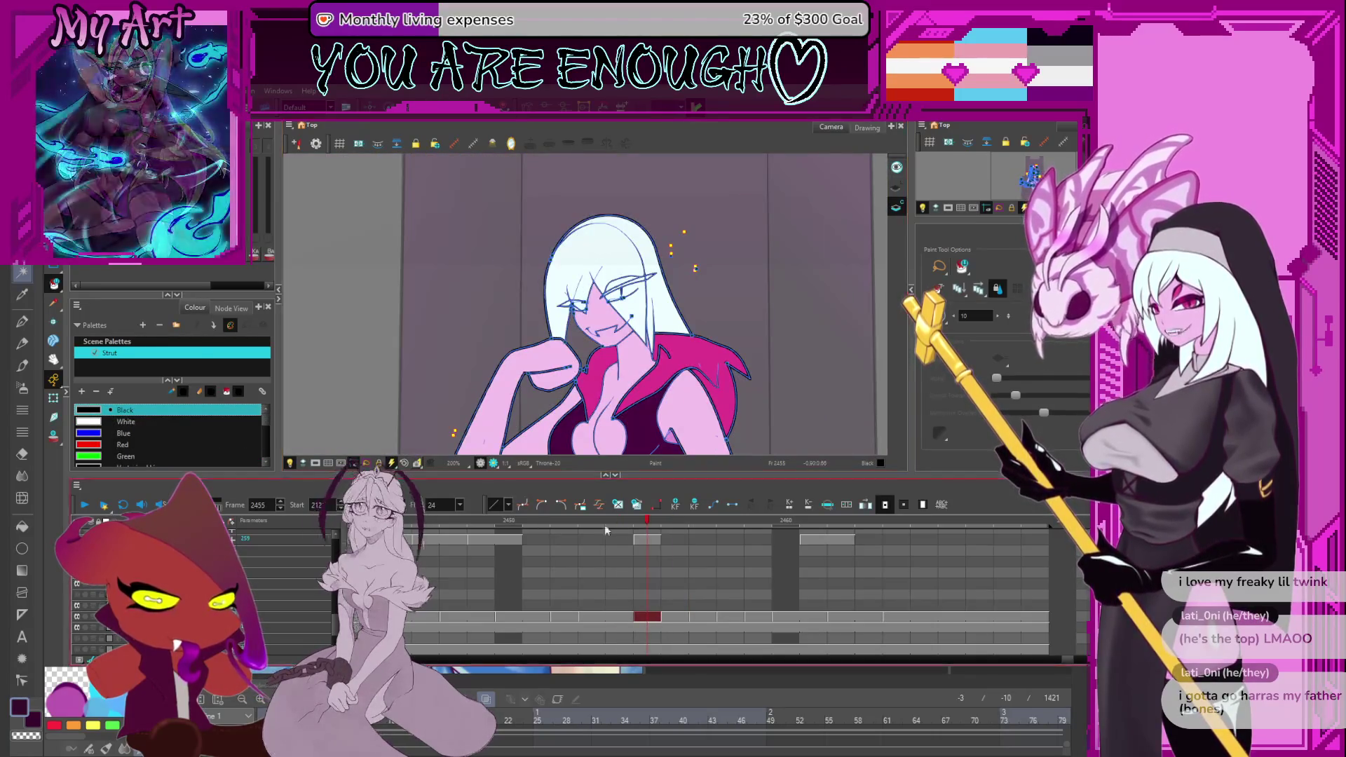
Step pose by pose through the coloured throne animation, ending at frame 2438.
click(647, 539)
key(comma)
key(comma)
key(comma)
key(comma)
key(comma)
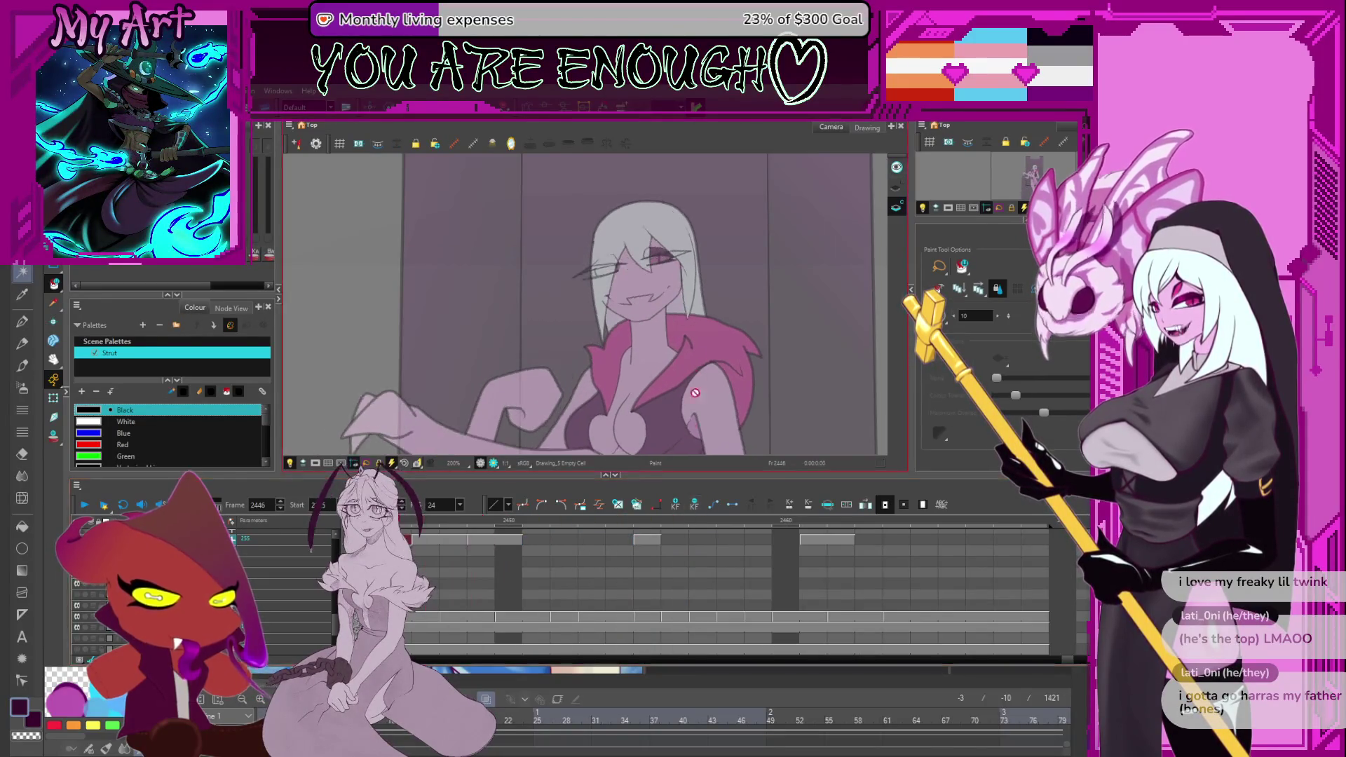
scroll(704, 365, down, 4)
scroll(705, 364, down, 1)
key(period)
key(period)
key(period)
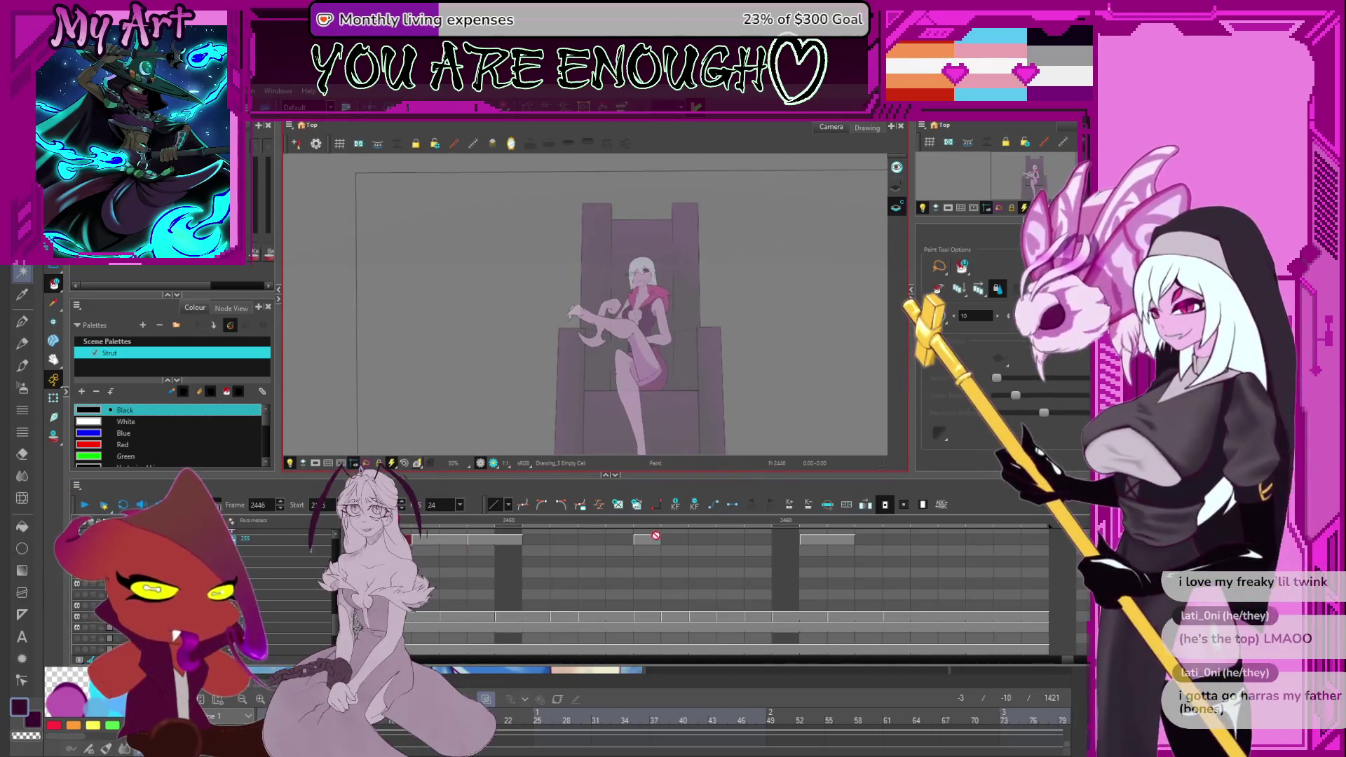
key(comma)
key(comma)
key(comma)
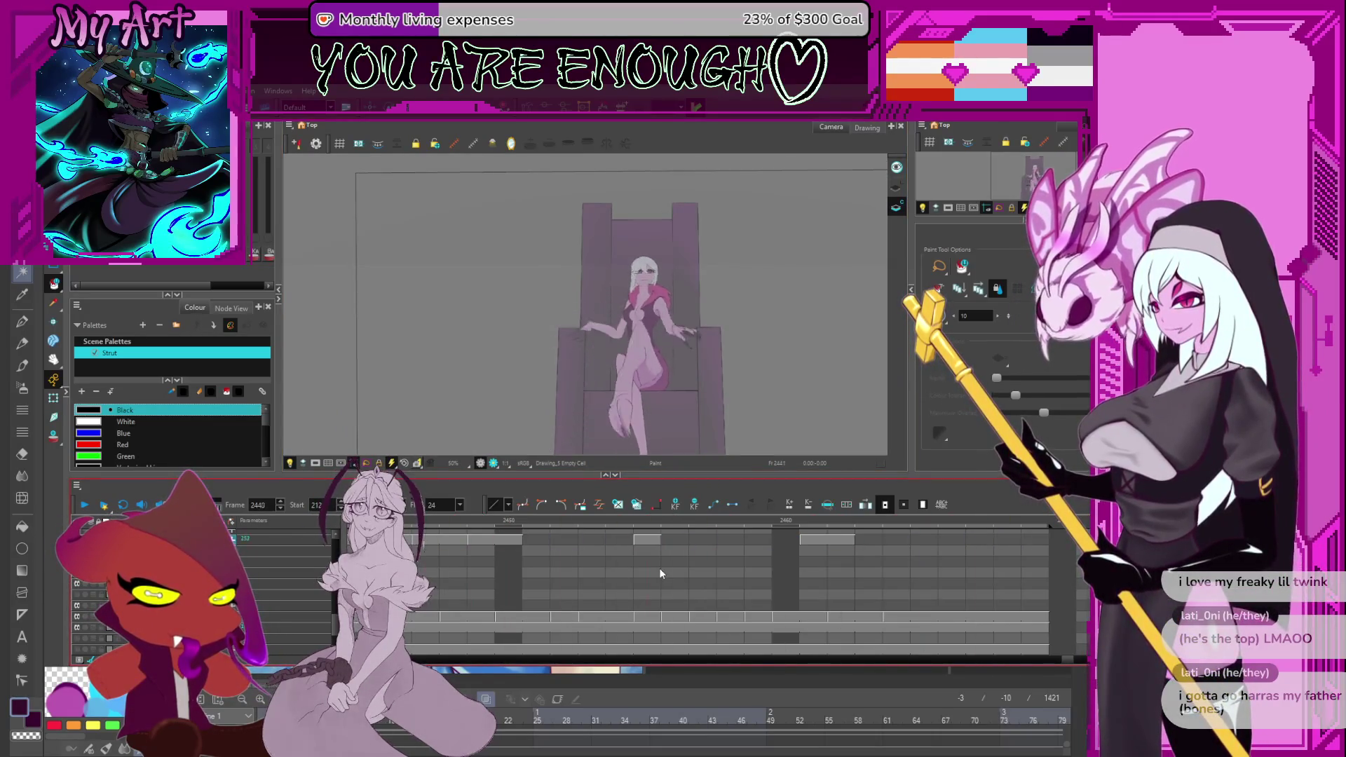
key(period)
key(period)
key(period)
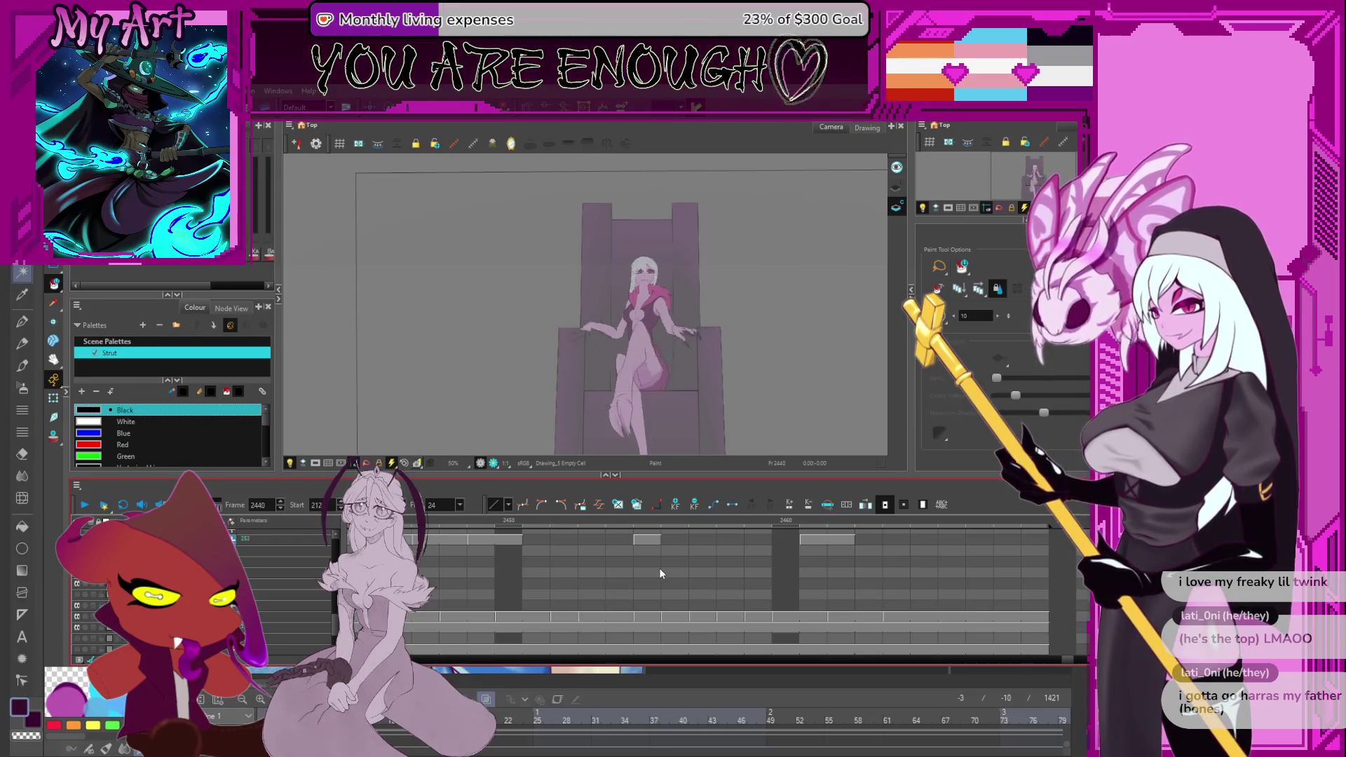
key(comma)
key(comma)
key(comma)
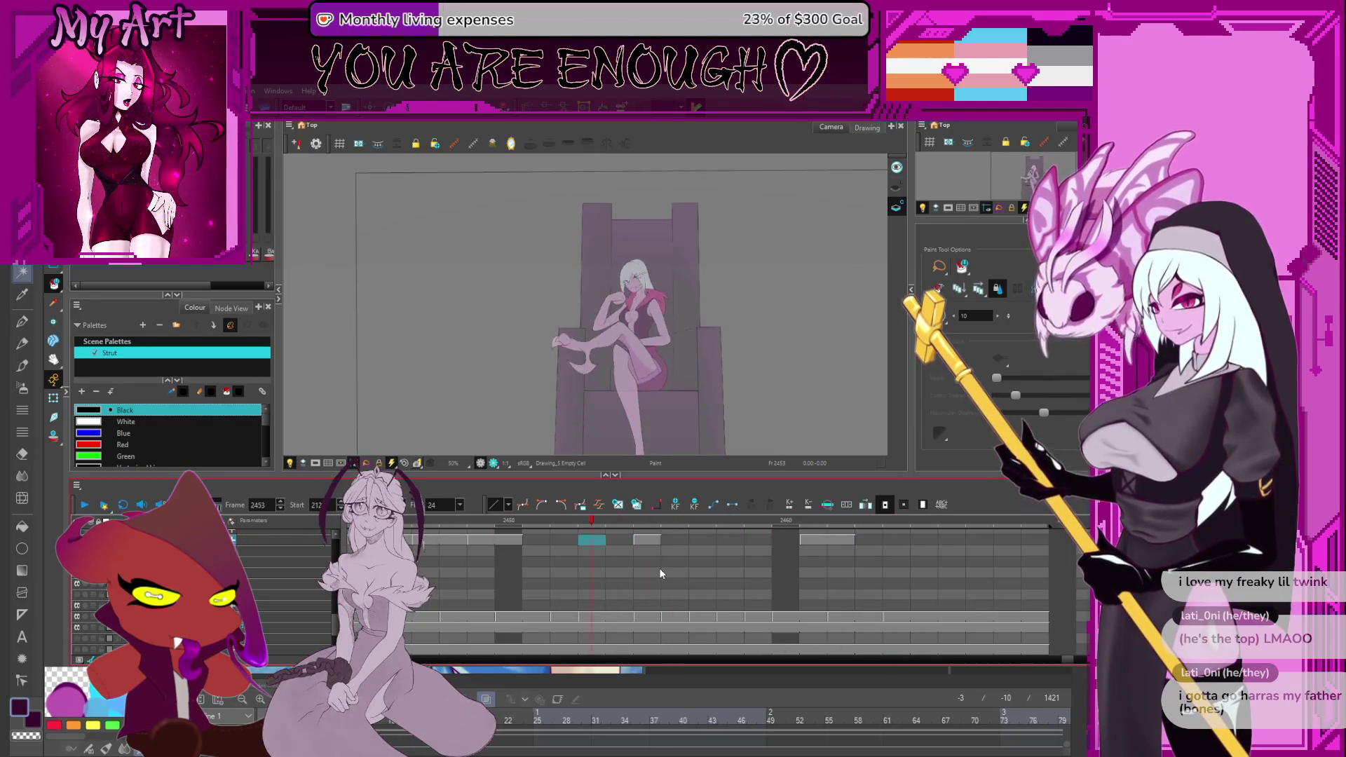
key(comma)
key(comma)
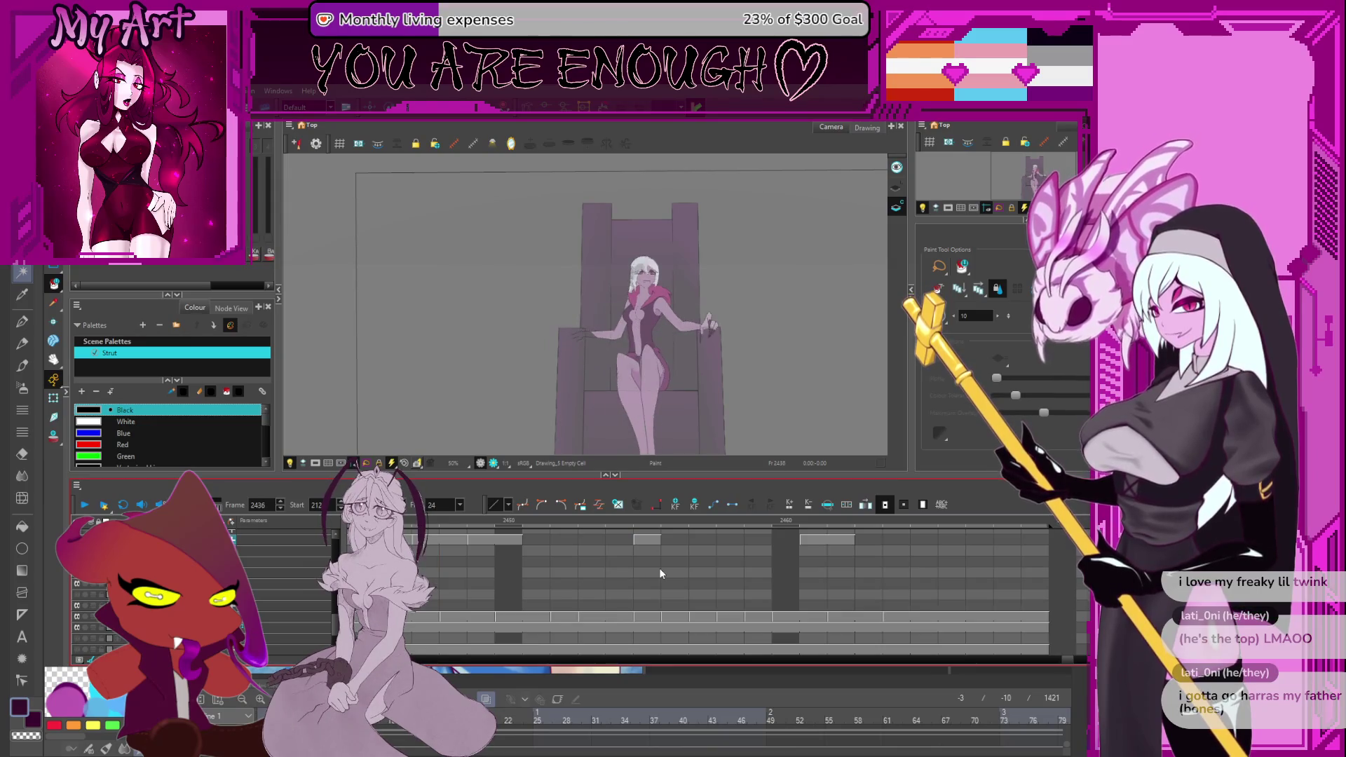
key(period)
key(period)
key(period)
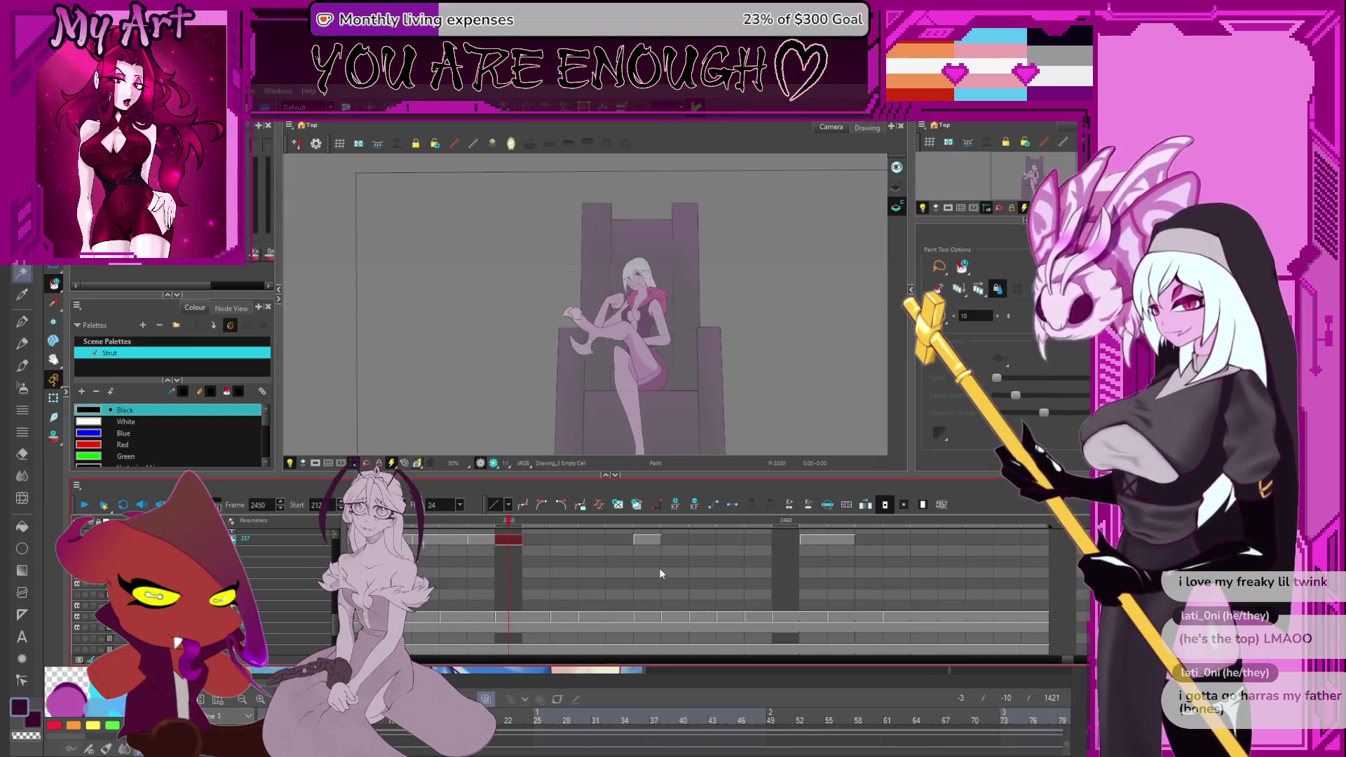
key(comma)
key(comma)
key(comma)
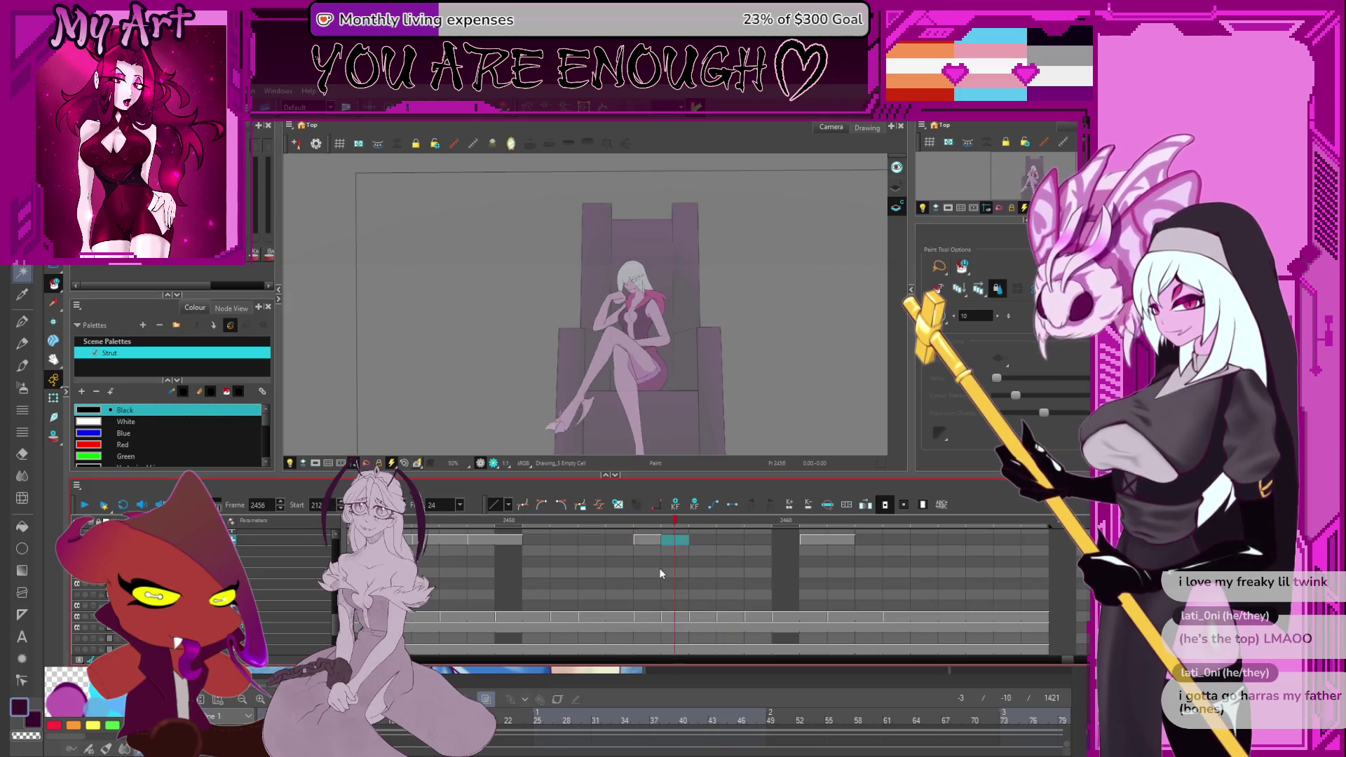
key(comma)
key(comma)
key(comma)
Recentre the view and go back to the faint rough wing sketches at frame 2340.
scroll(532, 401, down, 3)
mouse_move(534, 405)
mouse_down()
mouse_move(598, 393)
mouse_move(504, 423)
mouse_up()
scroll(598, 393, up, 2)
scroll(609, 570, up, 2)
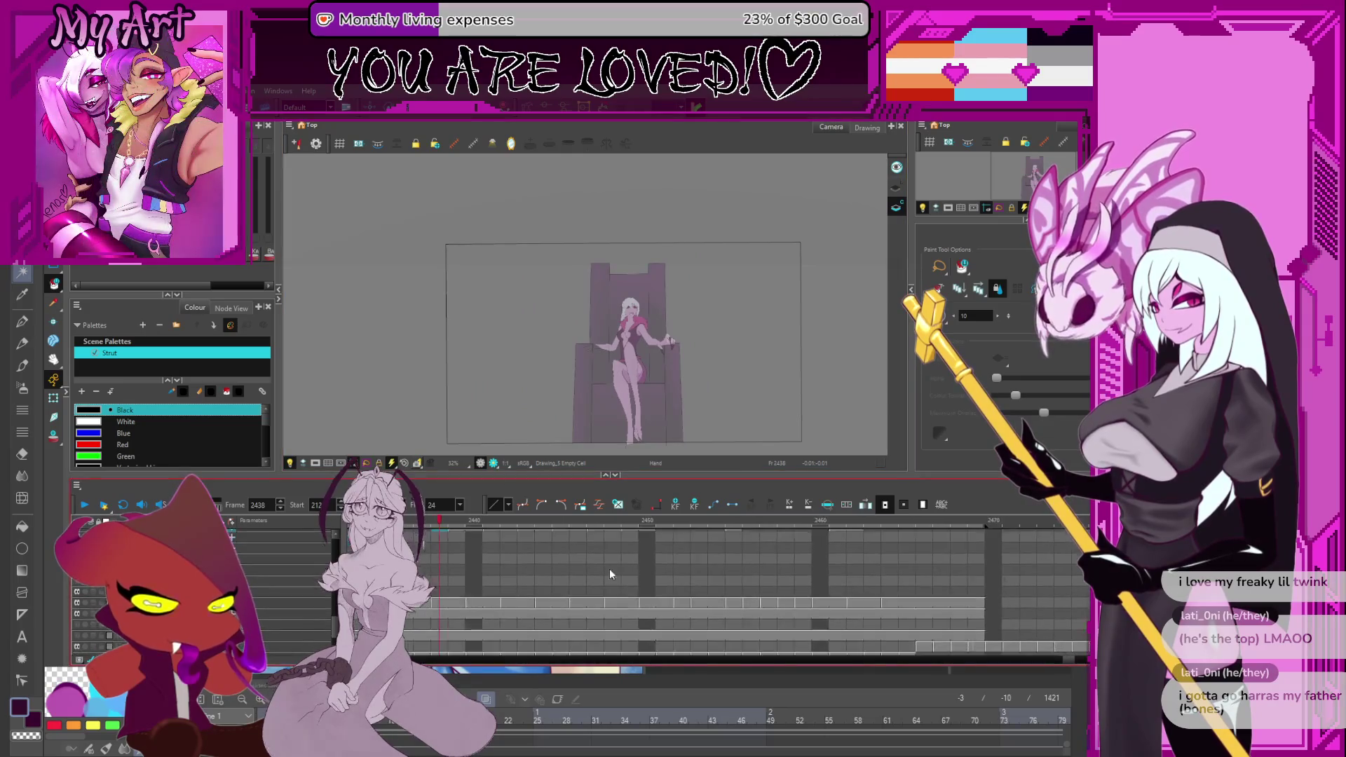
click(1036, 289)
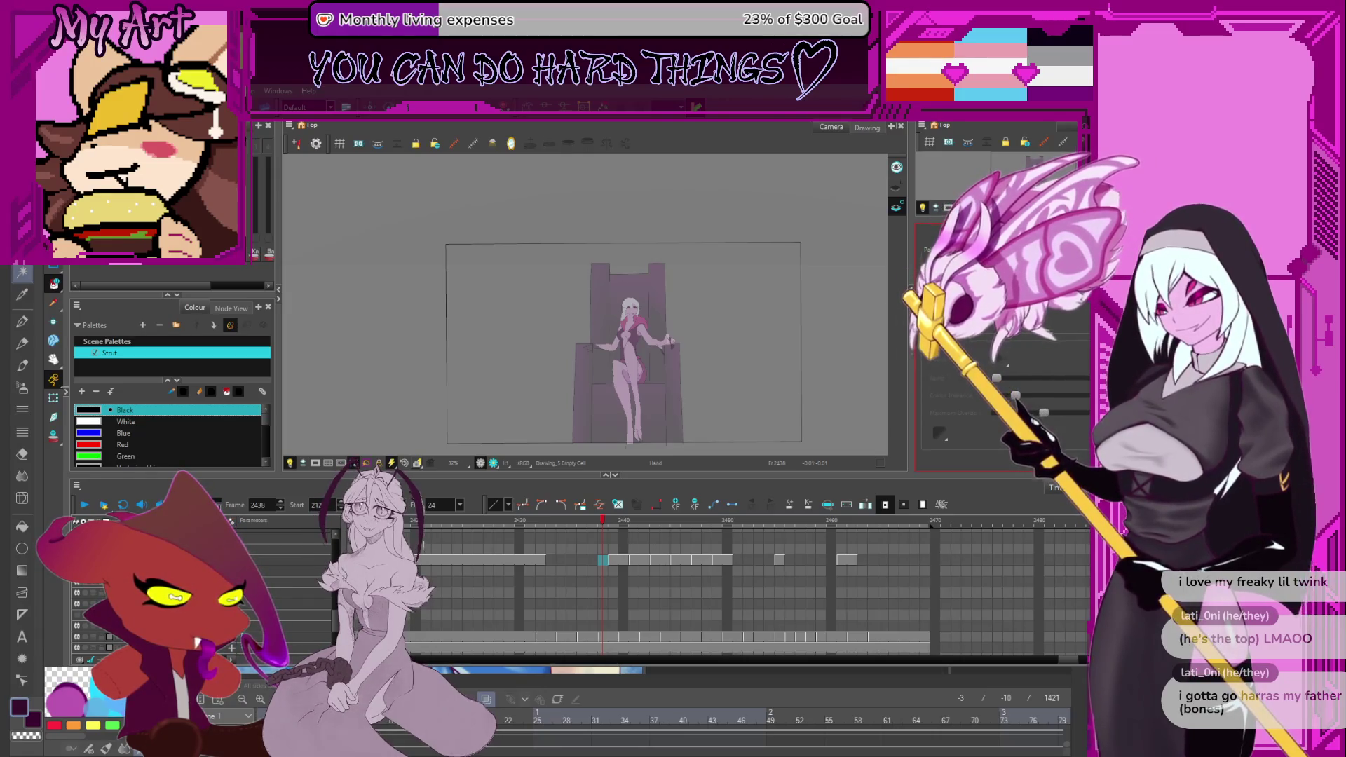
click(551, 525)
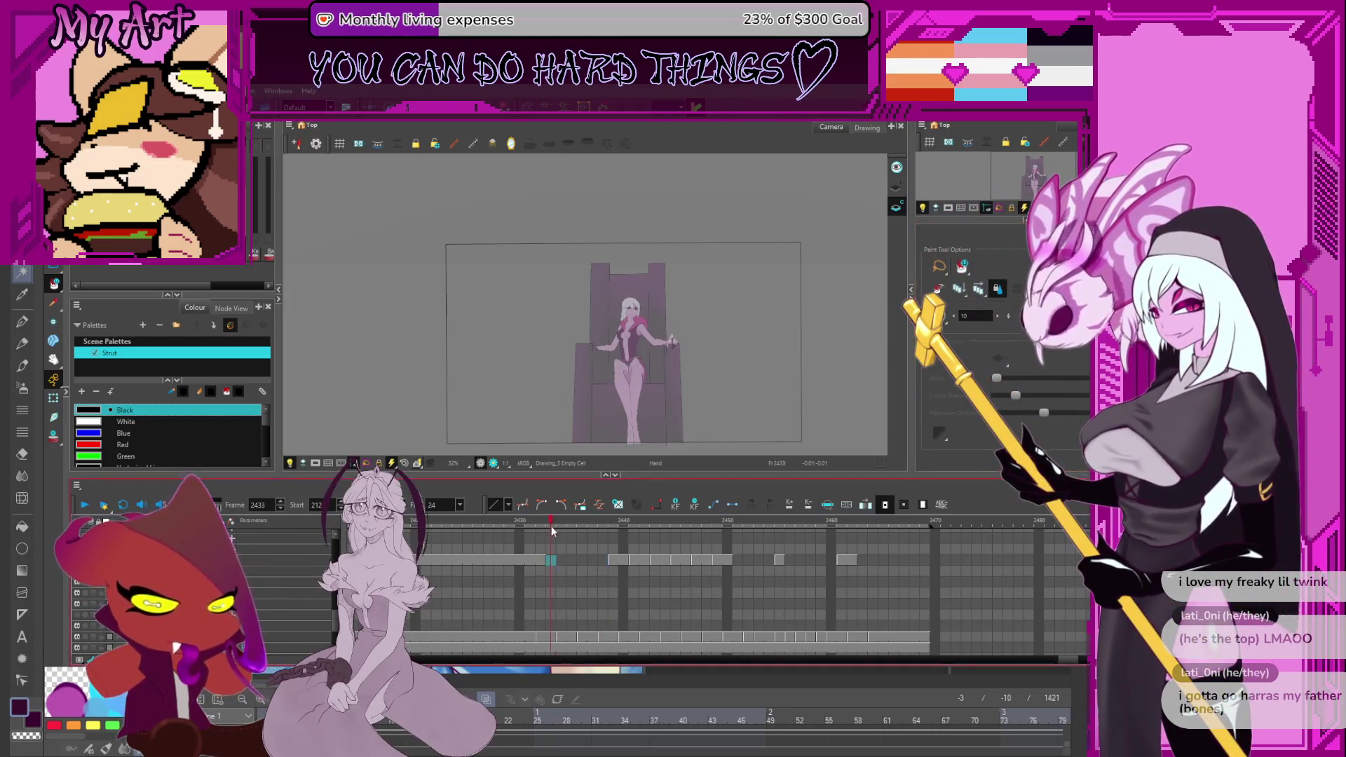
key(comma)
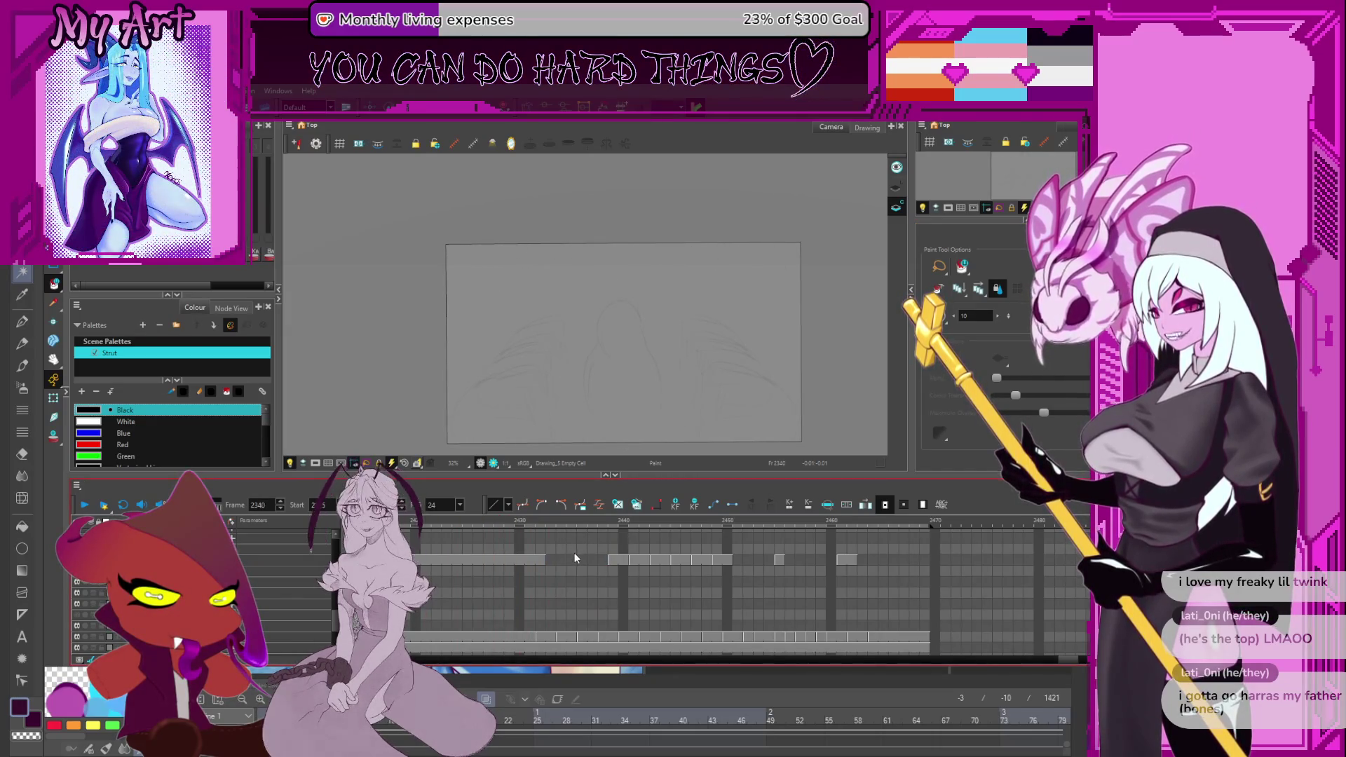
Step back and forth through nearby sketch frames and briefly play the animation.
scroll(516, 566, left, 5)
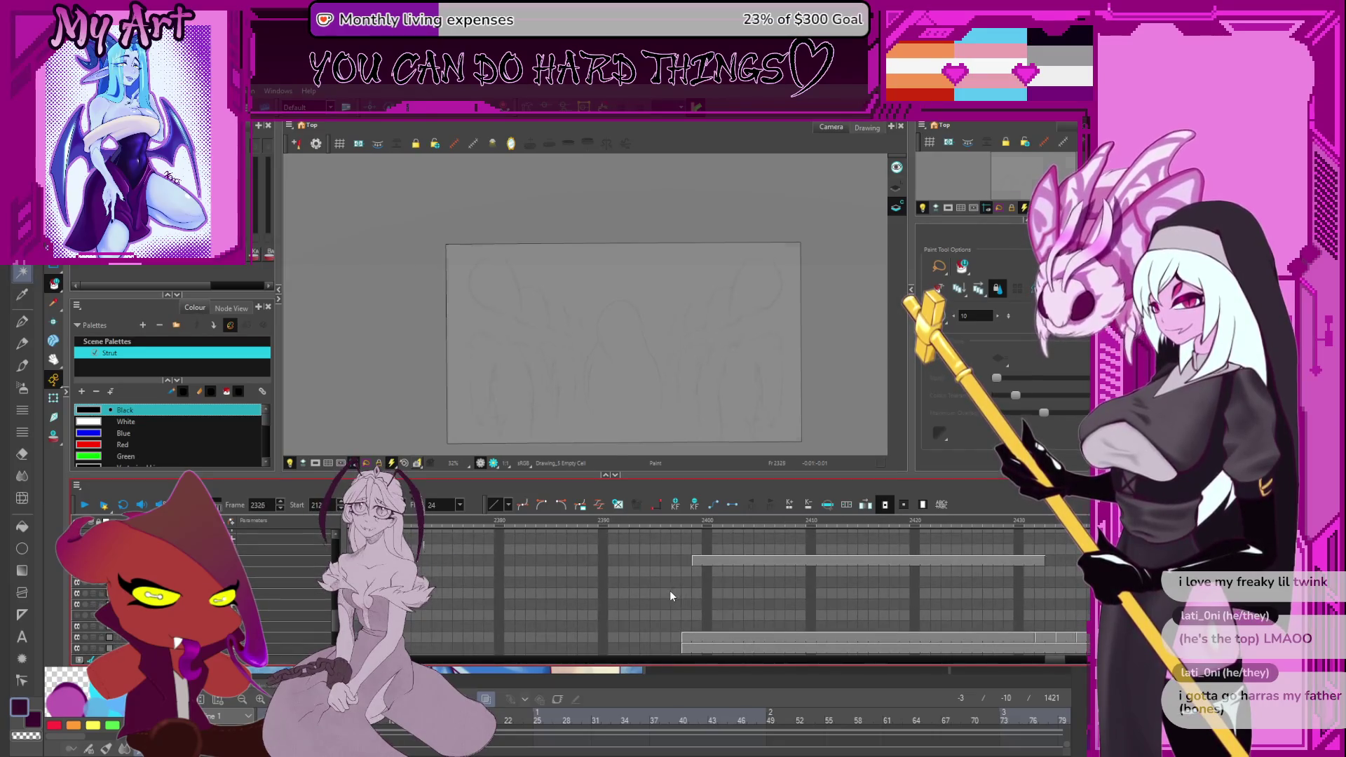
key(period)
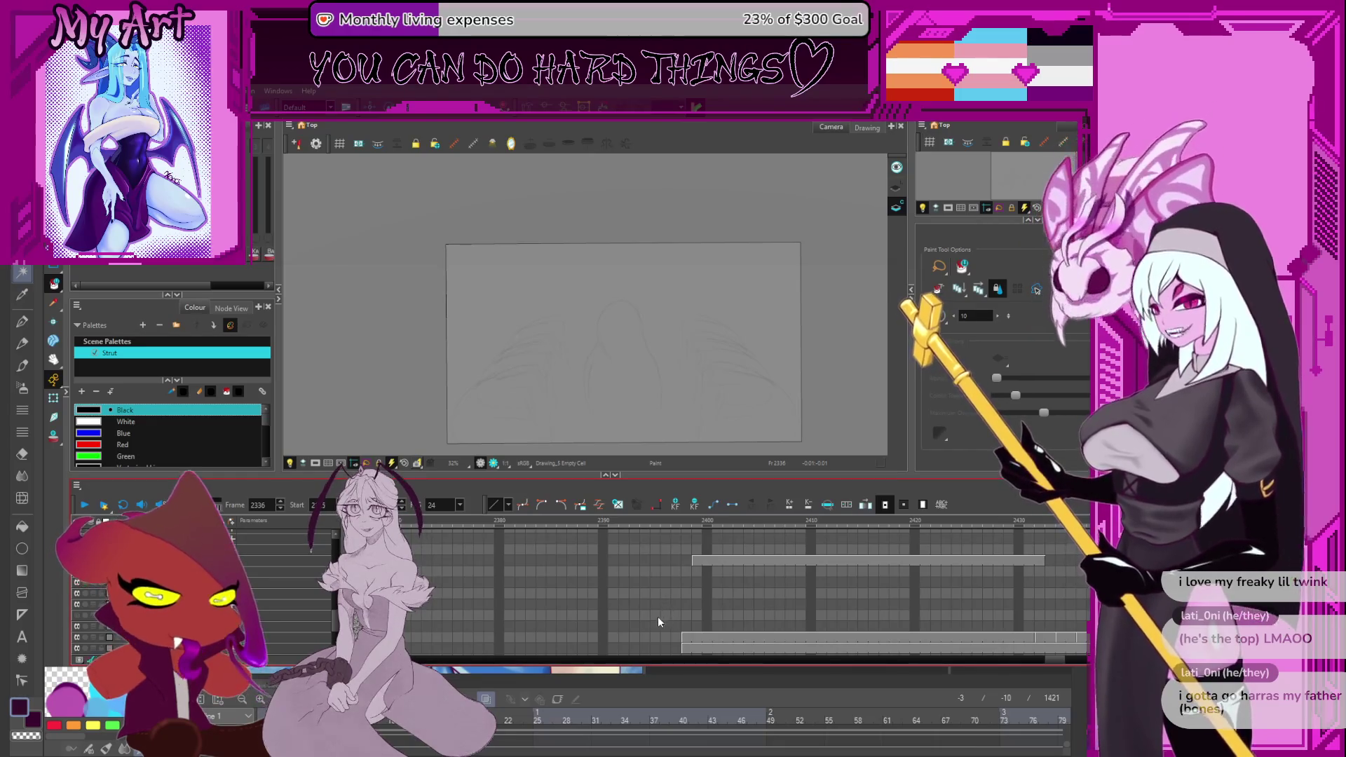
scroll(652, 613, left, 1)
key(period)
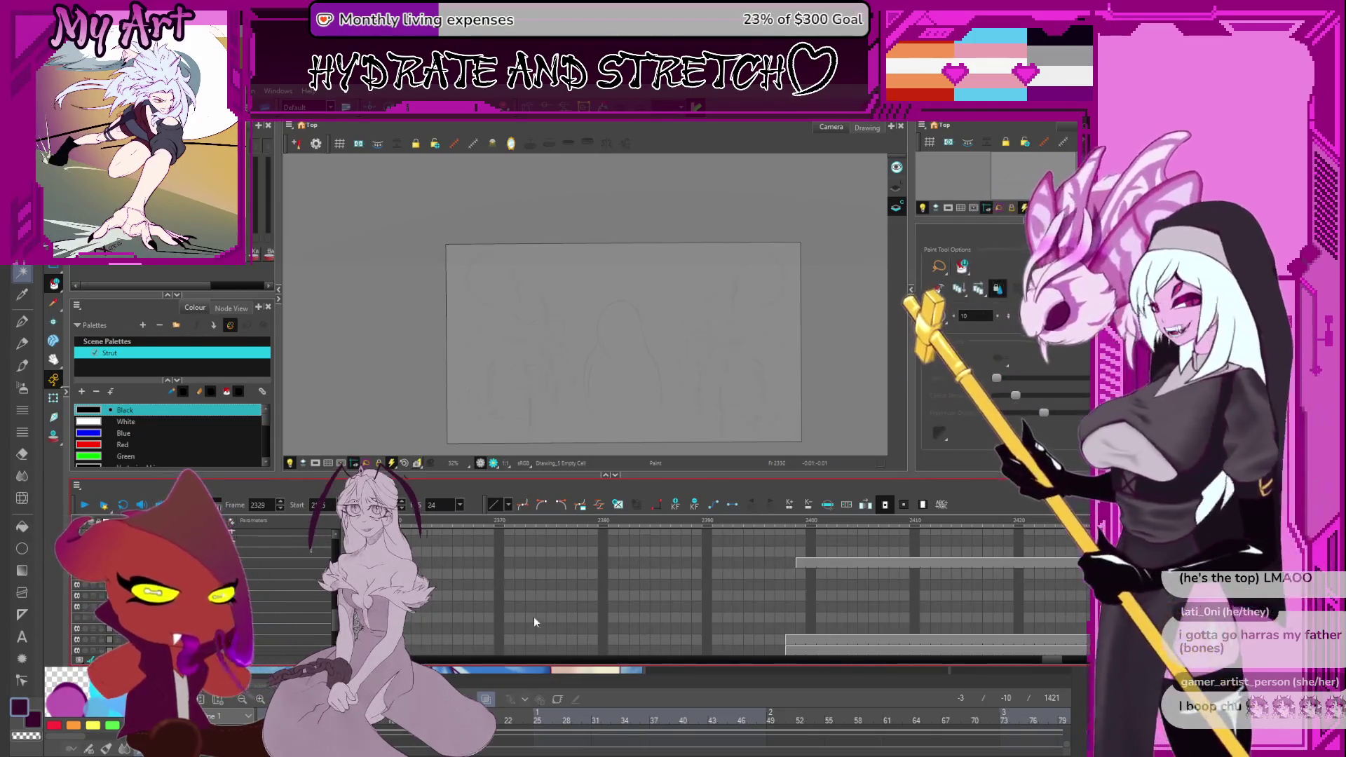
key(comma)
key(comma)
key(comma)
key(period)
key(period)
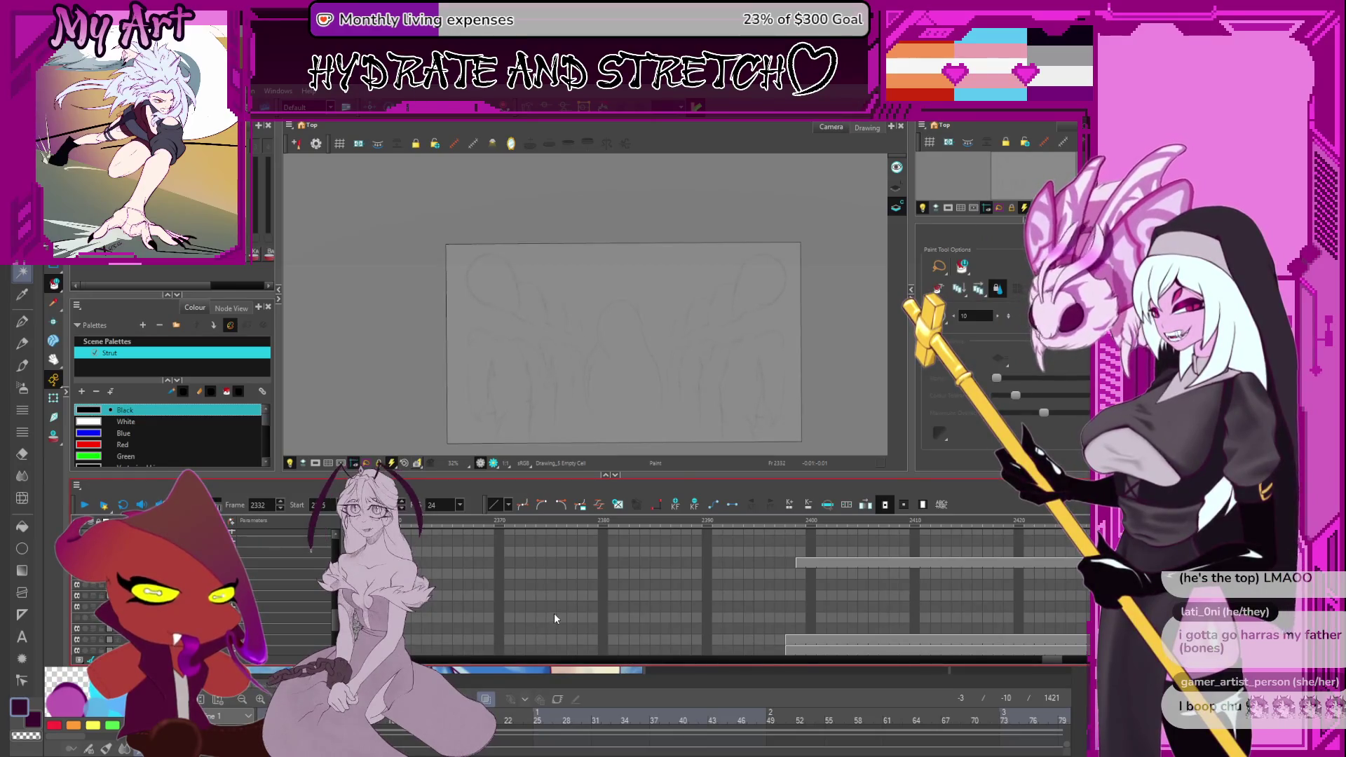
key(Return)
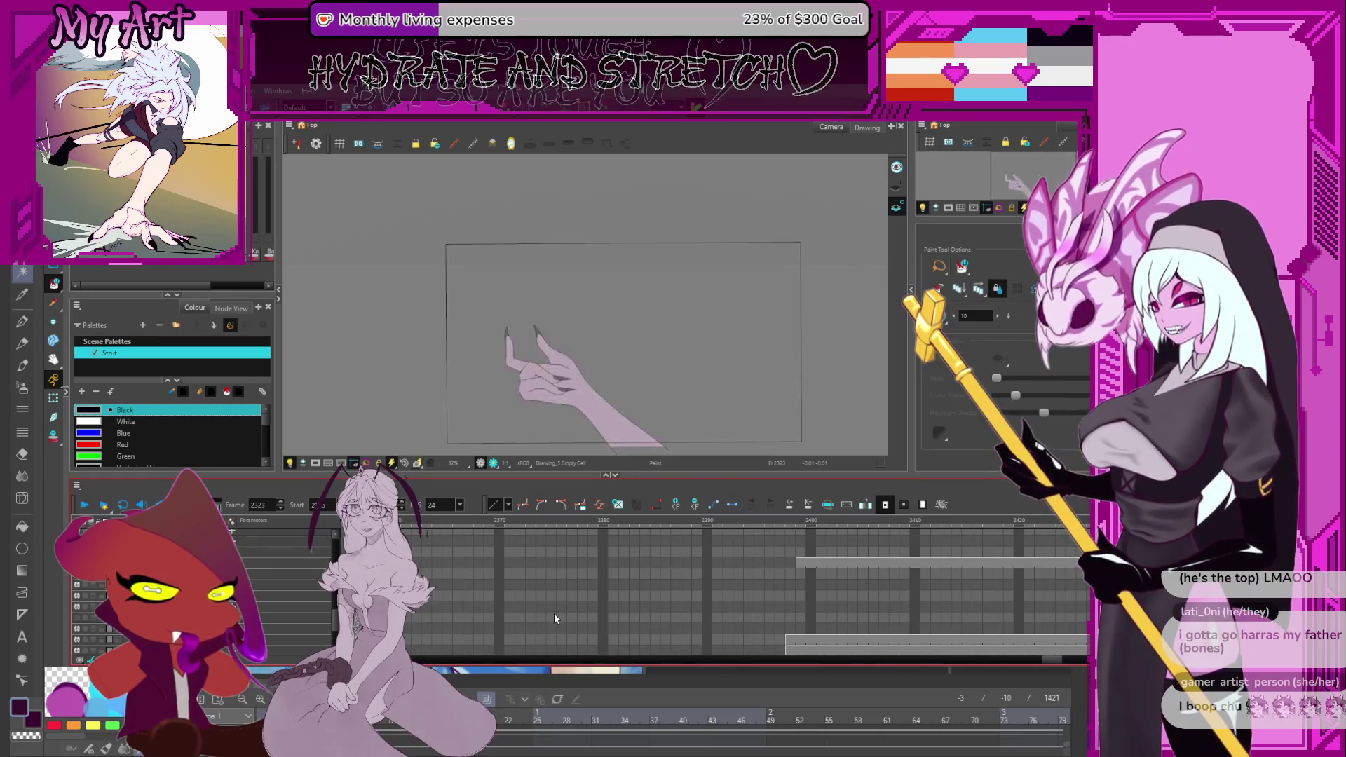
key(Return)
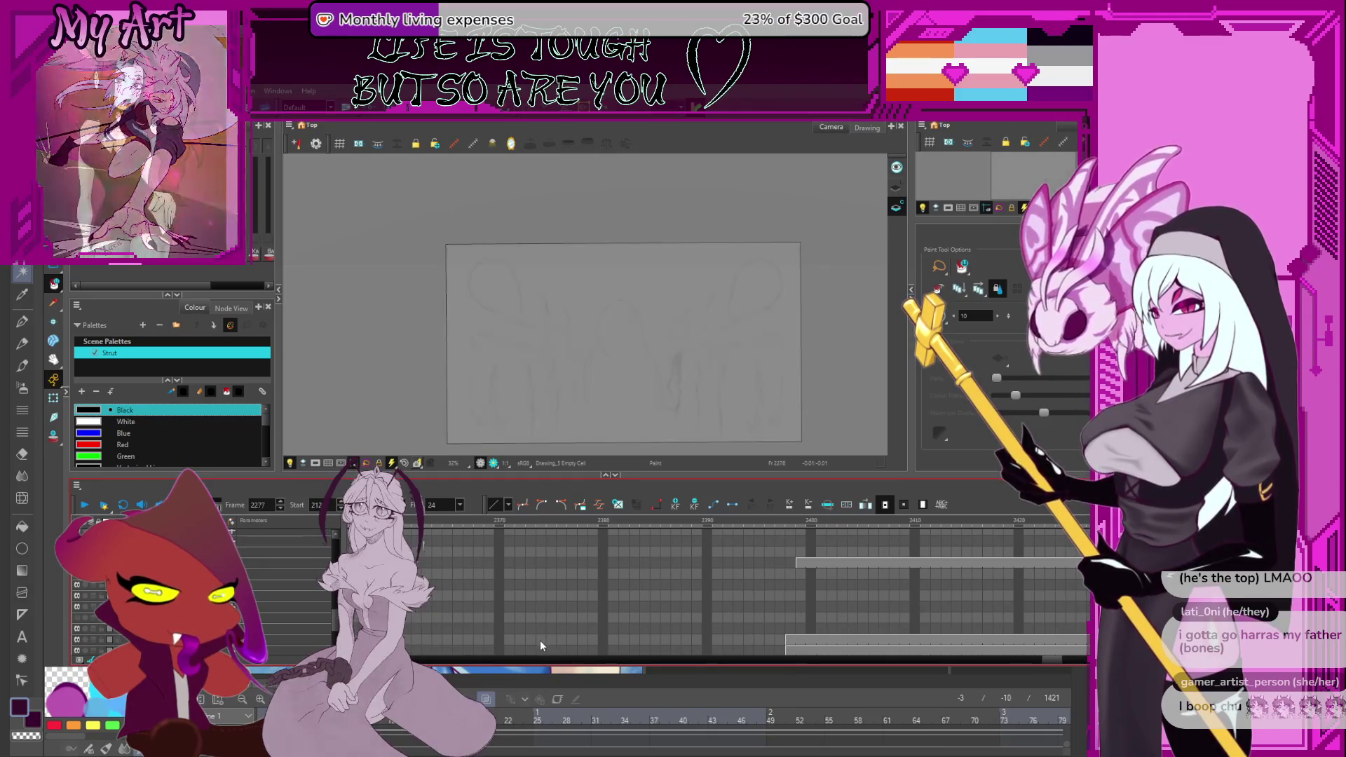
Move the playhead to frame 2330 and view the faint sketch at frame 2339.
key(comma)
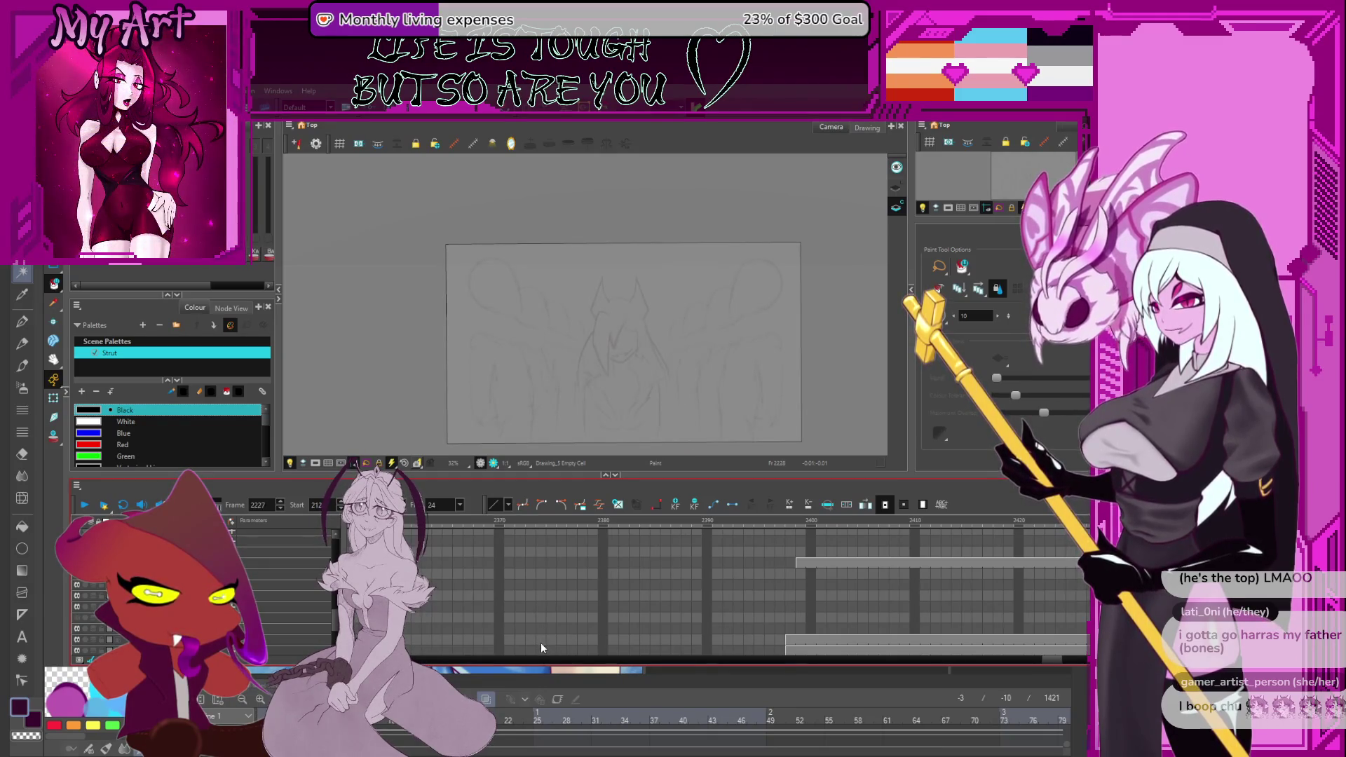
key(period)
key(period)
key(period)
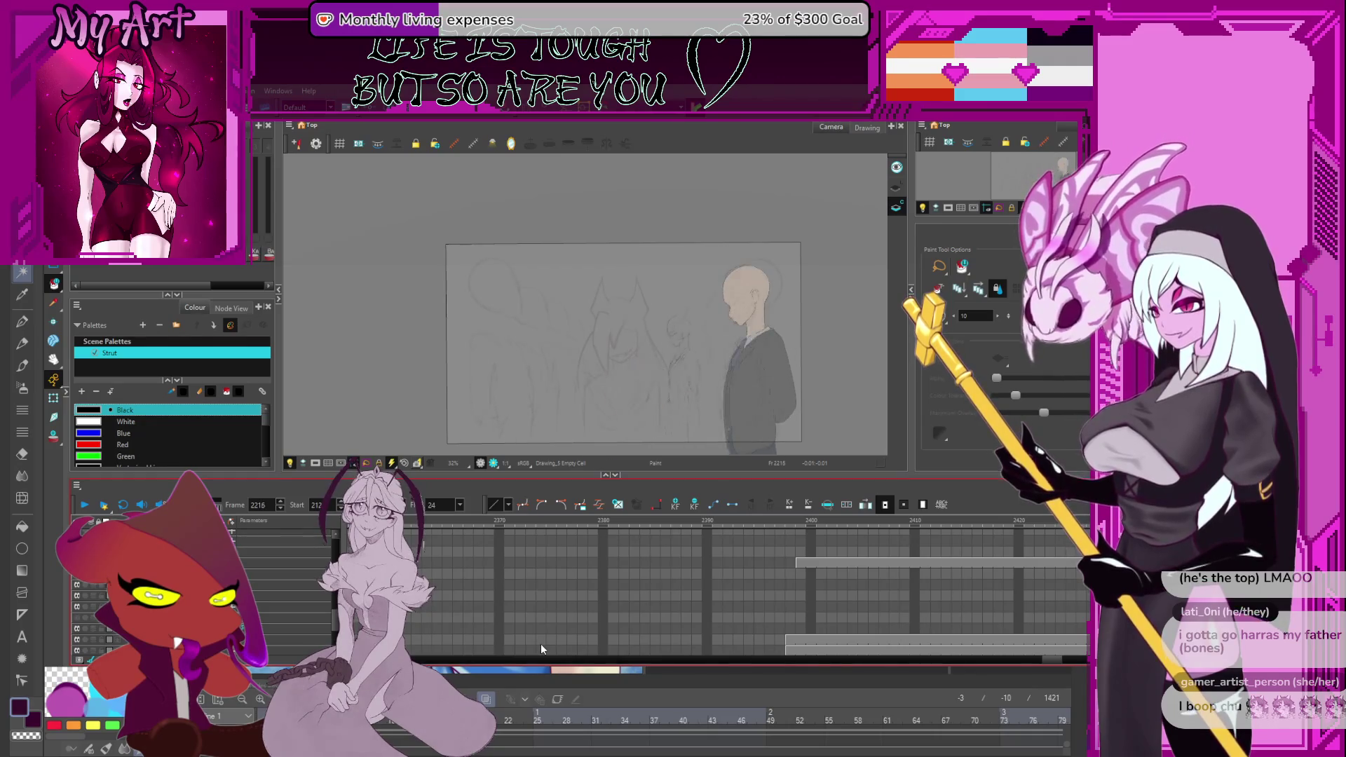
key(comma)
key(comma)
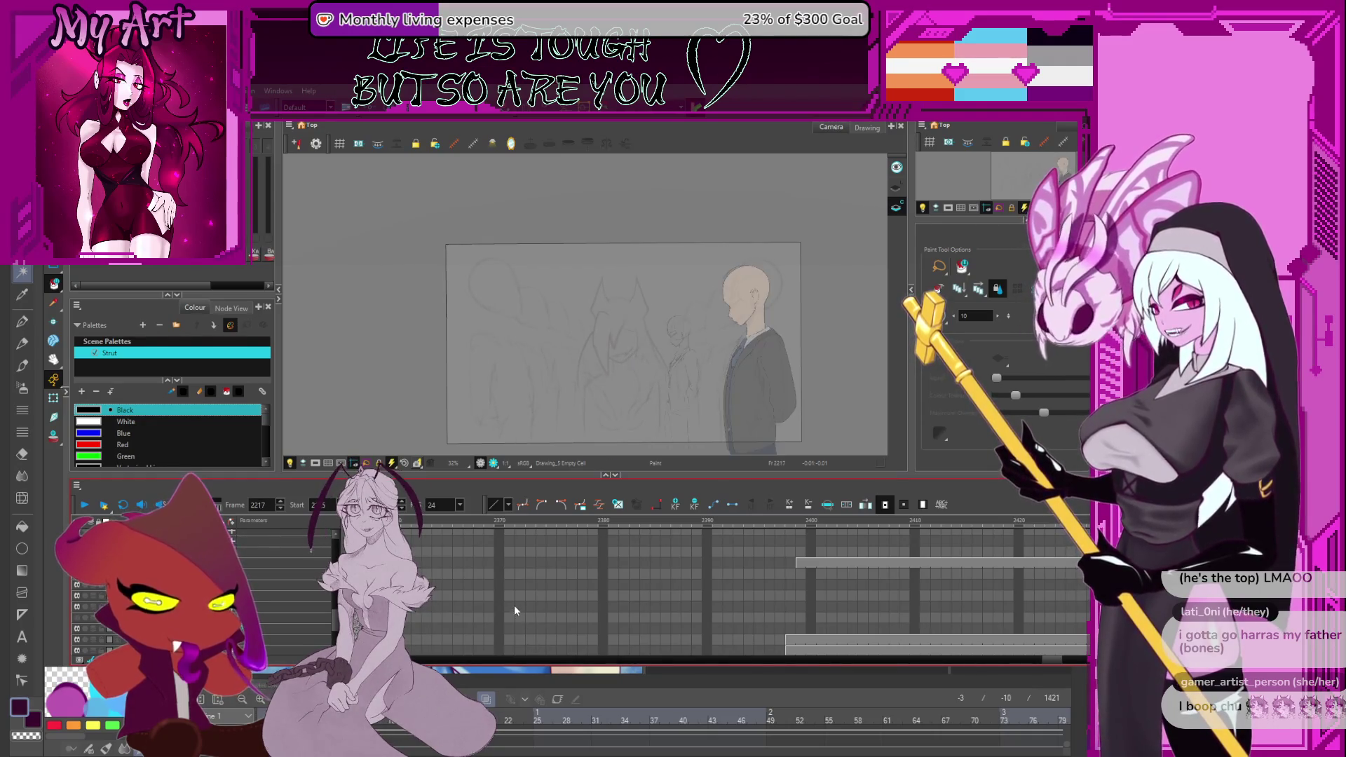
mouse_move(514, 604)
mouse_down()
mouse_move(741, 596)
mouse_move(644, 640)
mouse_up()
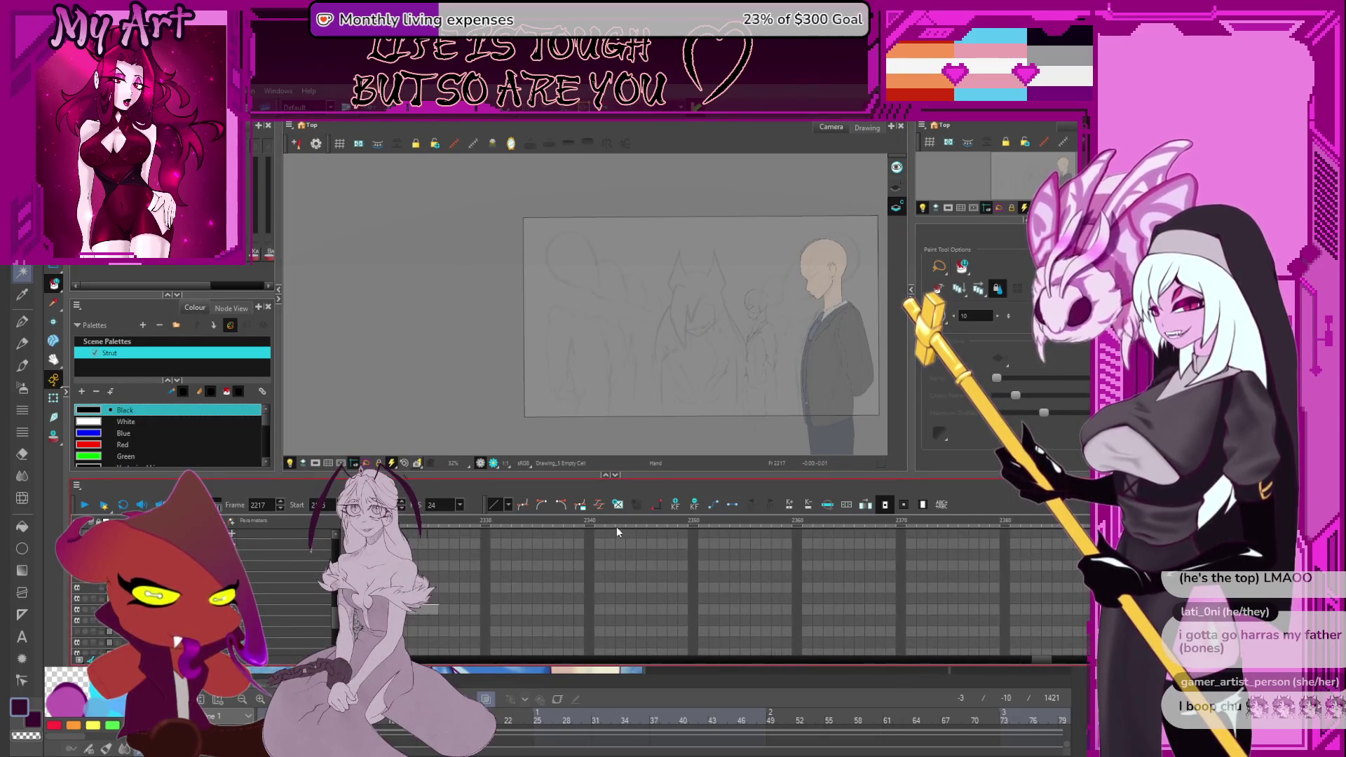
drag(680, 528, 481, 530)
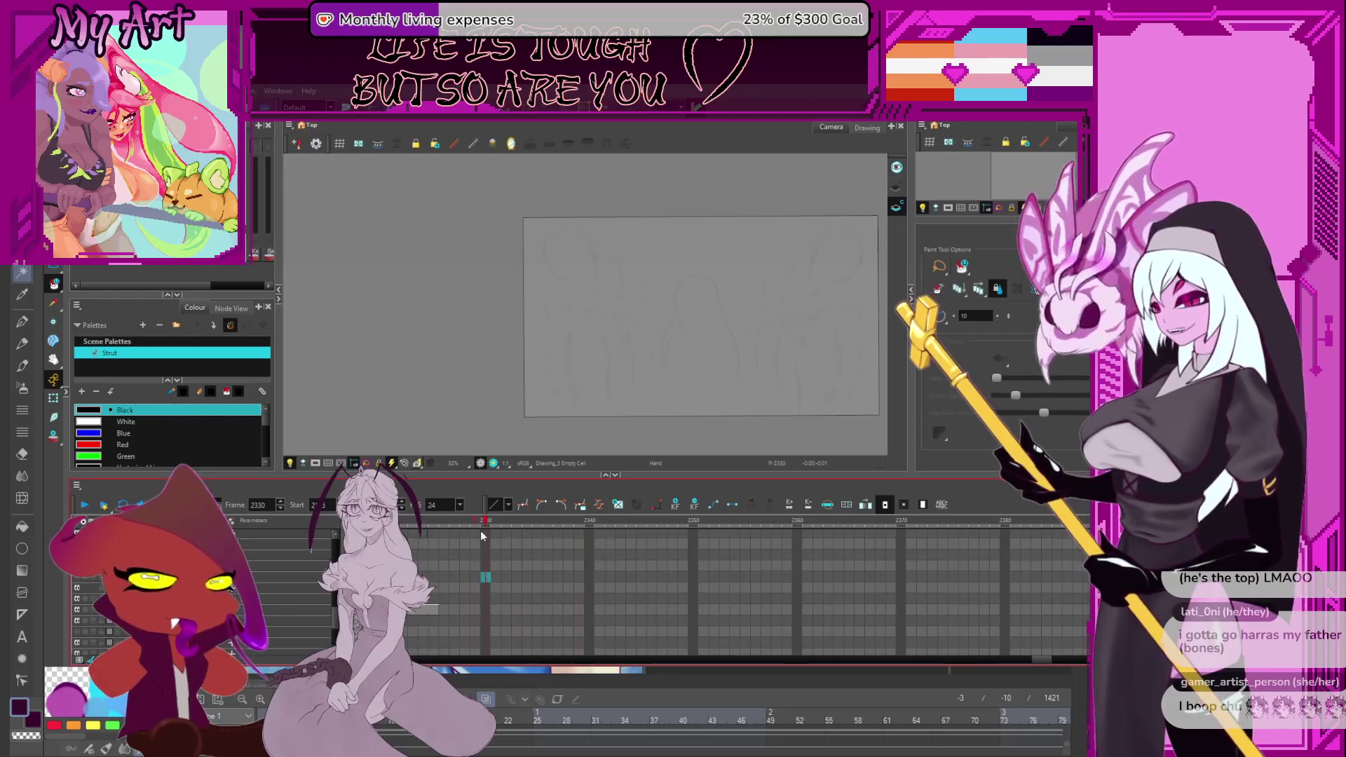
click(577, 574)
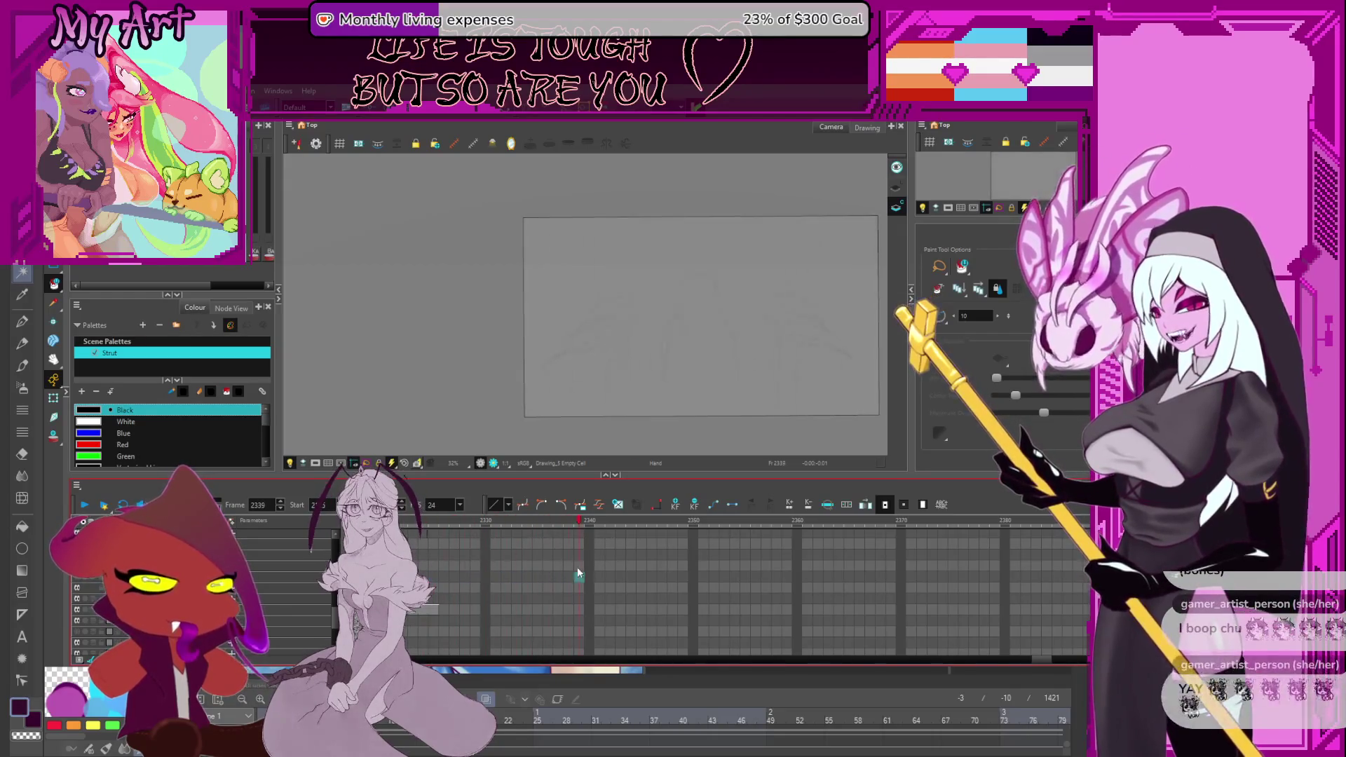
Check the sketch frames 2368, 2352, 2361, 2331 and 2349.
click(878, 580)
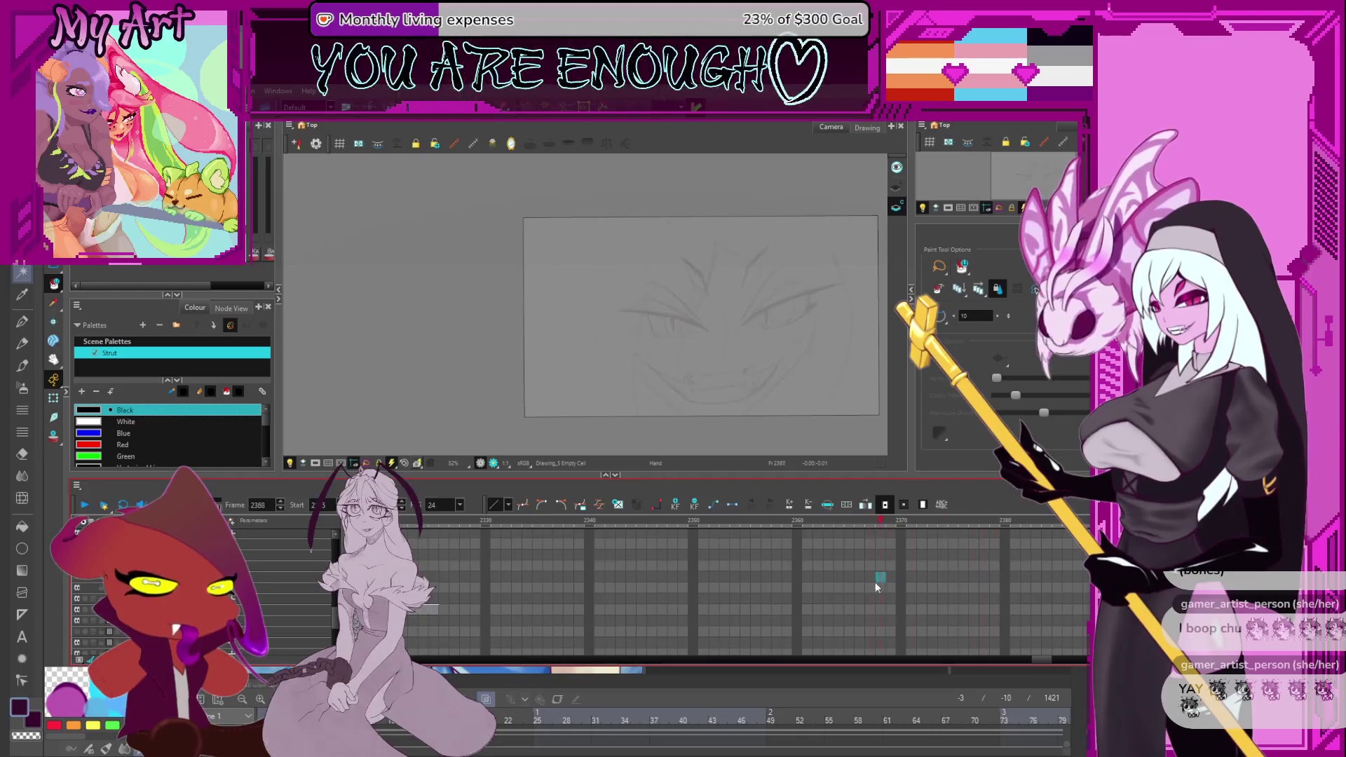
click(719, 578)
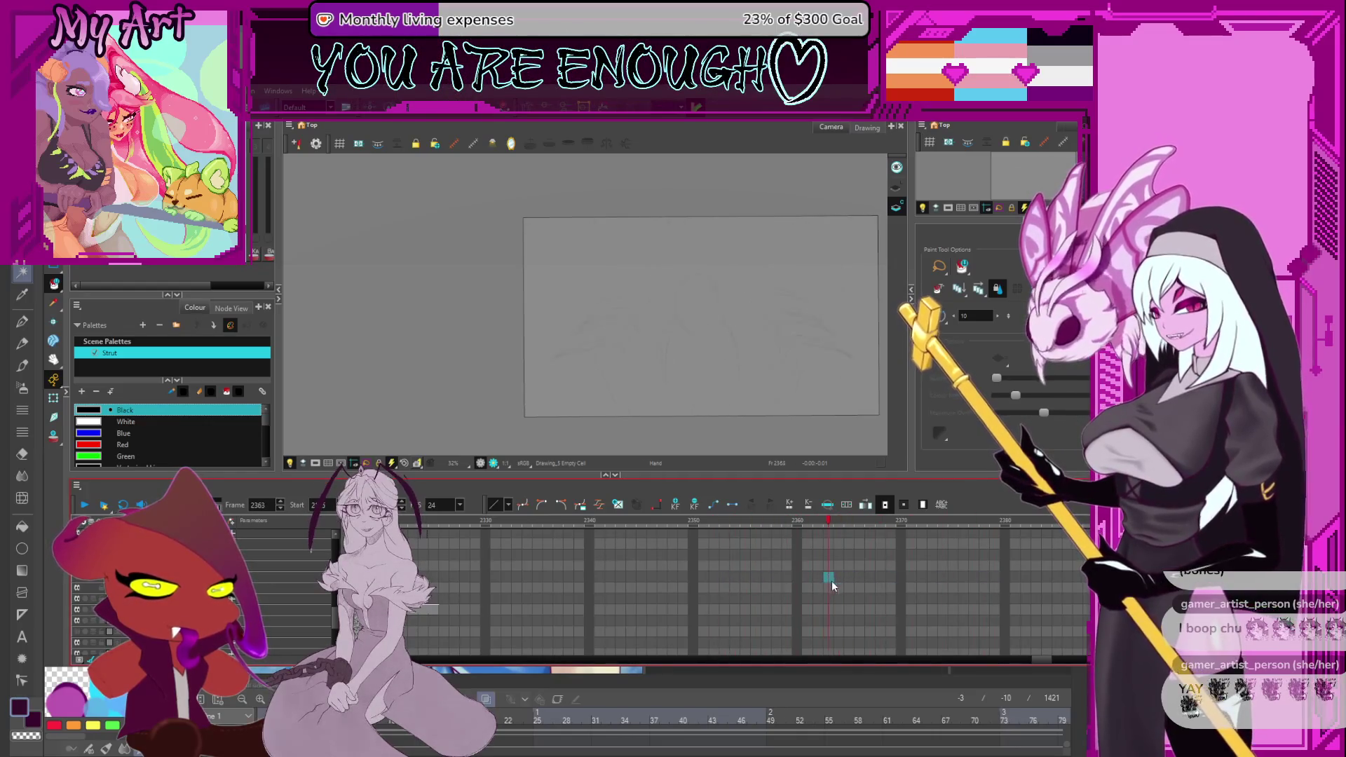
click(807, 578)
click(497, 615)
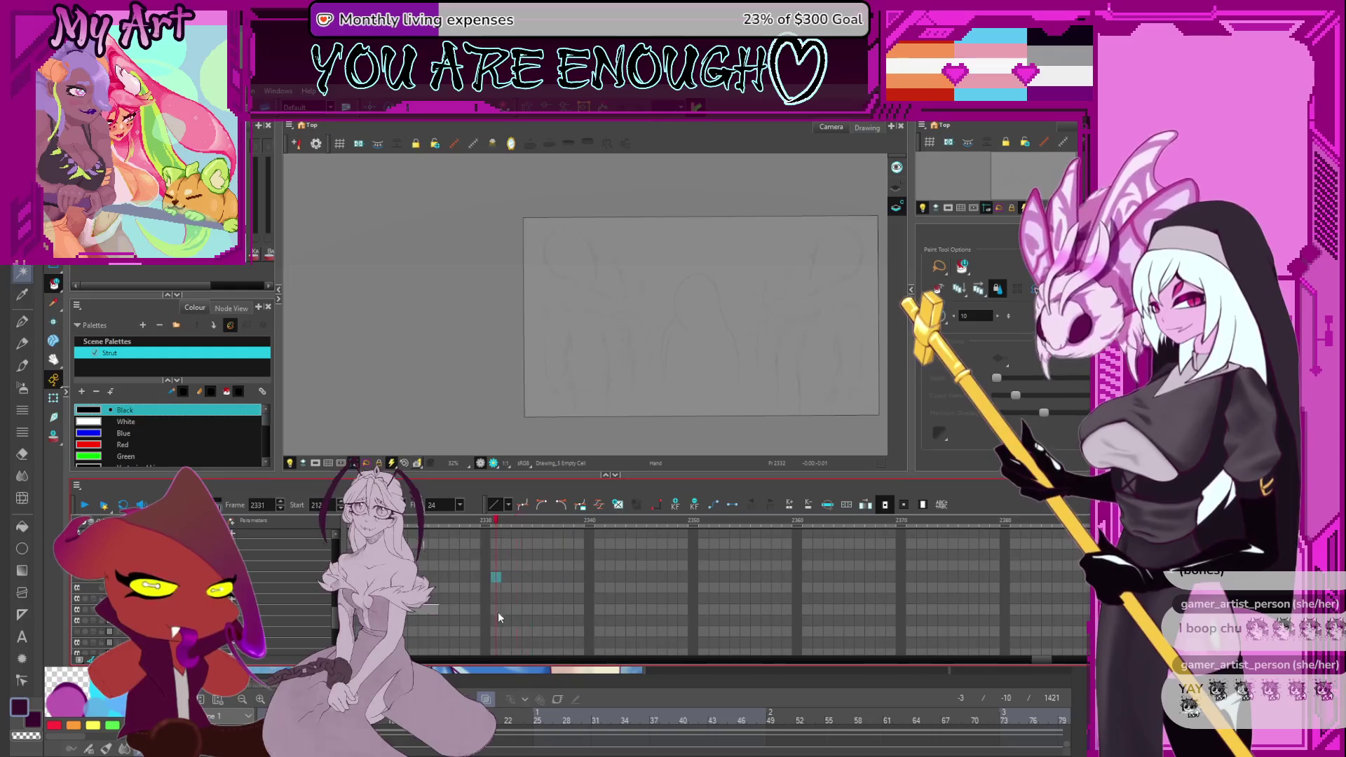
scroll(537, 598, left, 1)
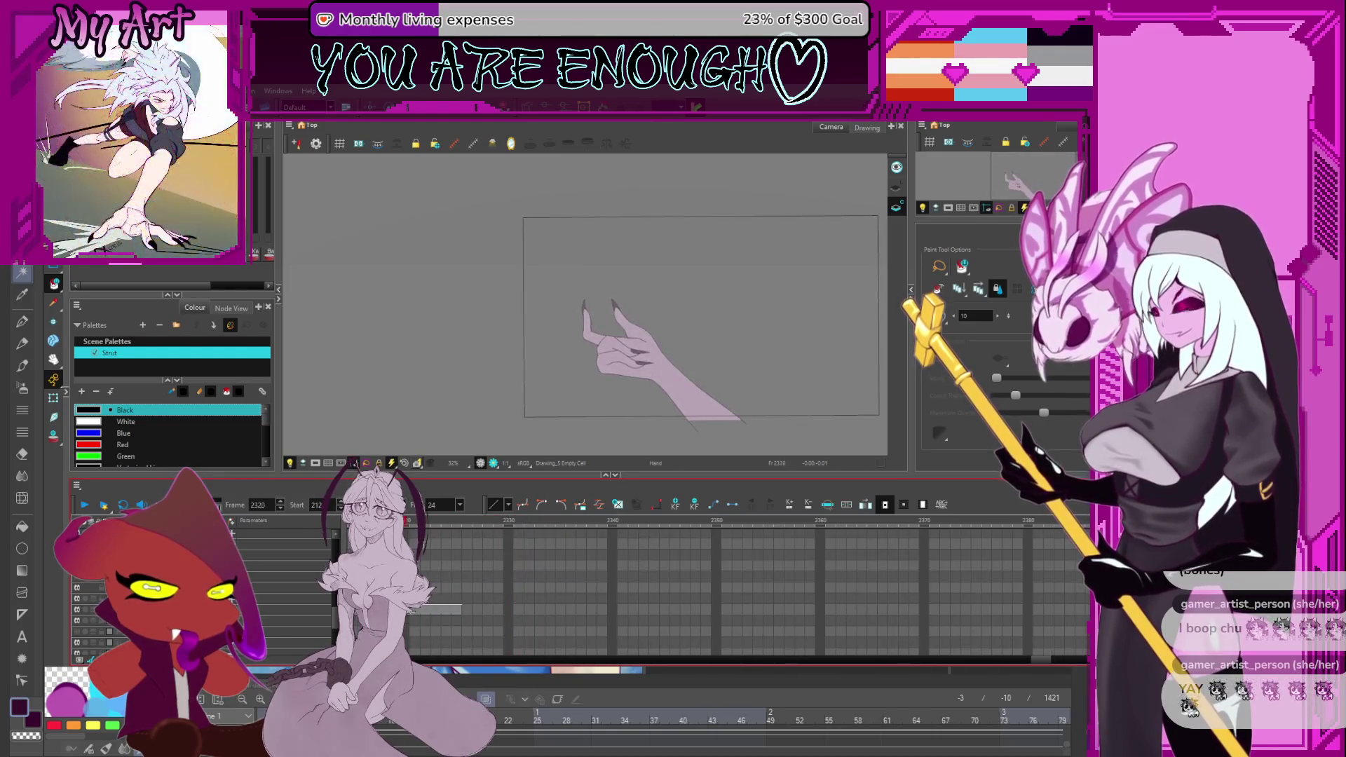
click(703, 589)
View the hand drawing at frame 2324, then jump back to frame 2154.
click(447, 578)
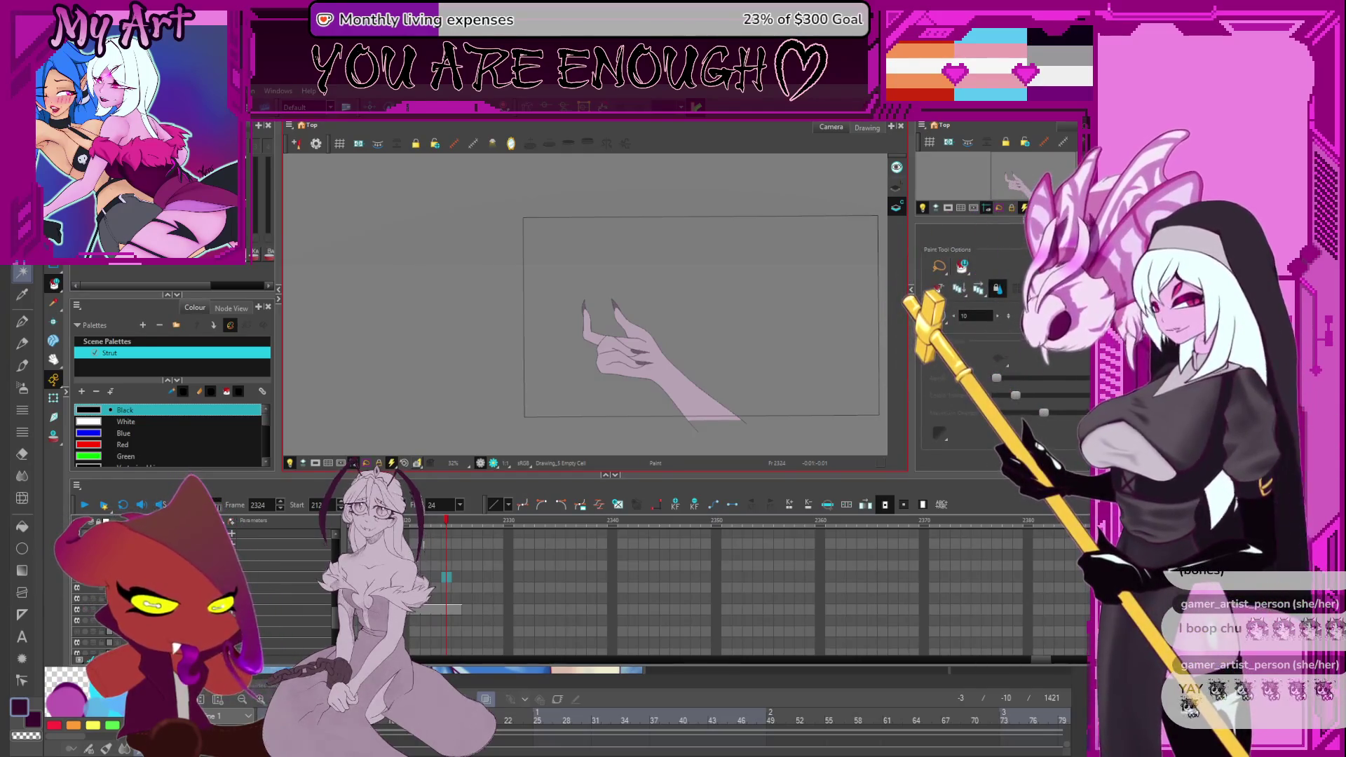
mouse_move(446, 520)
mouse_down()
mouse_move(269, 552)
mouse_move(612, 536)
mouse_move(305, 592)
mouse_move(570, 555)
mouse_move(426, 576)
mouse_up()
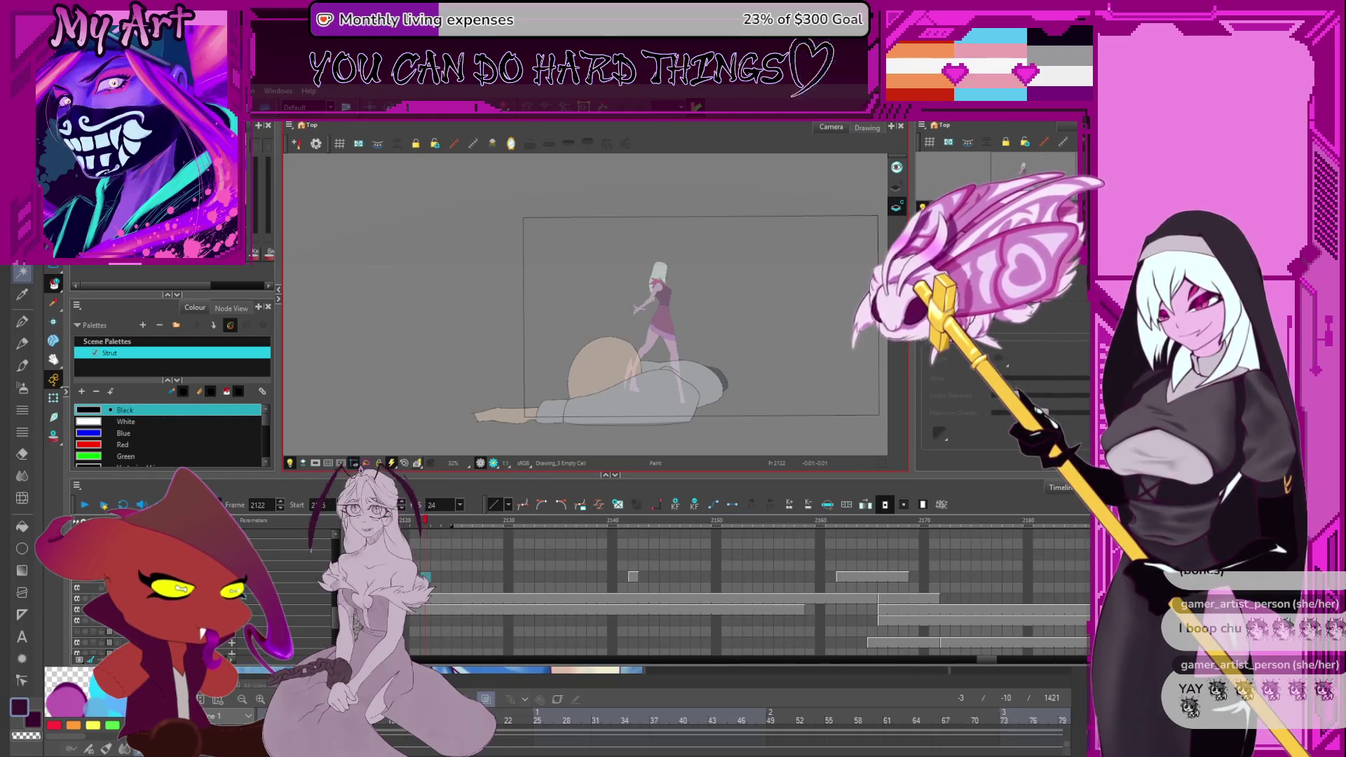
click(755, 527)
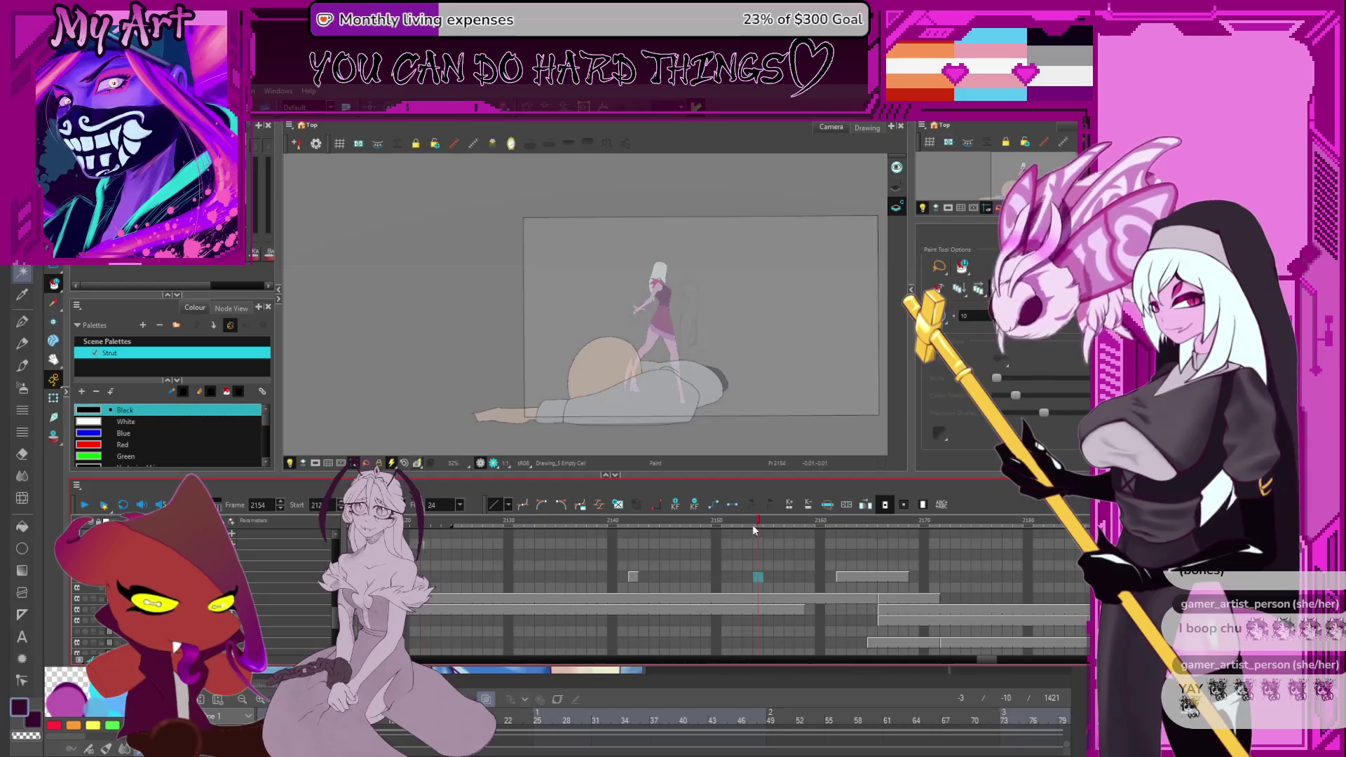
scroll(494, 555, down, 5)
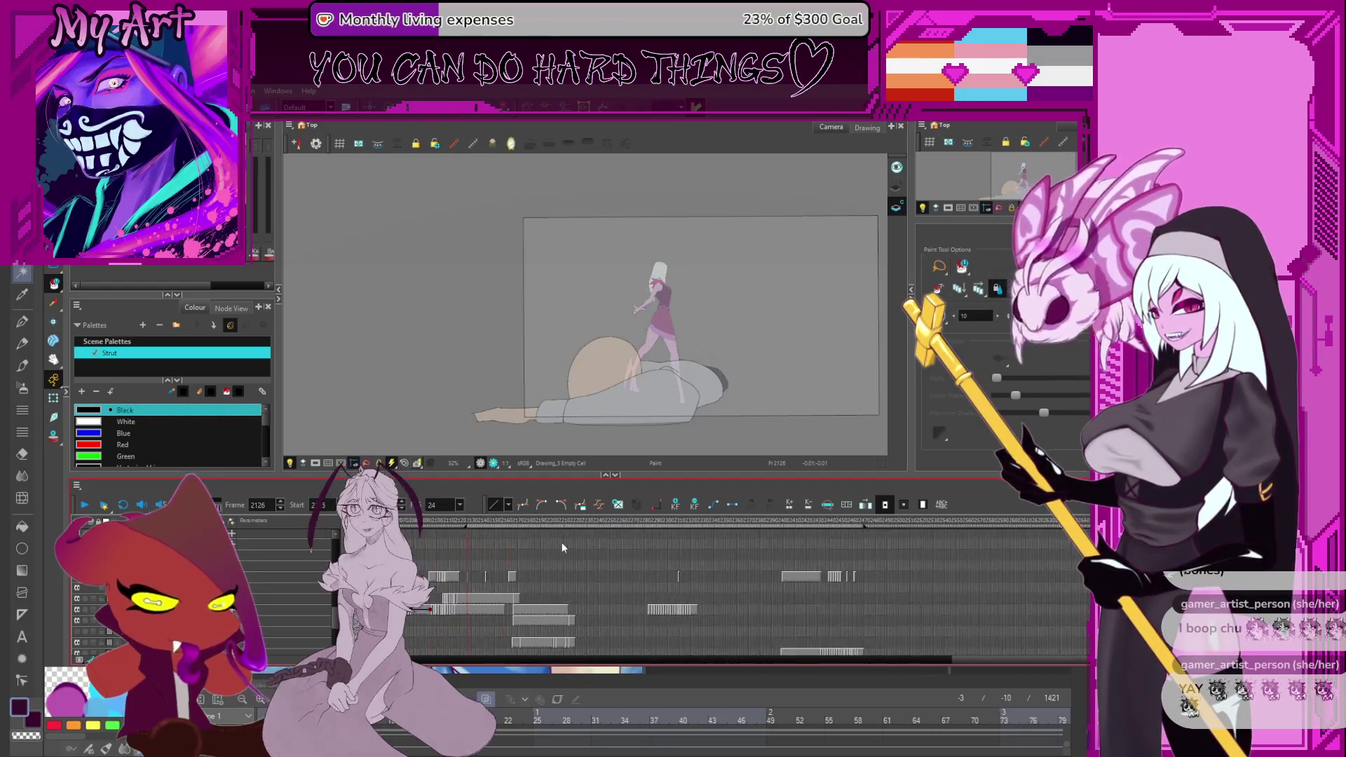
key(Return)
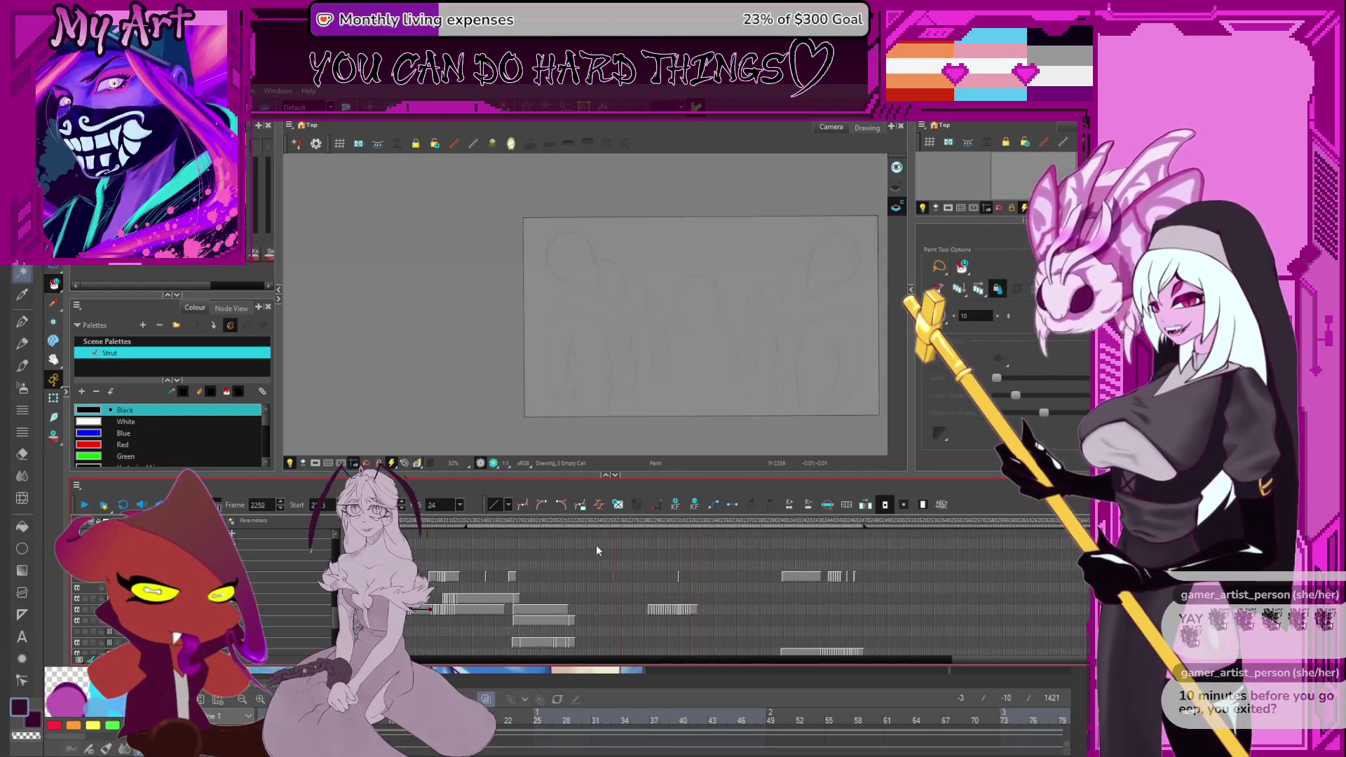
click(512, 573)
mouse_move(512, 574)
mouse_down()
mouse_move(532, 577)
mouse_move(518, 580)
mouse_up()
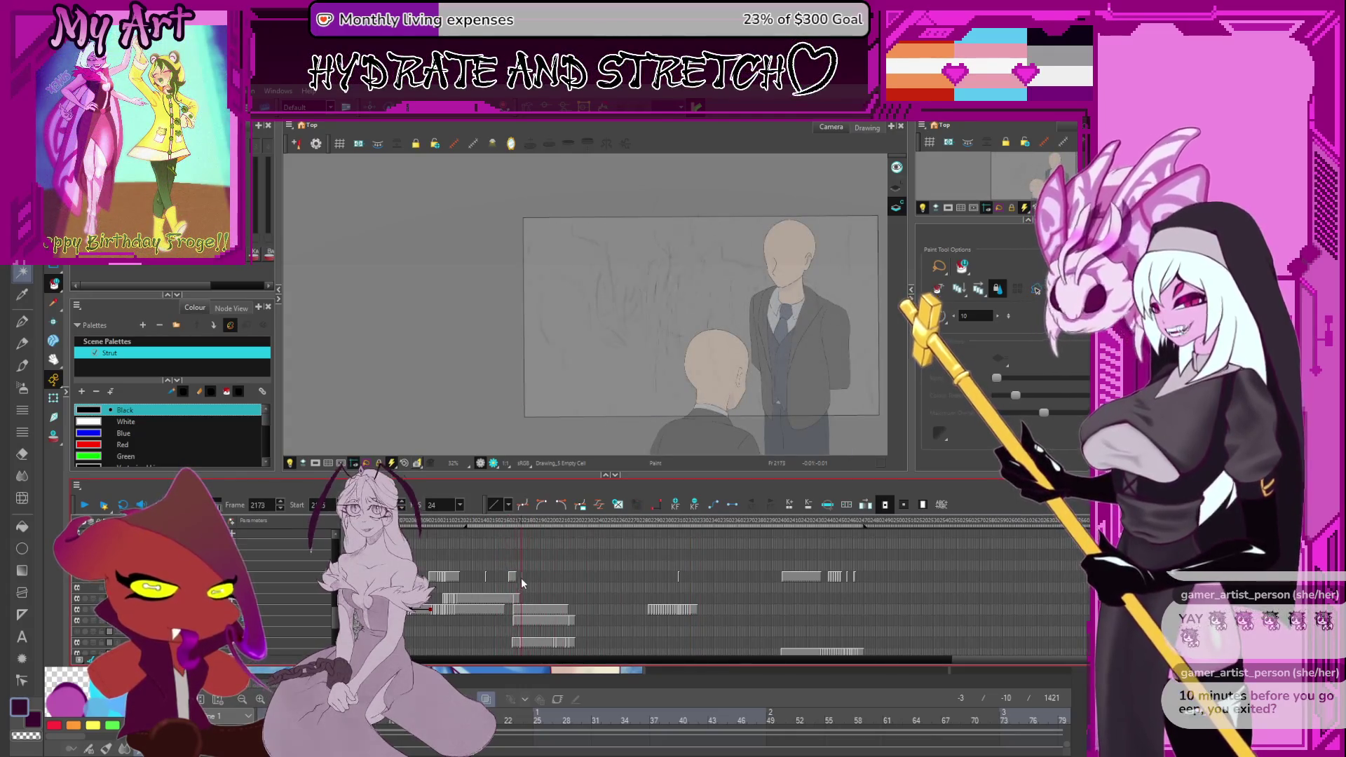
key(period)
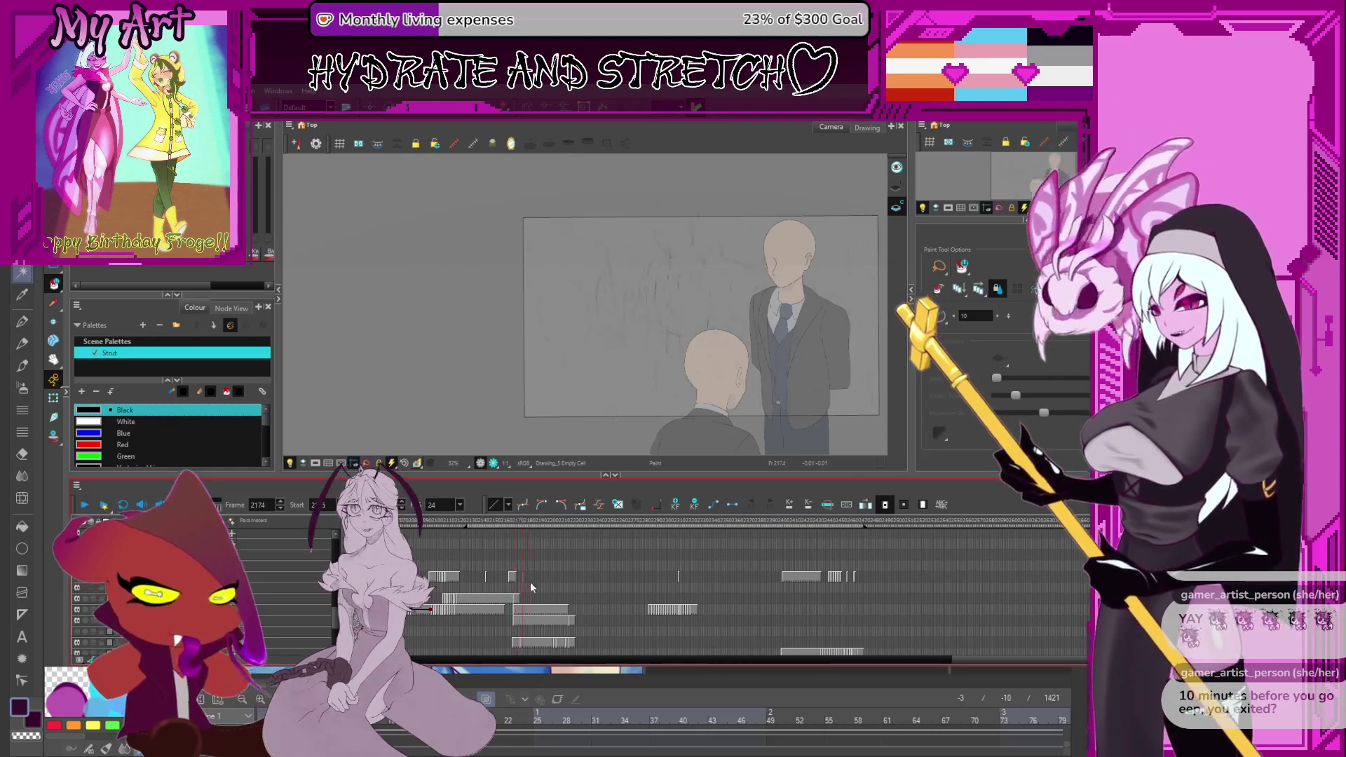
click(519, 582)
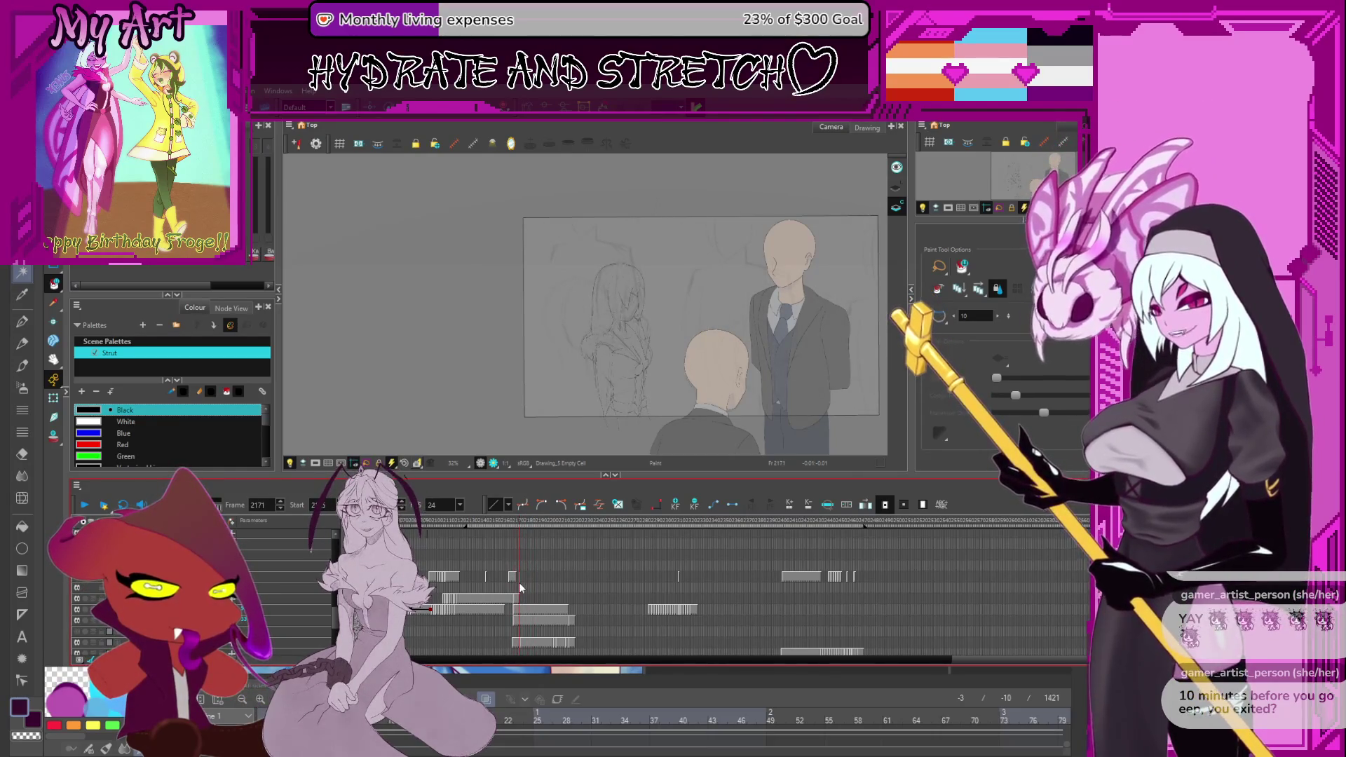
mouse_move(519, 582)
mouse_down()
mouse_move(506, 582)
mouse_move(594, 612)
mouse_move(585, 629)
mouse_move(632, 625)
mouse_move(604, 641)
mouse_move(654, 622)
mouse_move(594, 634)
mouse_move(639, 623)
mouse_move(624, 624)
mouse_up()
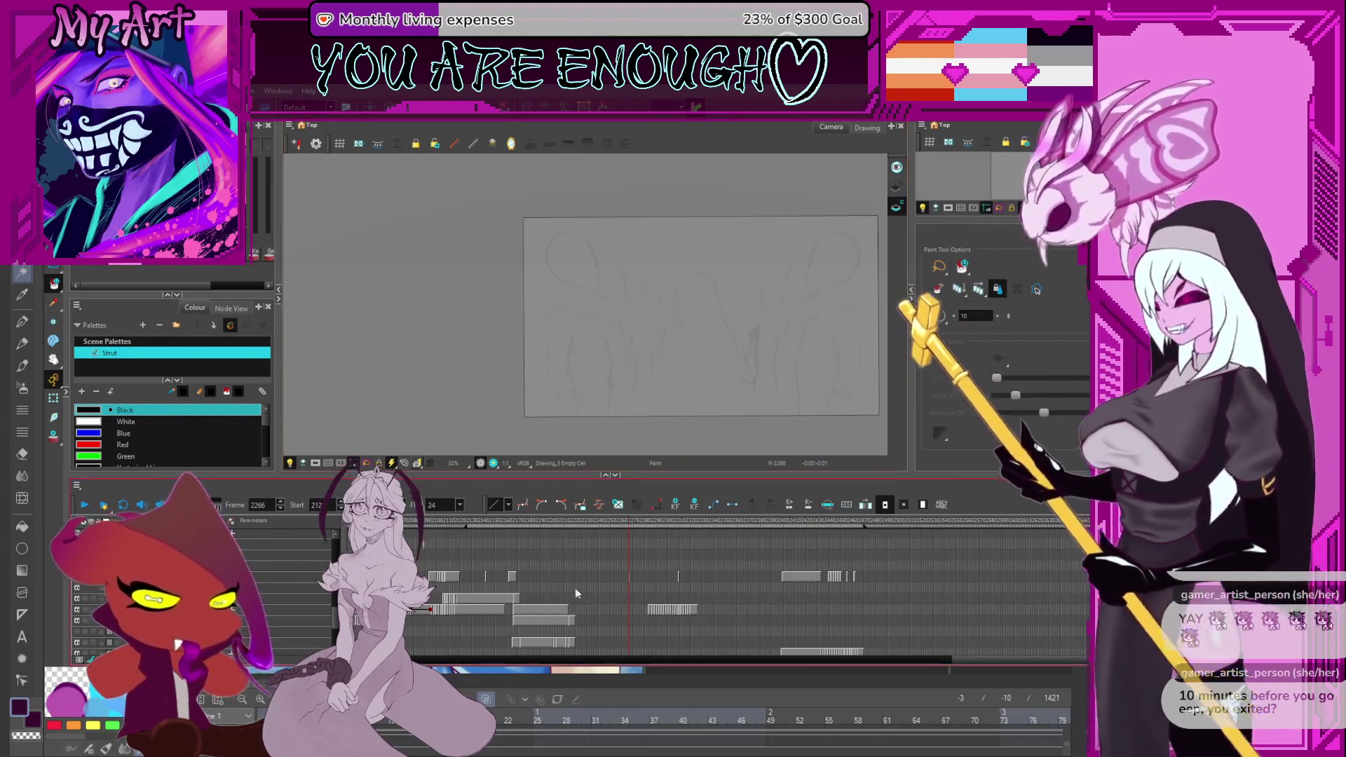
drag(637, 522, 736, 536)
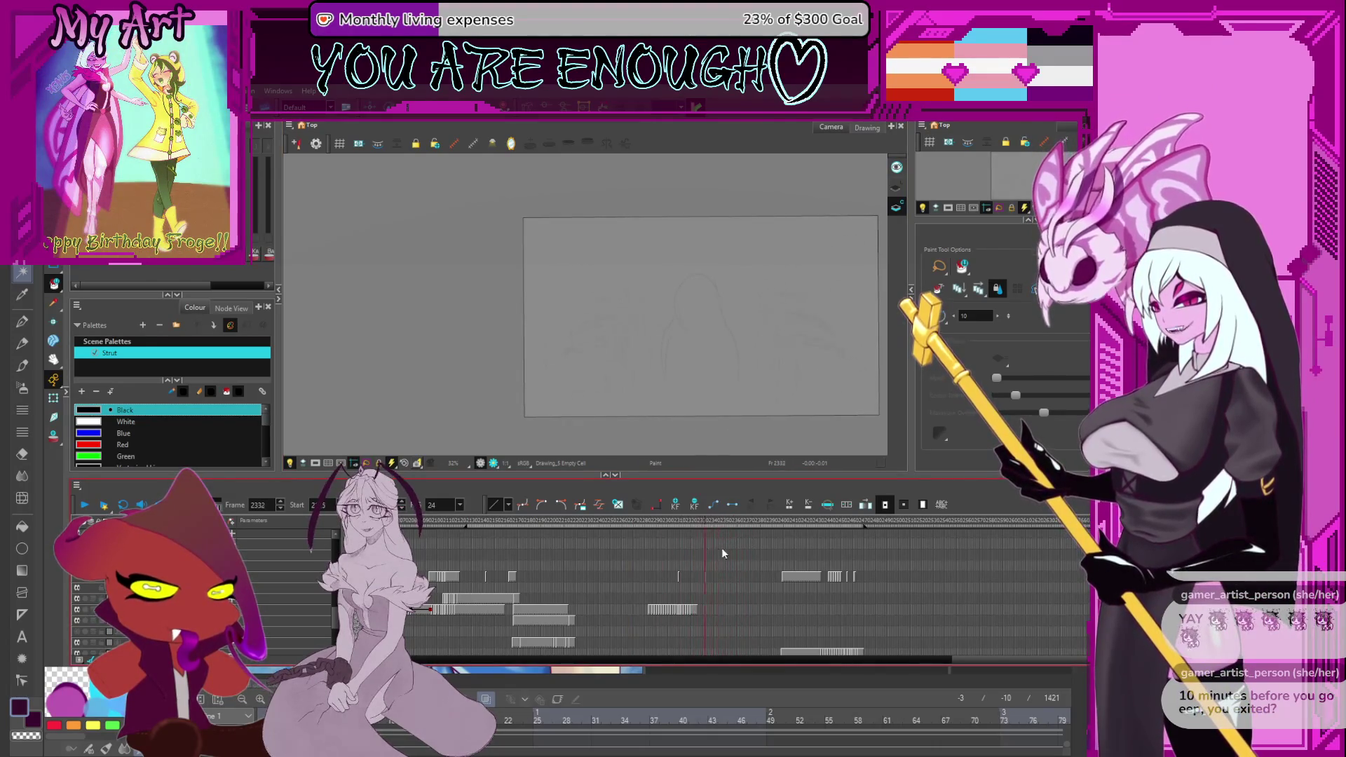
drag(783, 544, 787, 544)
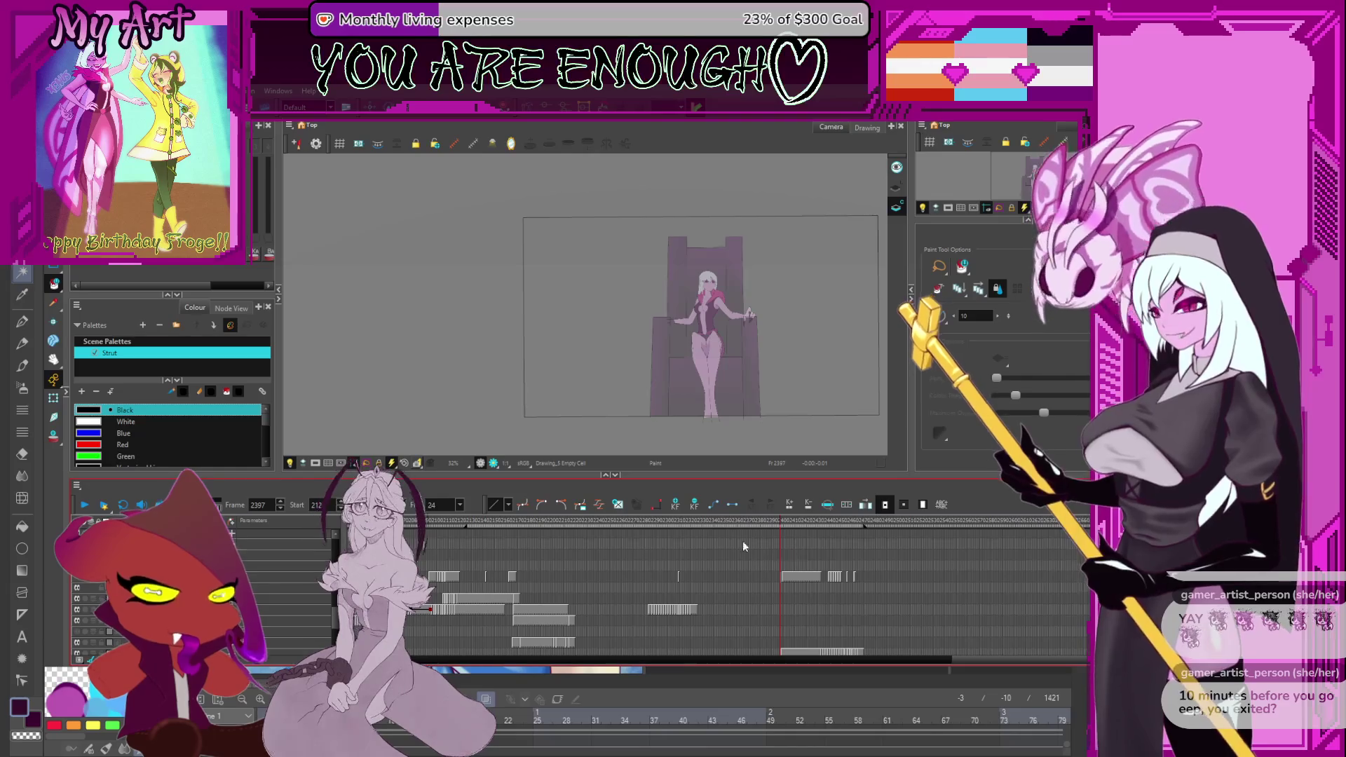
key(period)
key(period)
key(period)
drag(482, 524, 449, 523)
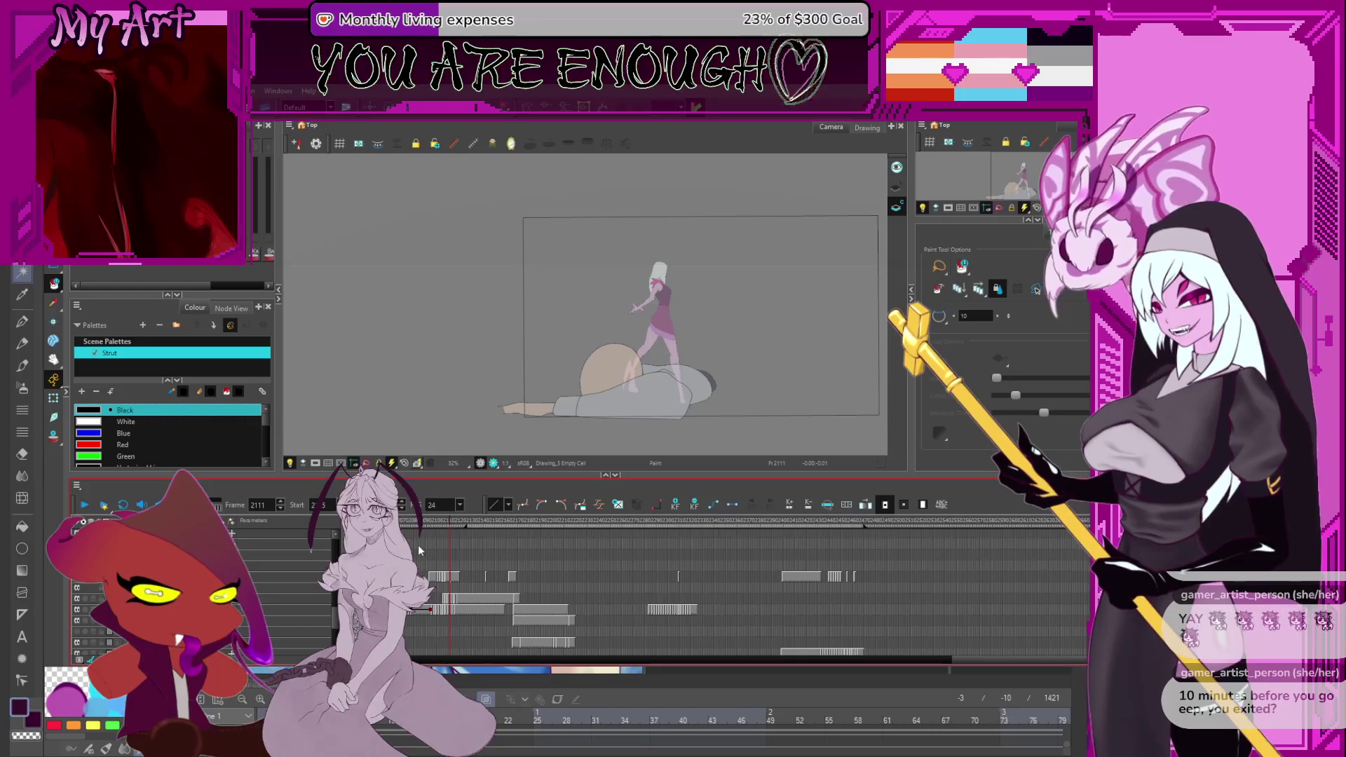
click(440, 548)
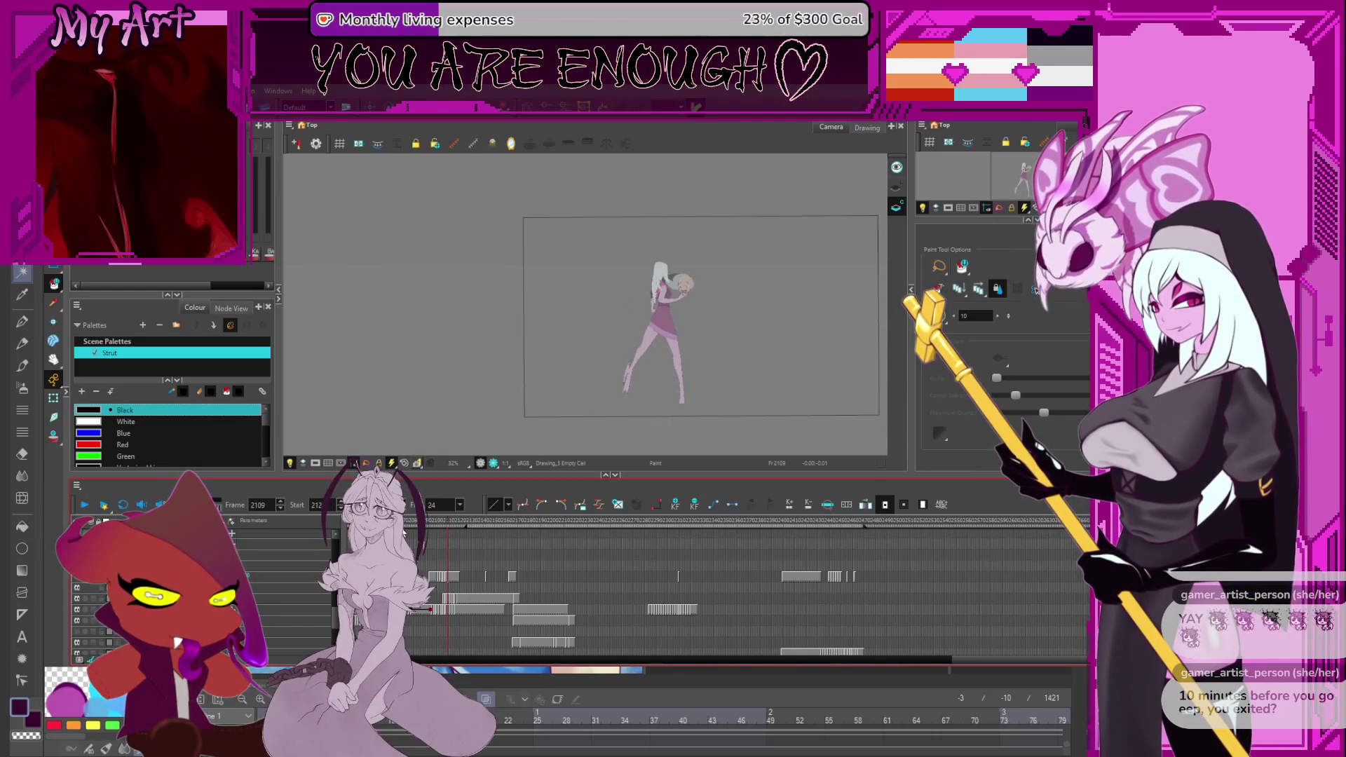
click(440, 527)
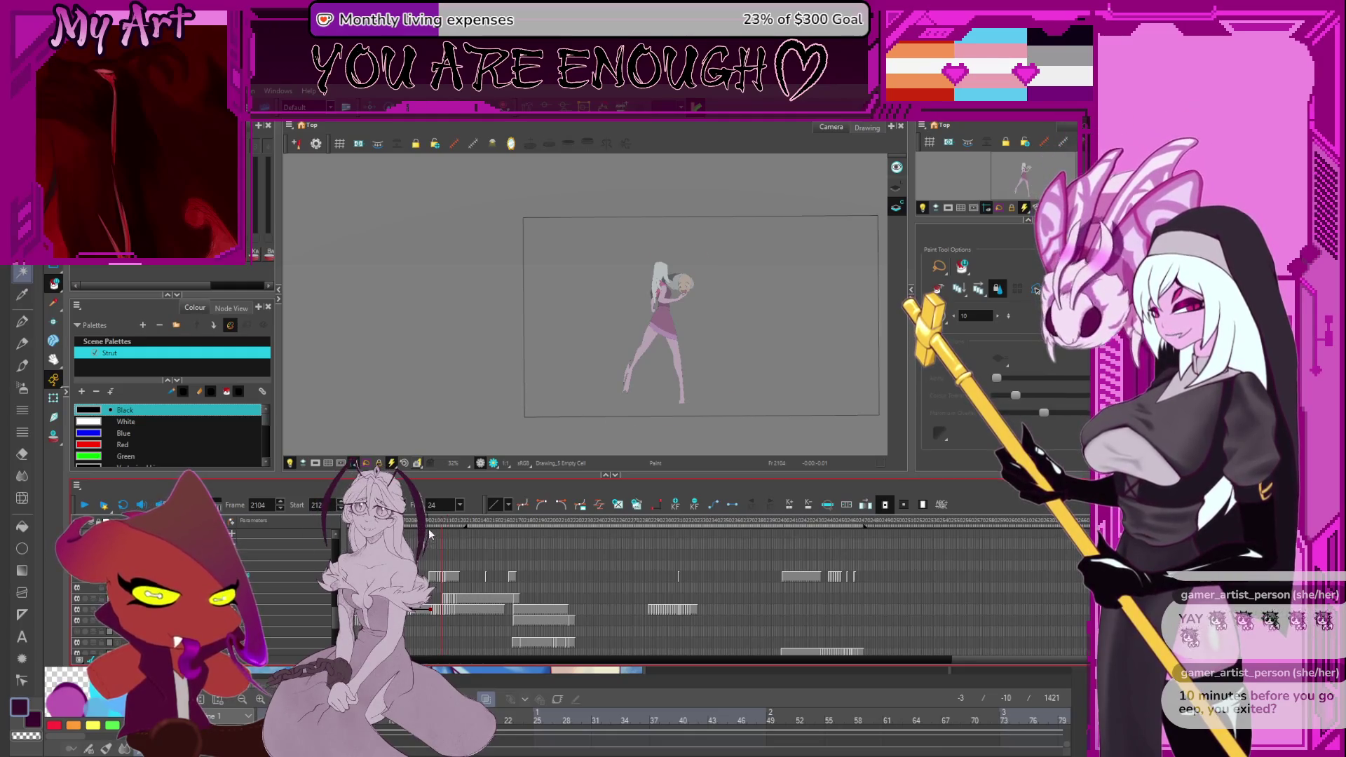
drag(488, 518, 393, 524)
click(488, 522)
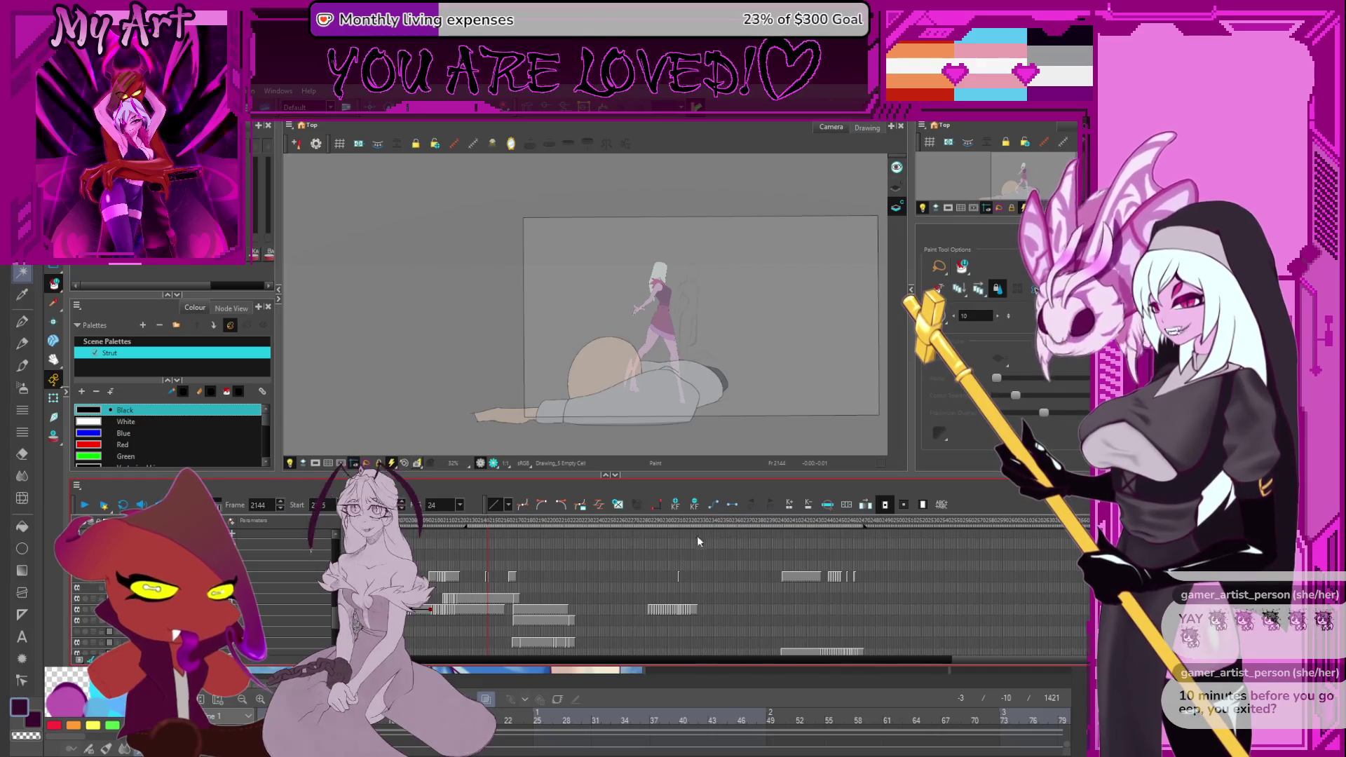
key(alt+s)
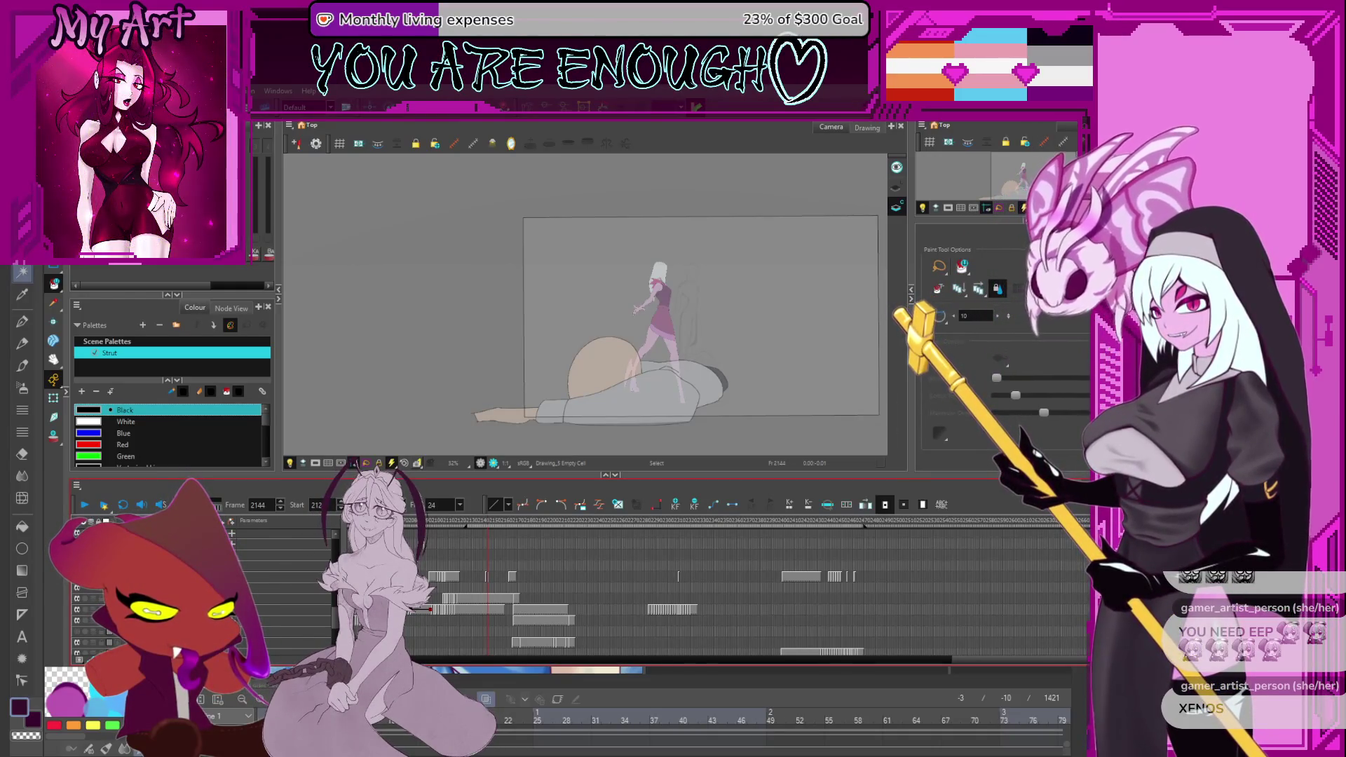
Switch from Harmony to the Clip Studio Paint window with Alt+Tab.
key(alt+Tab)
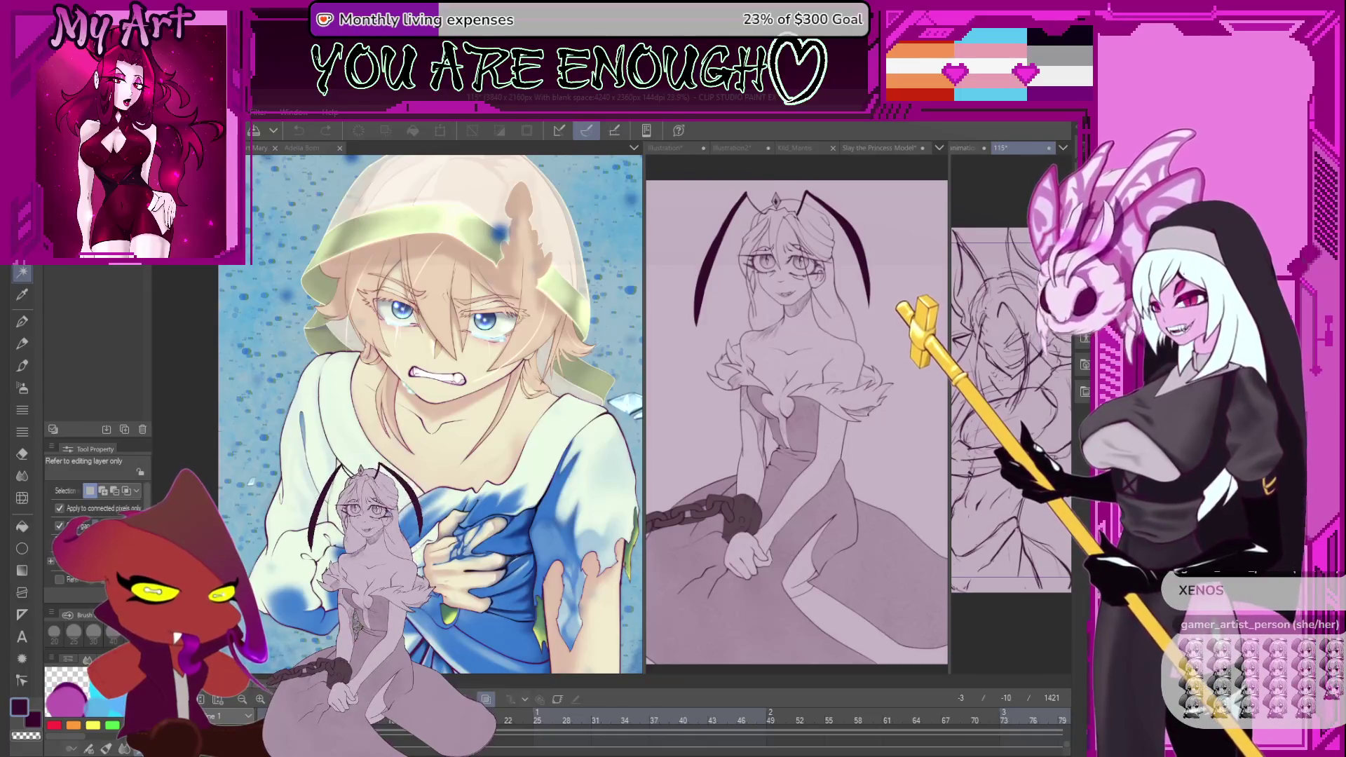
Widen the middle canvas pane, bring up the Kild_Mantis sketch and zoom in on it.
drag(949, 365, 1038, 364)
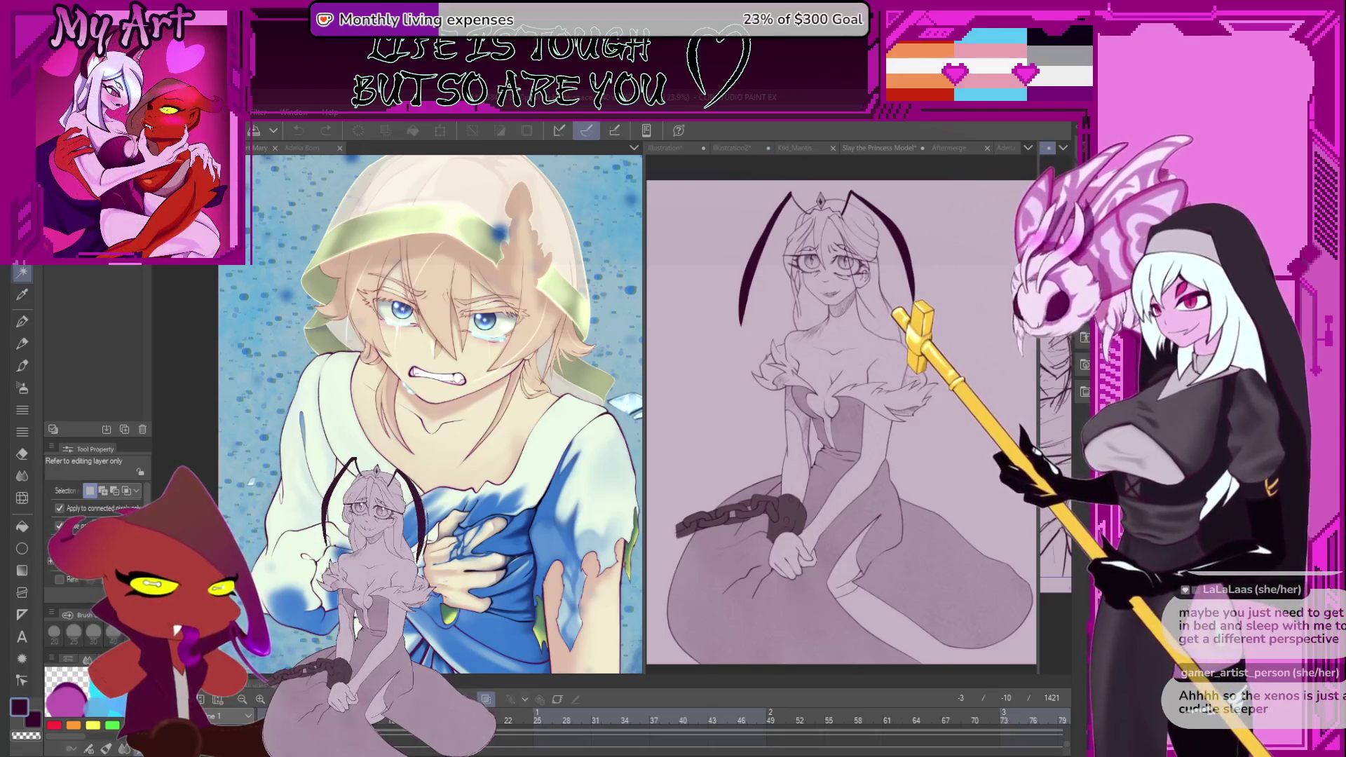
click(804, 148)
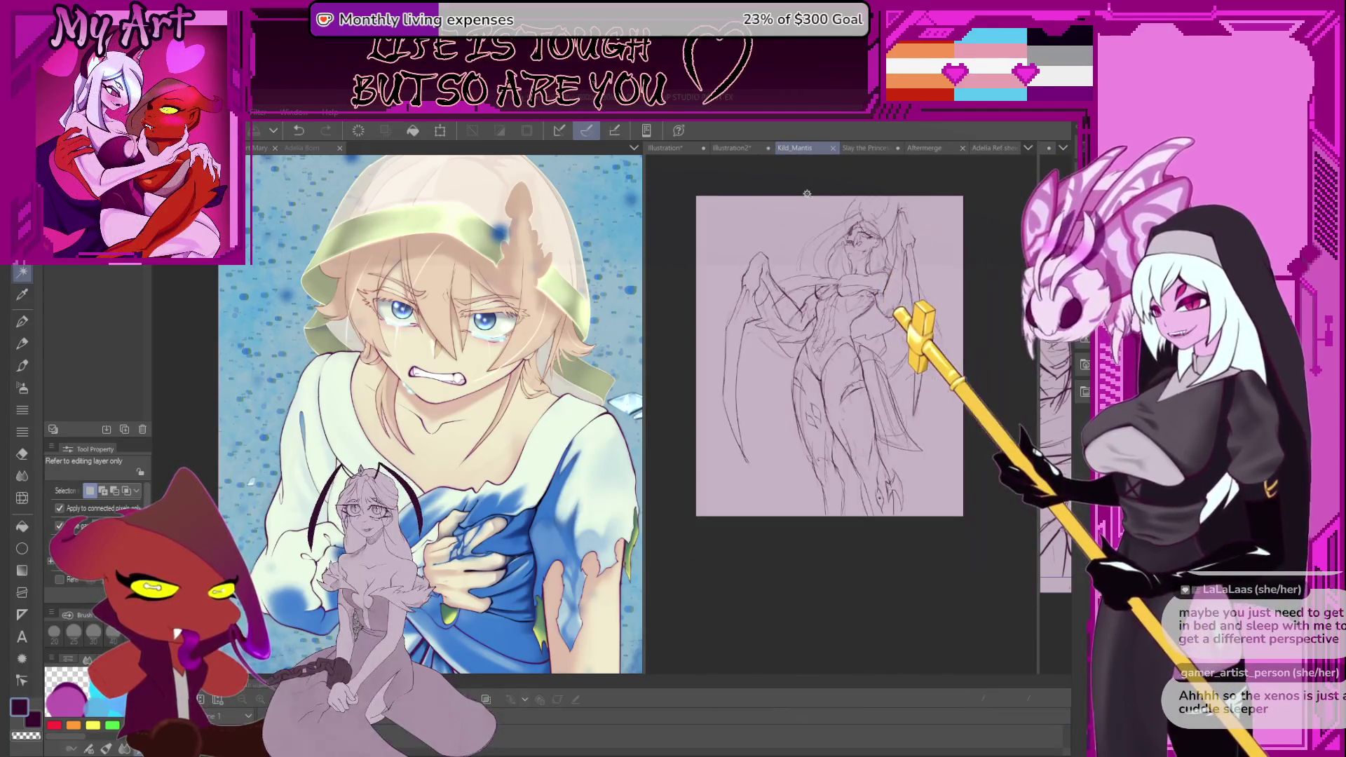
scroll(809, 251, up, 1)
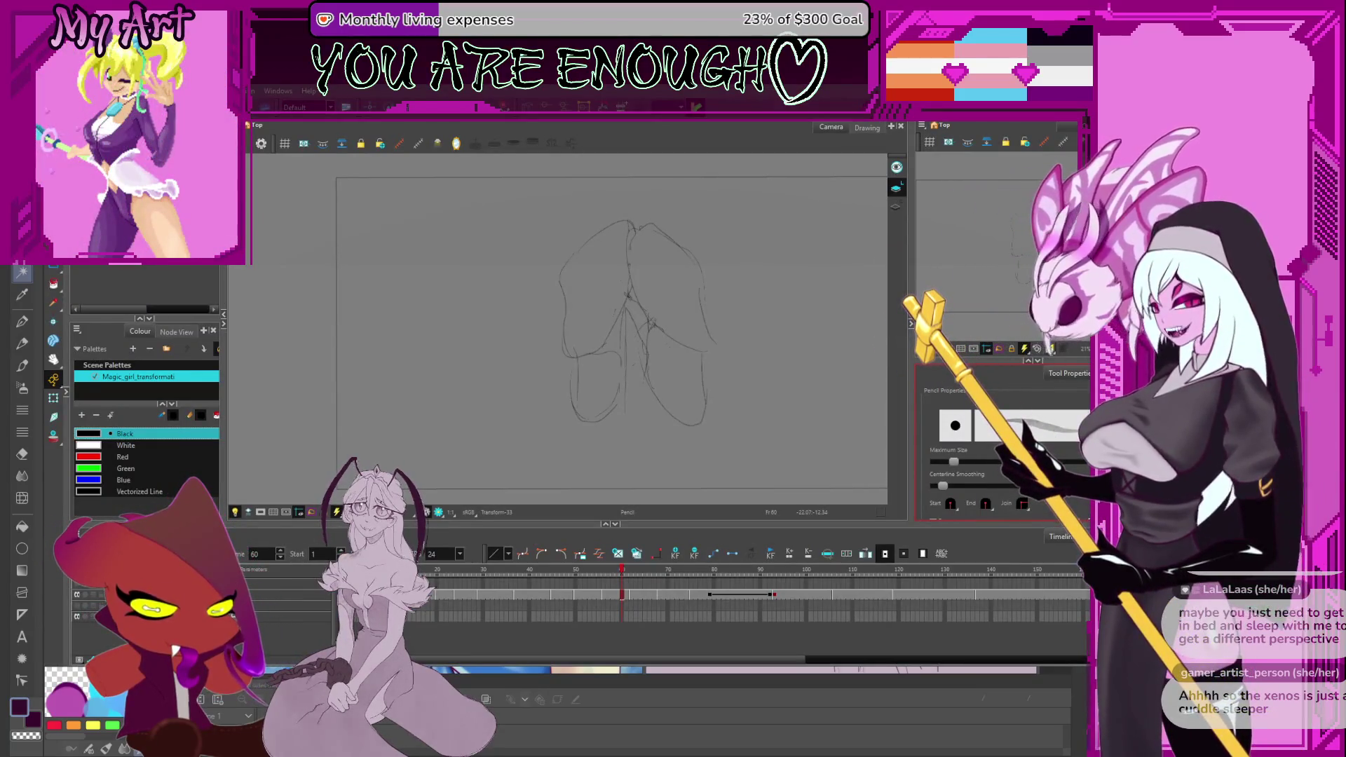
Play the rough pencil animation from frame 60 to preview the wing motion.
key(Return)
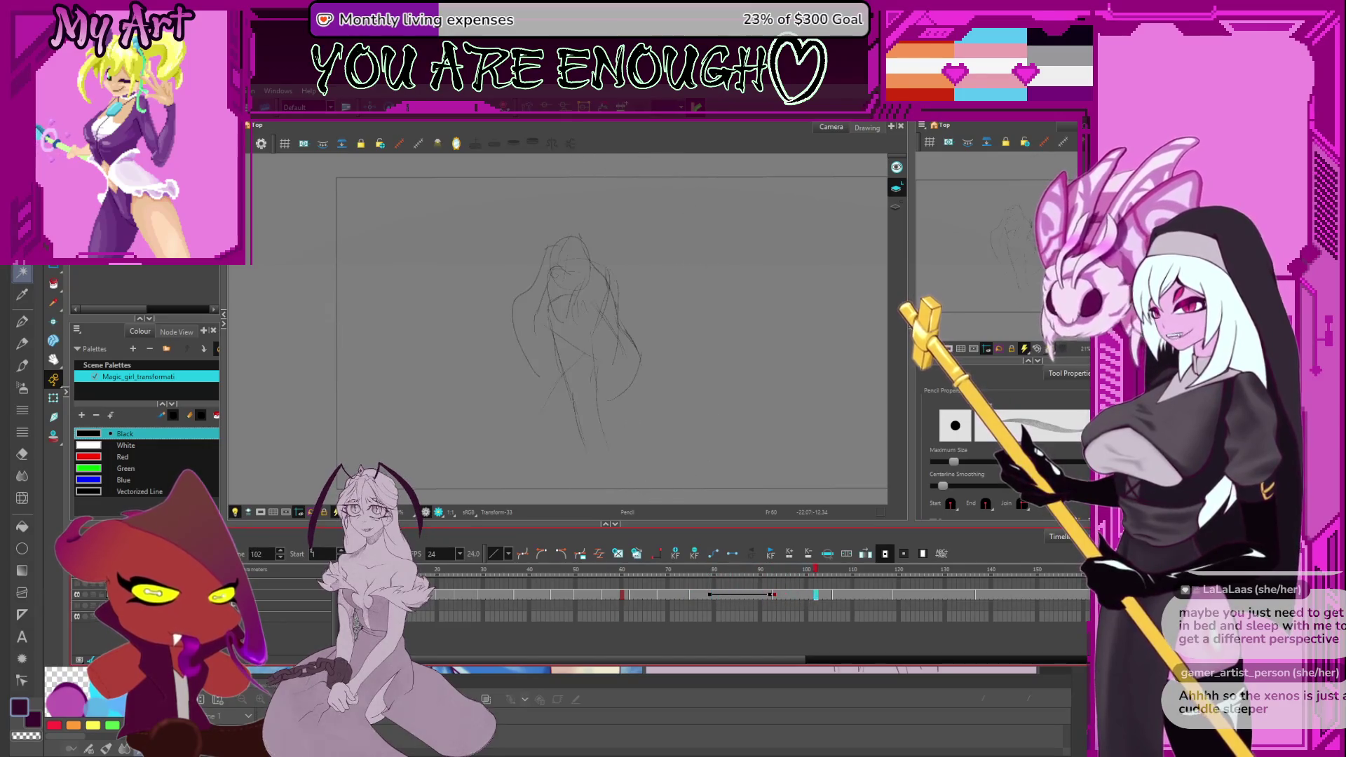